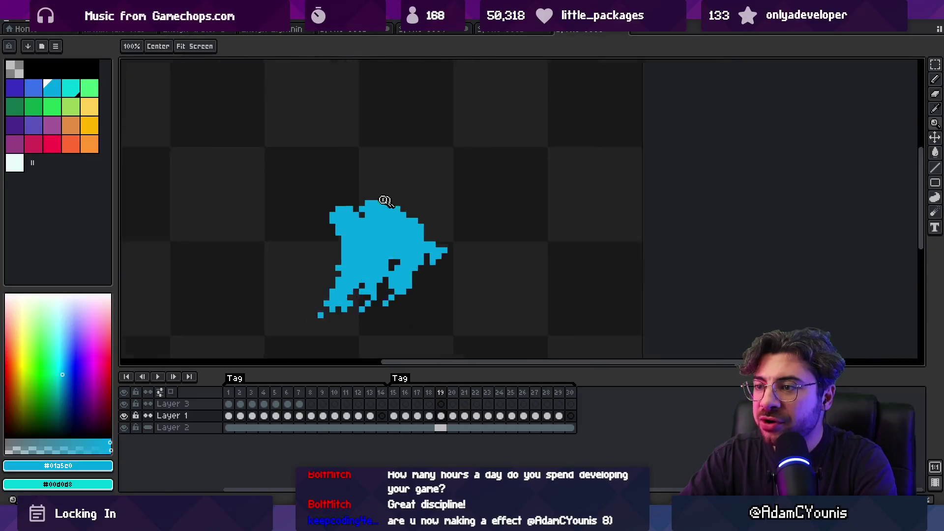
Zoom in on the splash and flip between frames 19 and 20, ending on frame 20.
{"action": "key", "text": "m"}
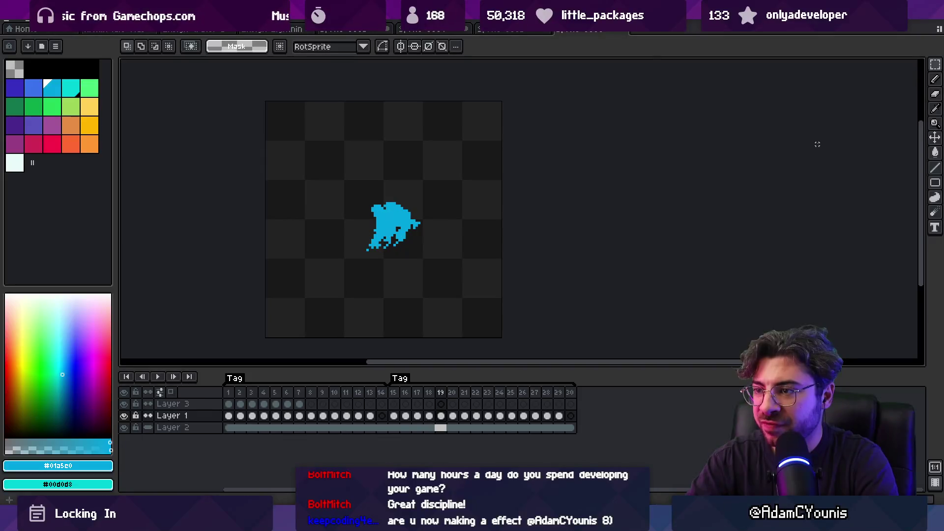
{"action": "scroll", "coordinate": [390, 202], "scroll_direction": "up", "scroll_amount": 4}
{"action": "key", "text": "b"}
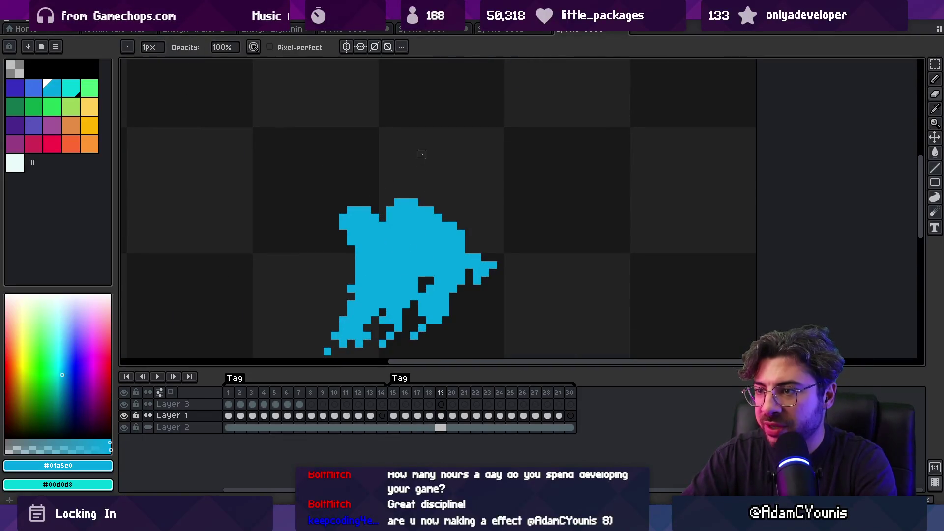
{"action": "key", "text": "z"}
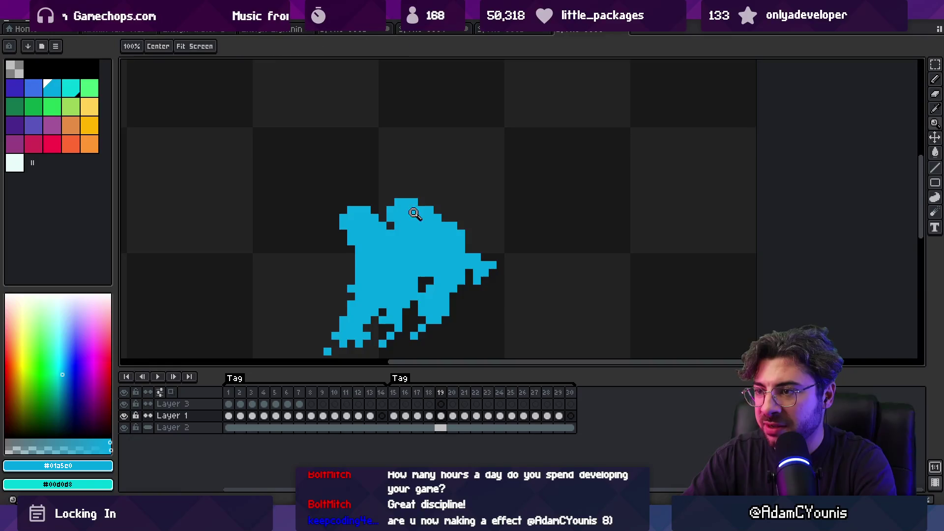
{"action": "scroll", "coordinate": [390, 151], "scroll_direction": "down", "scroll_amount": 3}
{"action": "key", "text": "Left"}
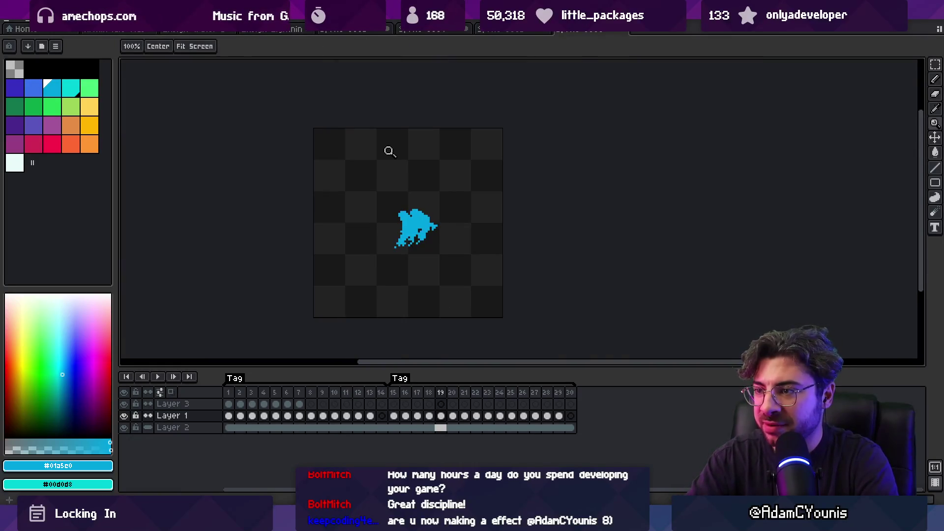
{"action": "scroll", "coordinate": [428, 196], "scroll_direction": "up", "scroll_amount": 3}
{"action": "key", "text": "b"}
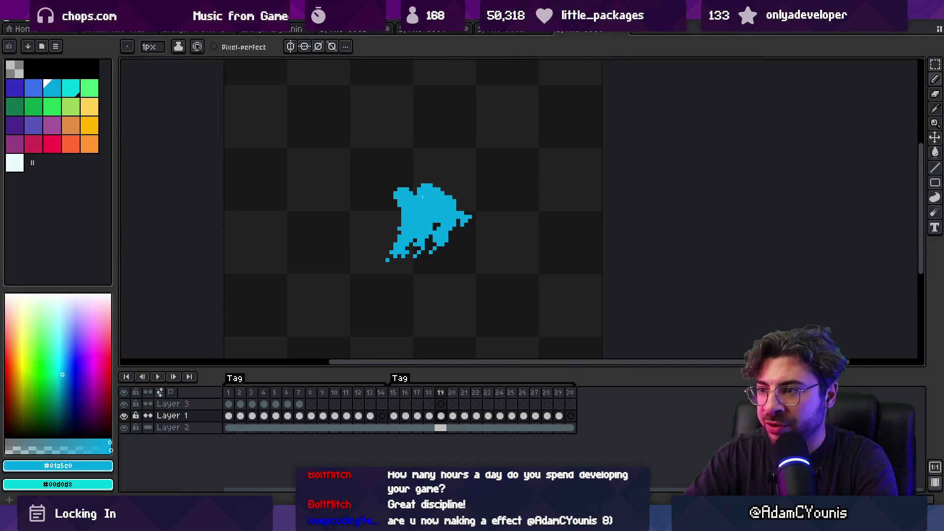
{"action": "key", "text": "Right"}
{"action": "key", "text": "Left"}
{"action": "key", "text": "Right"}
{"action": "key", "text": "Left"}
{"action": "key", "text": "Right"}
Inspect frame 20 at different zoom levels, toggling between the pencil and eraser.
{"action": "key", "text": "e"}
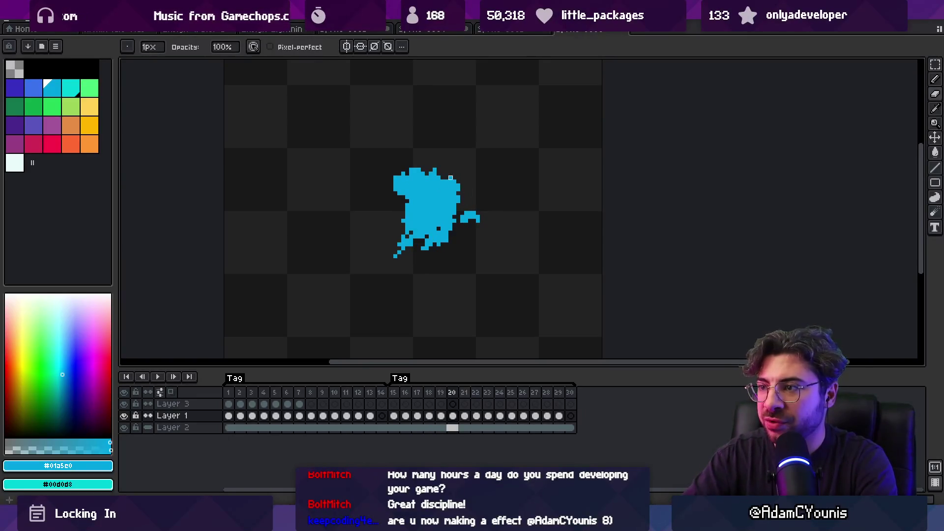
{"action": "scroll", "coordinate": [466, 177], "scroll_direction": "down", "scroll_amount": 3}
{"action": "scroll", "coordinate": [474, 162], "scroll_direction": "up", "scroll_amount": 3}
{"action": "key", "text": "b"}
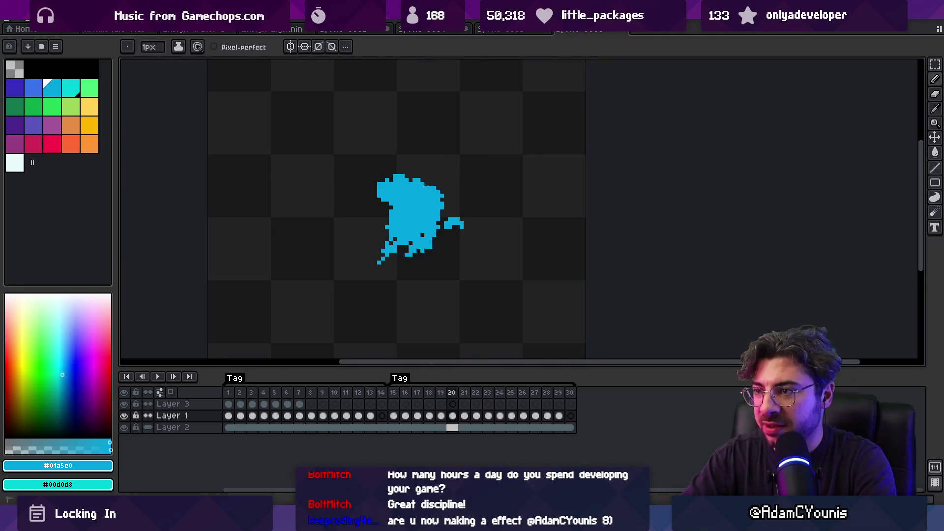
{"action": "key", "text": "z"}
{"action": "scroll", "coordinate": [432, 164], "scroll_direction": "down", "scroll_amount": 1}
{"action": "key", "text": "m"}
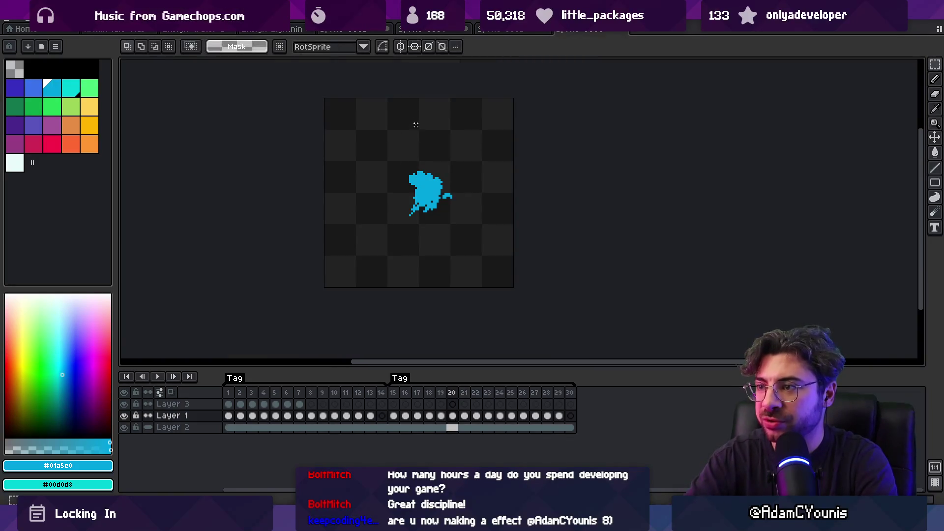
{"action": "key", "text": "z"}
{"action": "scroll", "coordinate": [433, 171], "scroll_direction": "up", "scroll_amount": 3}
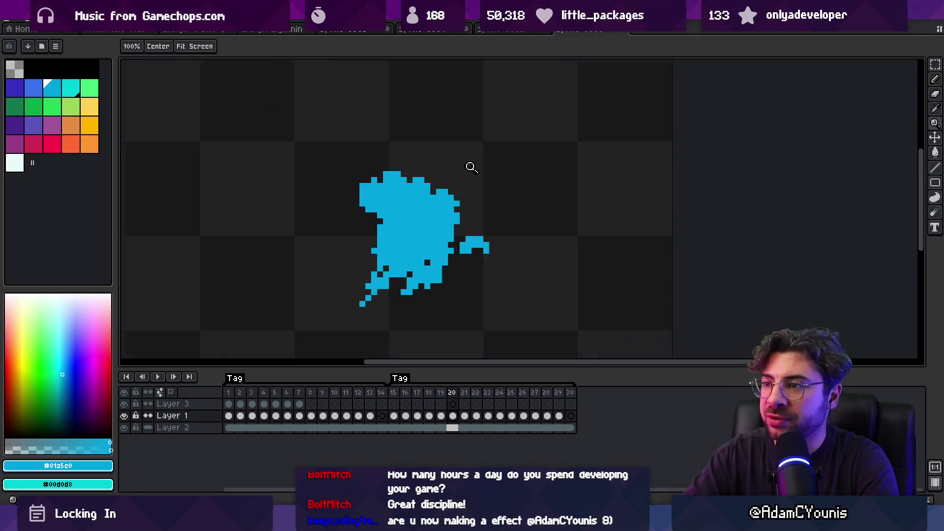
{"action": "key", "text": "b"}
{"action": "key", "text": "e"}
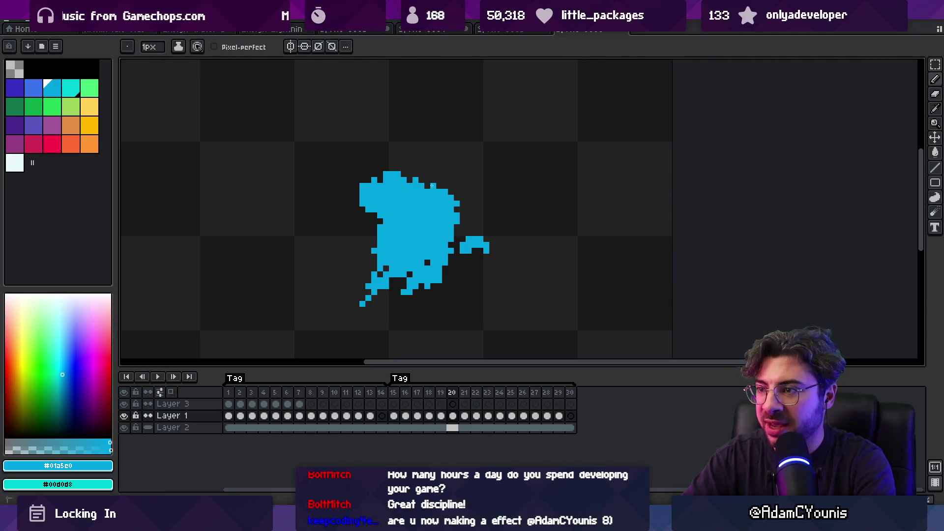
{"action": "key", "text": "z"}
{"action": "scroll", "coordinate": [424, 134], "scroll_direction": "down", "scroll_amount": 3}
Compare frame 19 against frame 21 of the splash.
{"action": "key", "text": "Right"}
{"action": "key", "text": "Left"}
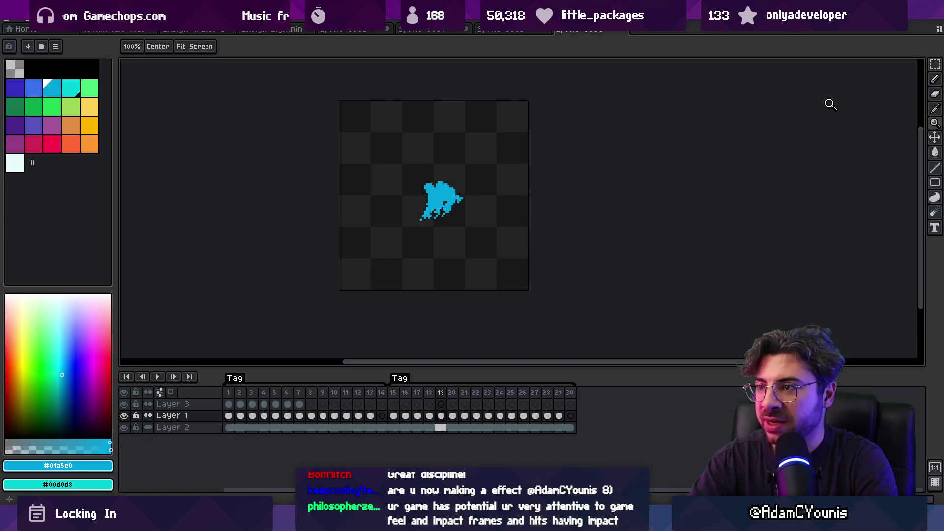
{"action": "key", "text": "Right"}
{"action": "scroll", "coordinate": [455, 170], "scroll_direction": "up", "scroll_amount": 1}
{"action": "key", "text": "b"}
{"action": "key", "text": "z"}
{"action": "scroll", "coordinate": [456, 170], "scroll_direction": "down", "scroll_amount": 1}
Jump ahead to frame 24, then play and stop the splash animation.
{"action": "key", "text": "Right"}
{"action": "key", "text": "Right"}
{"action": "key", "text": "Right"}
{"action": "key", "text": "Return"}
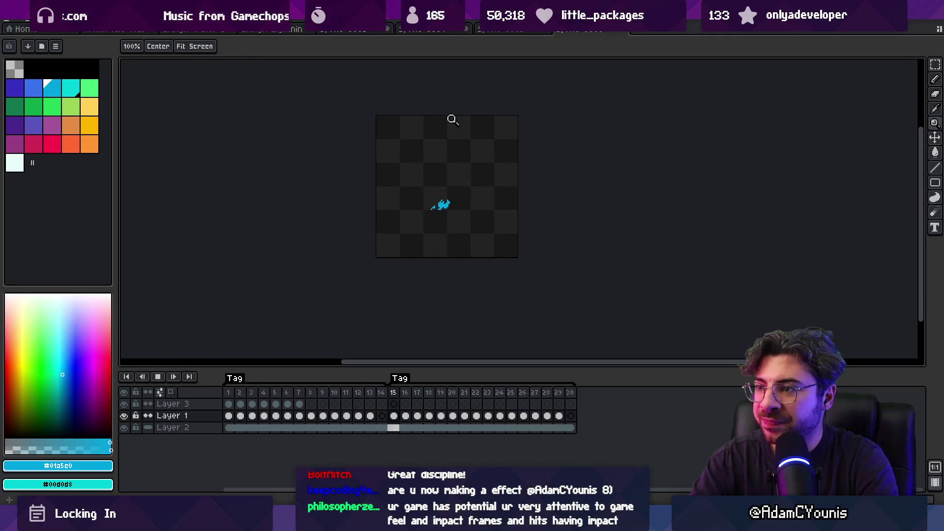
{"action": "key", "text": "Return"}
Compare frames 16 and 18, then zoom in and advance to frame 19.
{"action": "key", "text": "Left"}
{"action": "key", "text": "Left"}
{"action": "key", "text": "Left"}
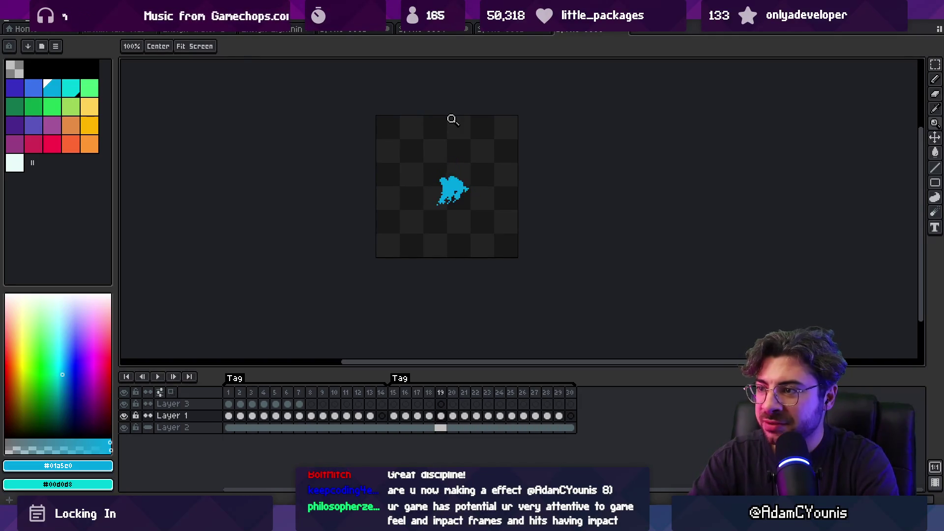
{"action": "key", "text": "Left"}
{"action": "key", "text": "Left"}
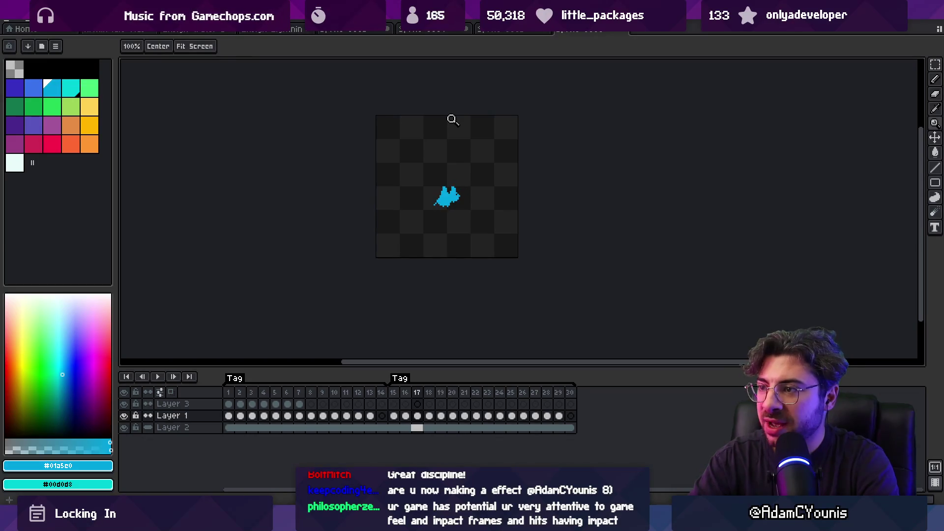
{"action": "key", "text": "Right"}
{"action": "key", "text": "Right"}
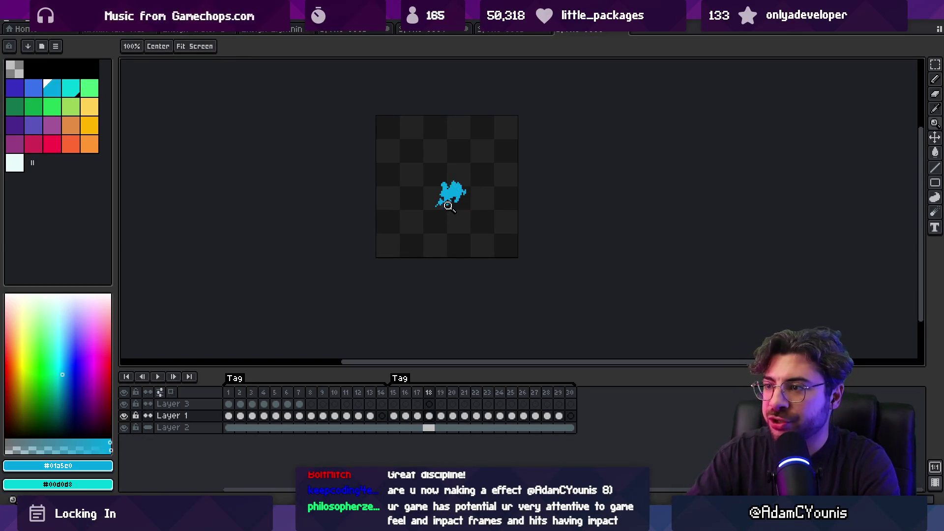
{"action": "scroll", "coordinate": [455, 202], "scroll_direction": "up", "scroll_amount": 3}
{"action": "key", "text": "b"}
{"action": "key", "text": "Right"}
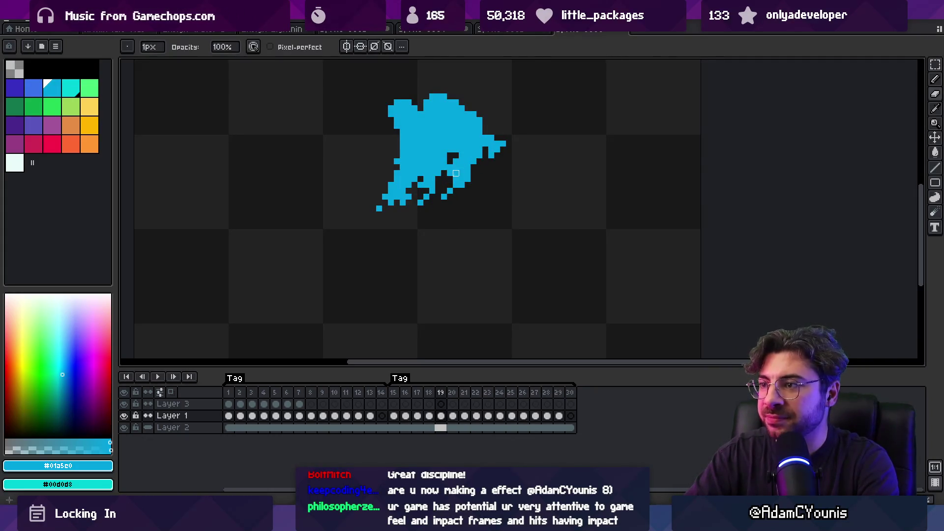
Flip between frames 19 and 20 with the eraser selected, ending on frame 20.
{"action": "key", "text": "e"}
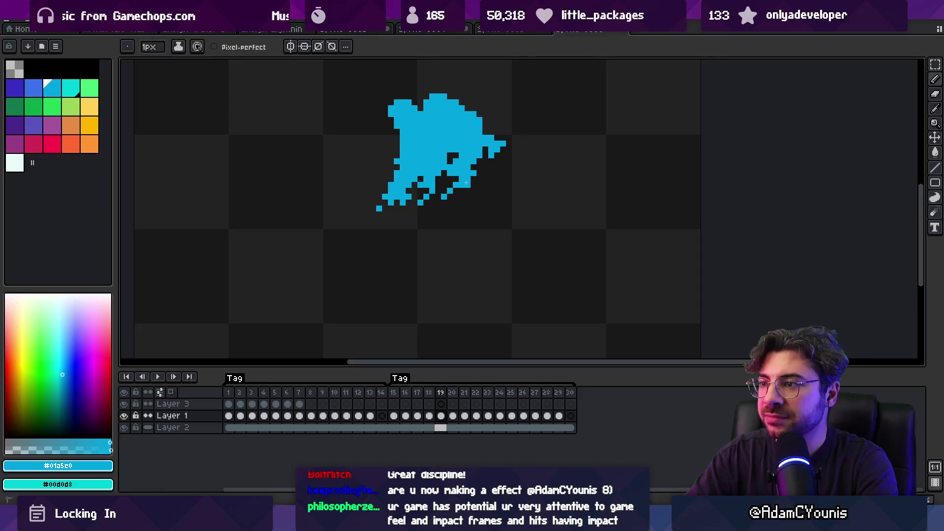
{"action": "key", "text": "Right"}
{"action": "key", "text": "Left"}
{"action": "key", "text": "Right"}
{"action": "key", "text": "Left"}
{"action": "key", "text": "Right"}
{"action": "key", "text": "Right"}
{"action": "key", "text": "Left"}
{"action": "key", "text": "Left"}
{"action": "key", "text": "Right"}
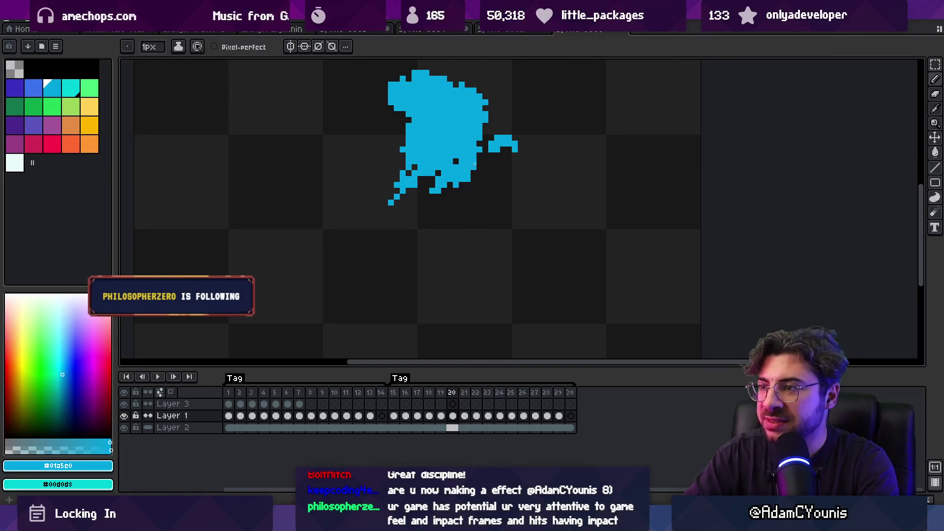
Zoom out and step through frames 20, 21 and 22, then zoom back in.
{"action": "key", "text": "b"}
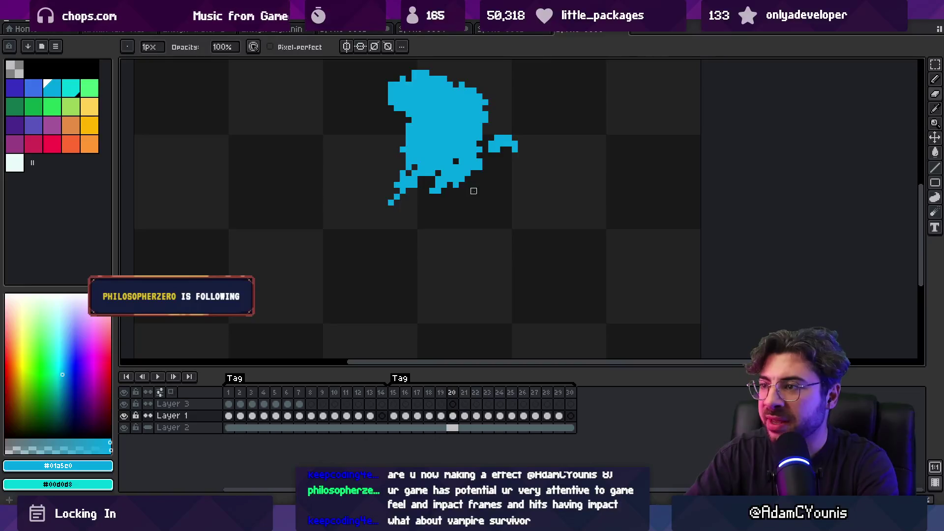
{"action": "key", "text": "z"}
{"action": "scroll", "coordinate": [444, 145], "scroll_direction": "down", "scroll_amount": 5}
{"action": "key", "text": "Right"}
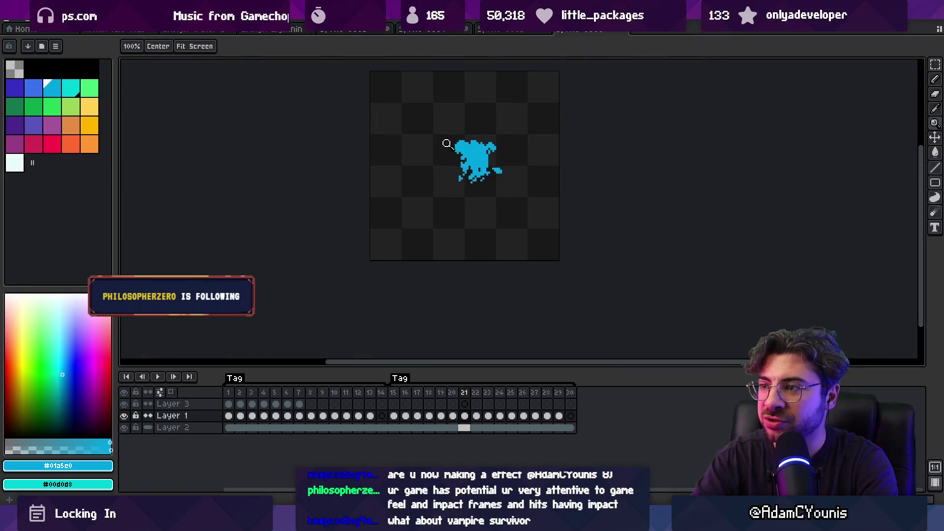
{"action": "key", "text": "Left"}
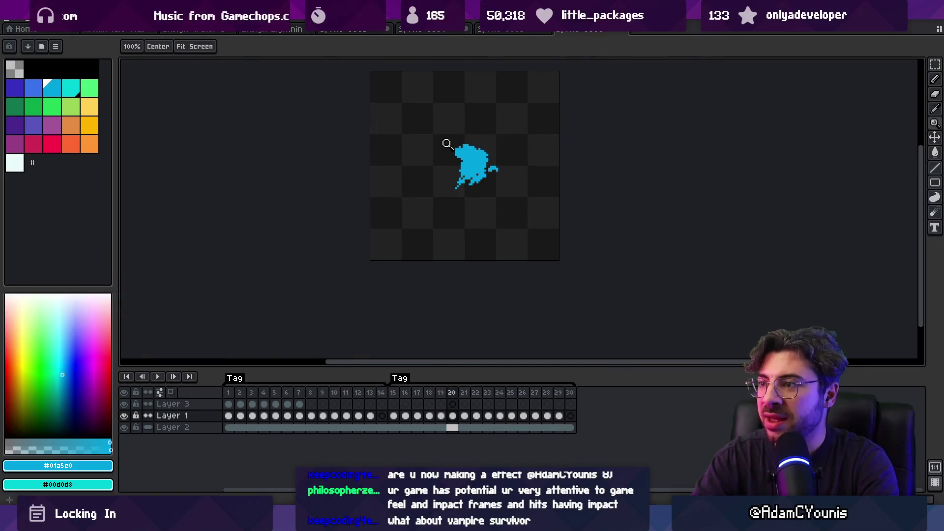
{"action": "key", "text": "Right"}
{"action": "key", "text": "Right"}
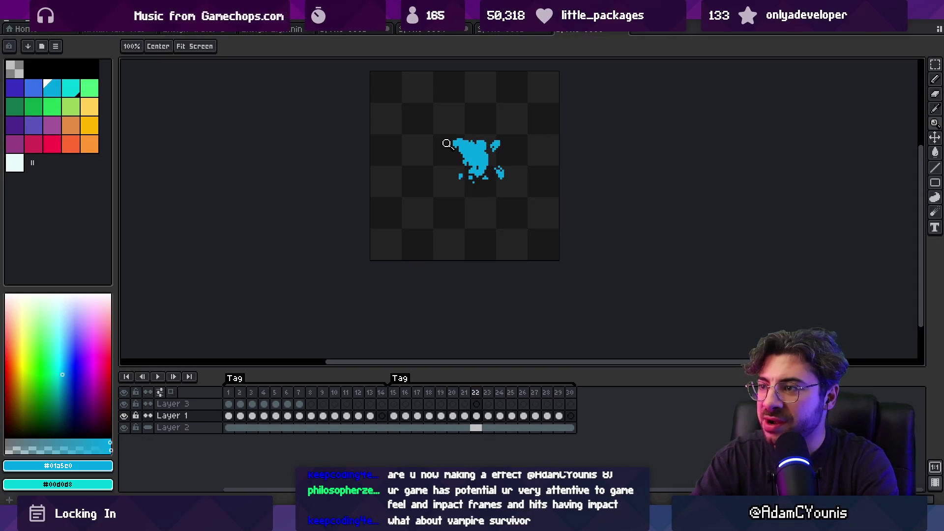
{"action": "scroll", "coordinate": [475, 165], "scroll_direction": "up", "scroll_amount": 5}
{"action": "key", "text": "b"}
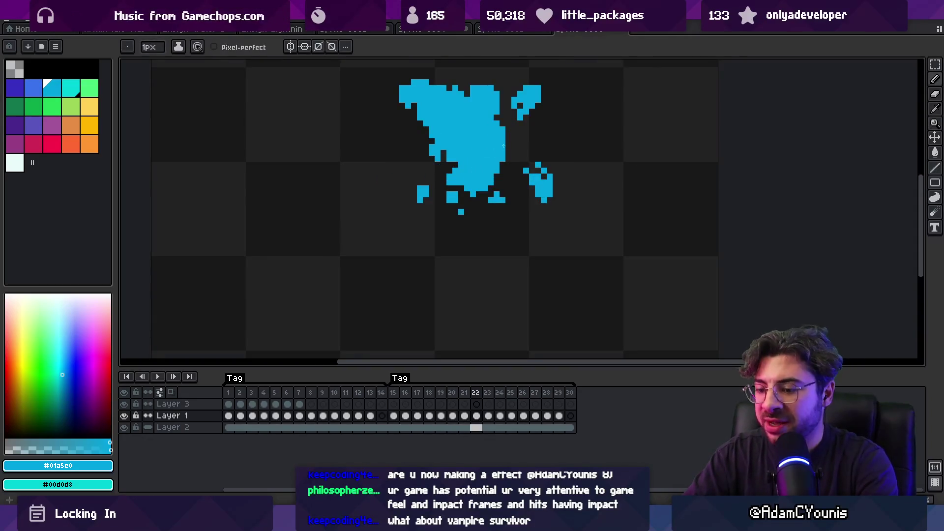
Step from frame 19 through 22 to watch the blob break into droplets, ending on frame 21.
{"action": "key", "text": "Left"}
{"action": "key", "text": "Left"}
{"action": "key", "text": "Left"}
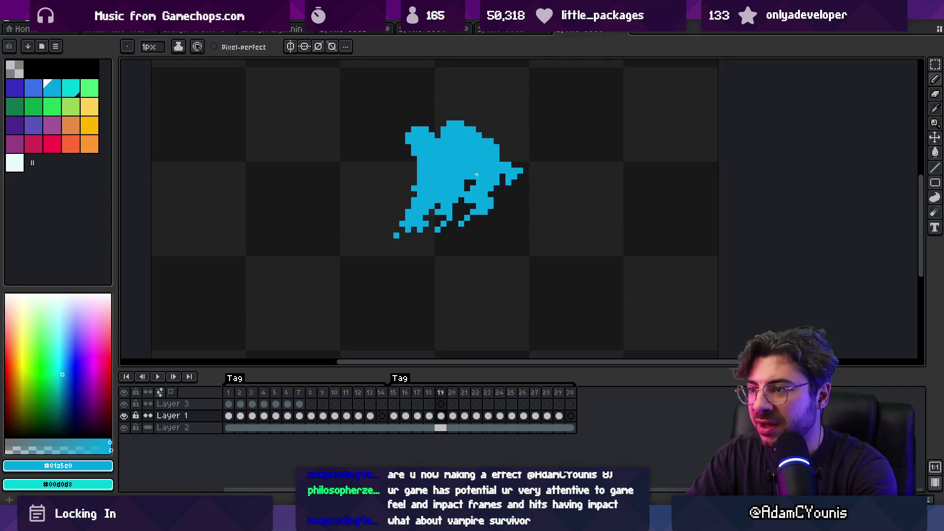
{"action": "key", "text": "Right"}
{"action": "key", "text": "Right"}
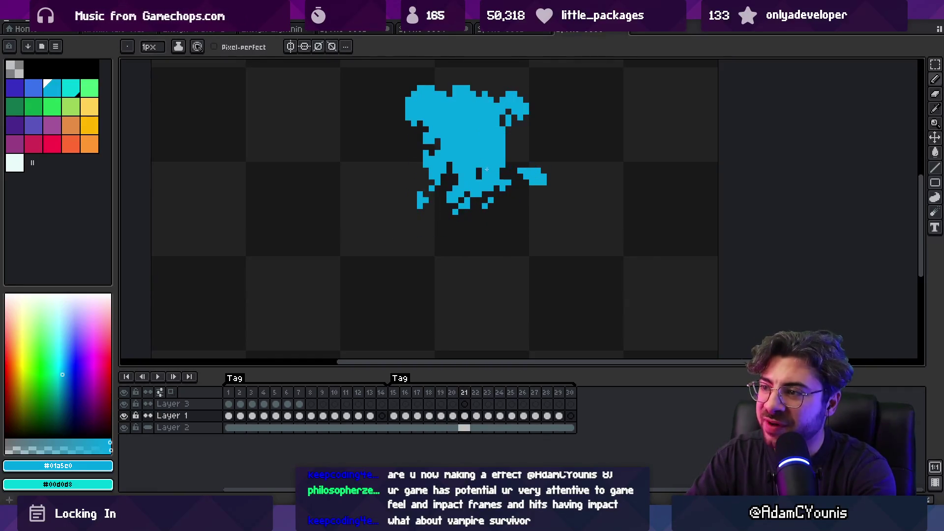
{"action": "key", "text": "Right"}
{"action": "key", "text": "Left"}
{"action": "key", "text": "Right"}
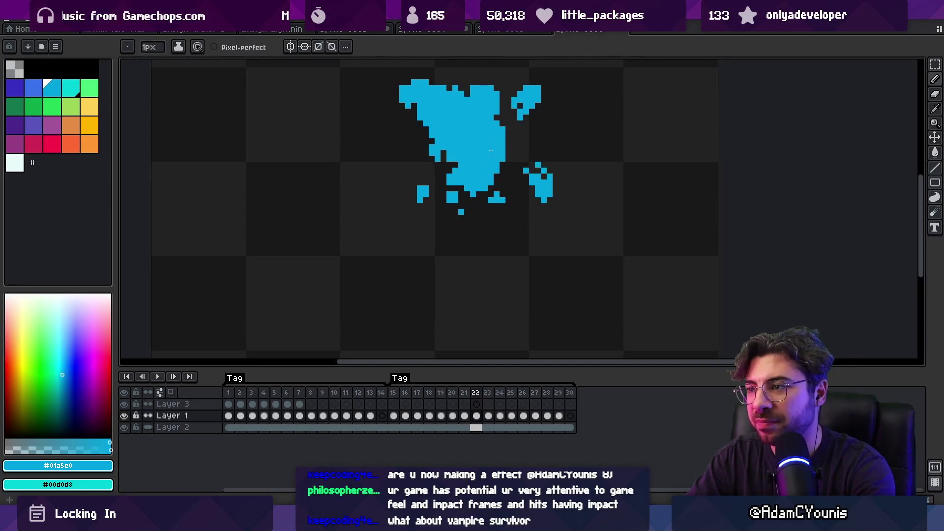
{"action": "key", "text": "w"}
{"action": "key", "text": "b"}
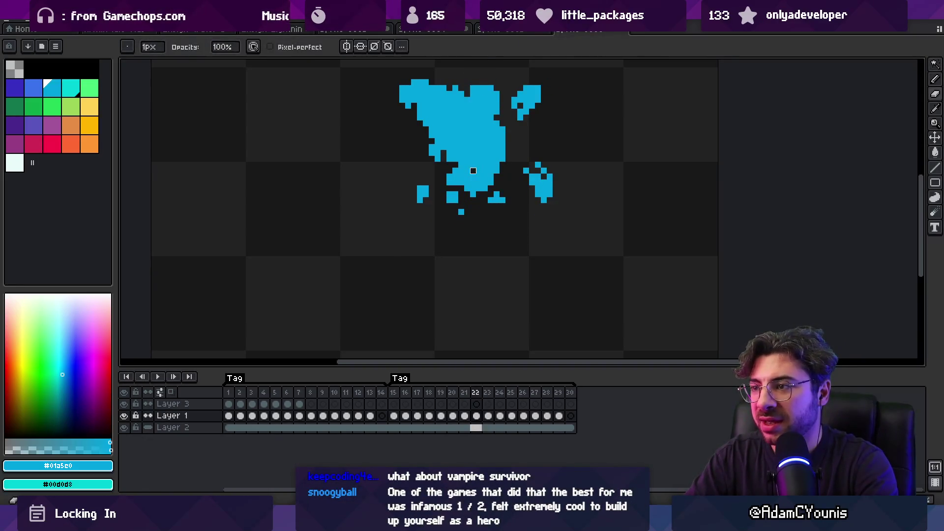
{"action": "scroll", "coordinate": [472, 164], "scroll_direction": "down", "scroll_amount": 3}
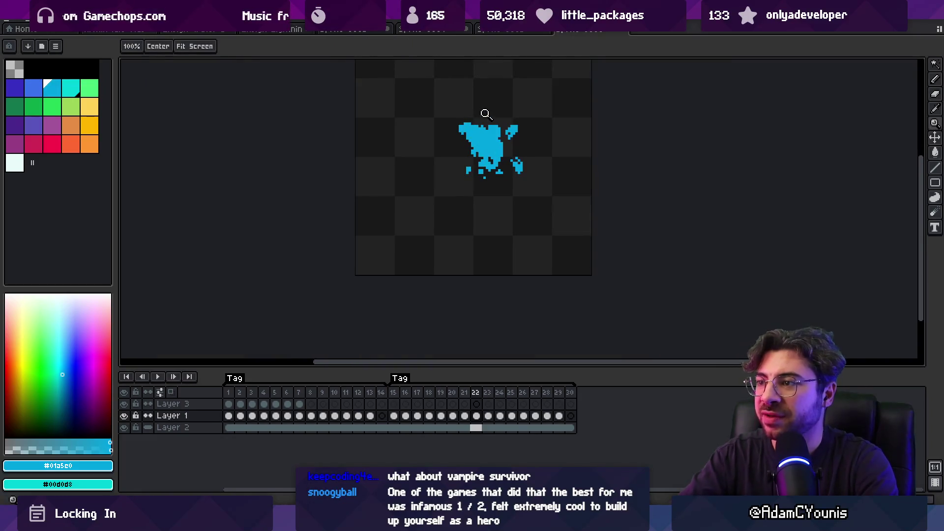
{"action": "key", "text": "m"}
{"action": "key", "text": "Left"}
Advance to frame 23 and compare it with frame 24.
{"action": "key", "text": "Right"}
{"action": "key", "text": "Right"}
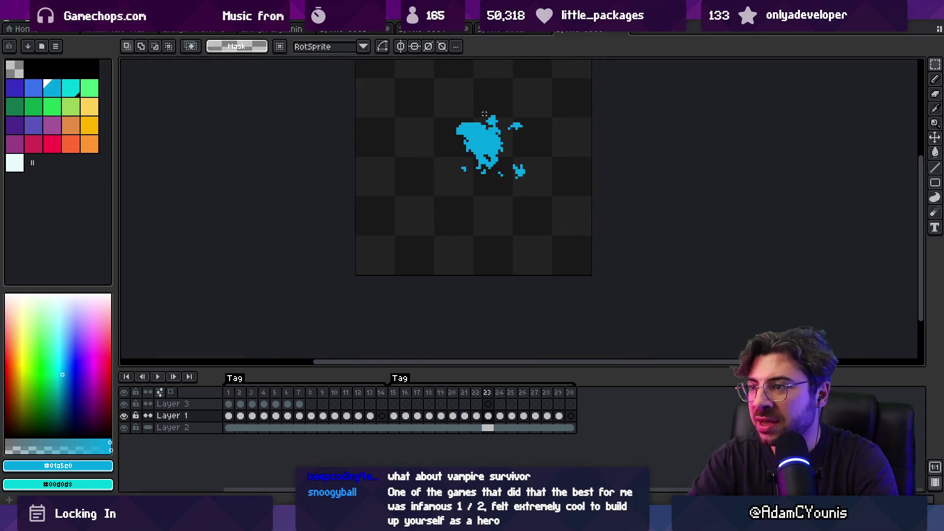
{"action": "key", "text": "Right"}
{"action": "key", "text": "Left"}
{"action": "key", "text": "Right"}
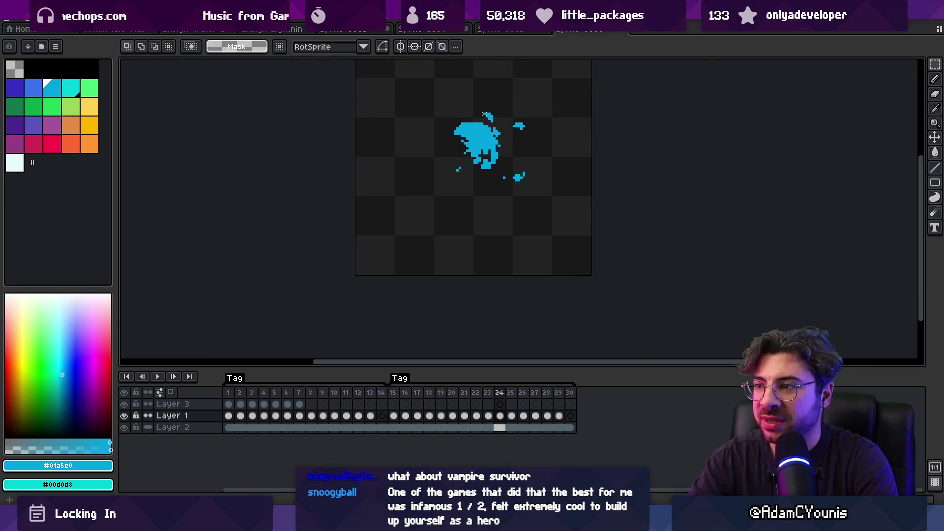
{"action": "key", "text": "z"}
Add a single cyan droplet pixel beside the splash, undoing one misplaced pixel.
{"action": "left_click", "coordinate": [459, 165]}
{"action": "key", "text": "b"}
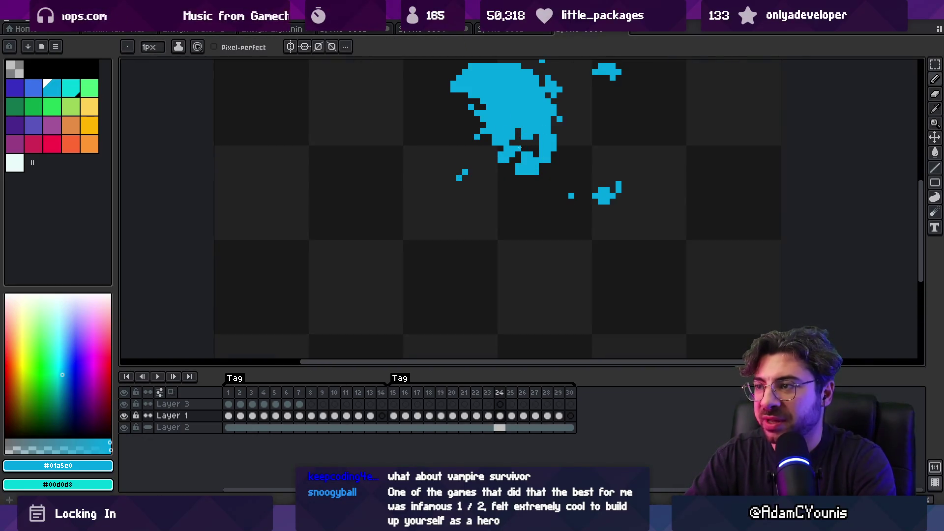
{"action": "key", "text": "z"}
{"action": "right_click", "coordinate": [514, 152]}
{"action": "left_click", "coordinate": [415, 238]}
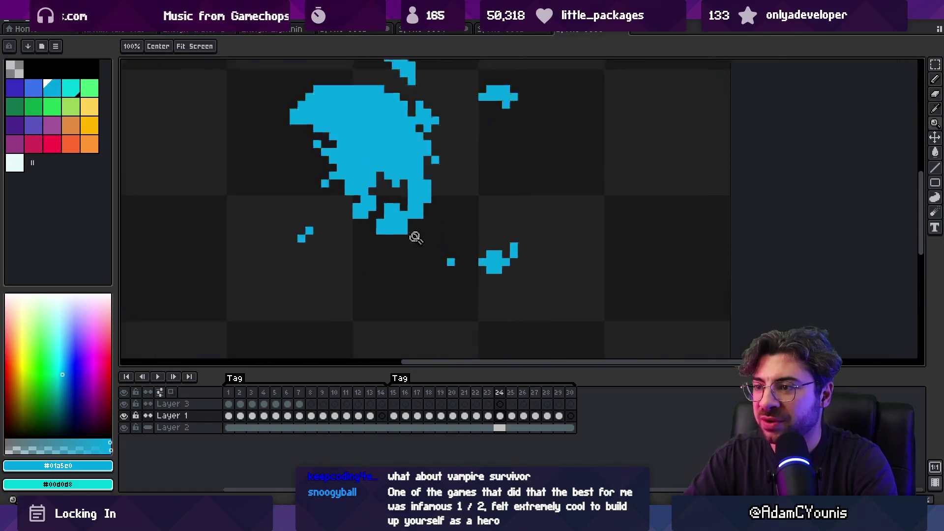
{"action": "key", "text": "b"}
{"action": "left_click", "coordinate": [419, 234]}
{"action": "key", "text": "ctrl+z"}
{"action": "left_click", "coordinate": [382, 242]}
Zoom out to view the whole sprite and move on to frame 28.
{"action": "key", "text": "z"}
{"action": "scroll", "coordinate": [395, 240], "scroll_direction": "down", "scroll_amount": 2}
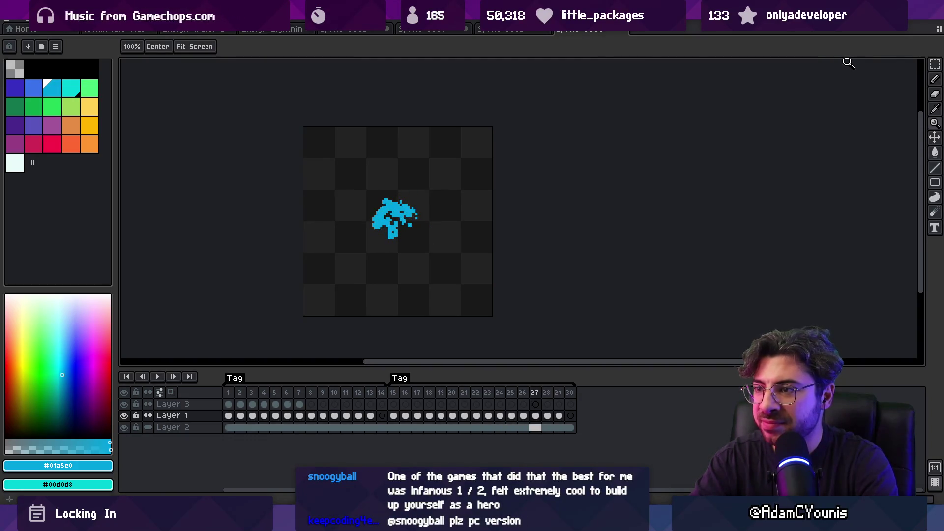
{"action": "scroll", "coordinate": [410, 213], "scroll_direction": "up", "scroll_amount": 1}
{"action": "key", "text": "b"}
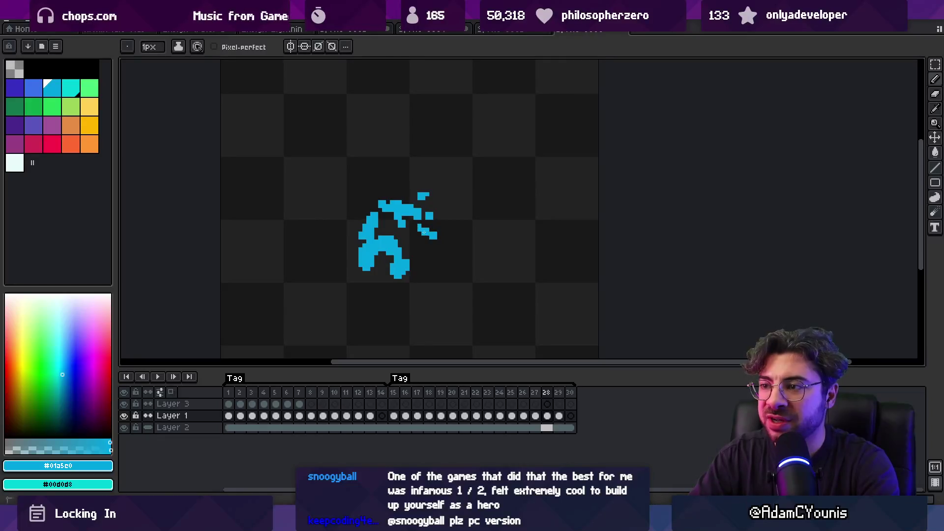
Touch up frame 28, alternating between the pencil and eraser.
{"action": "key", "text": "e"}
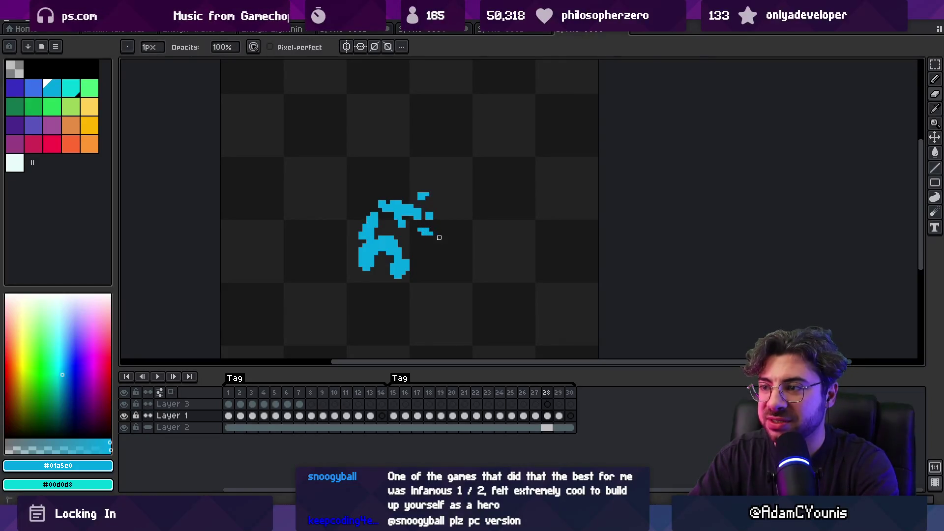
{"action": "key", "text": "b"}
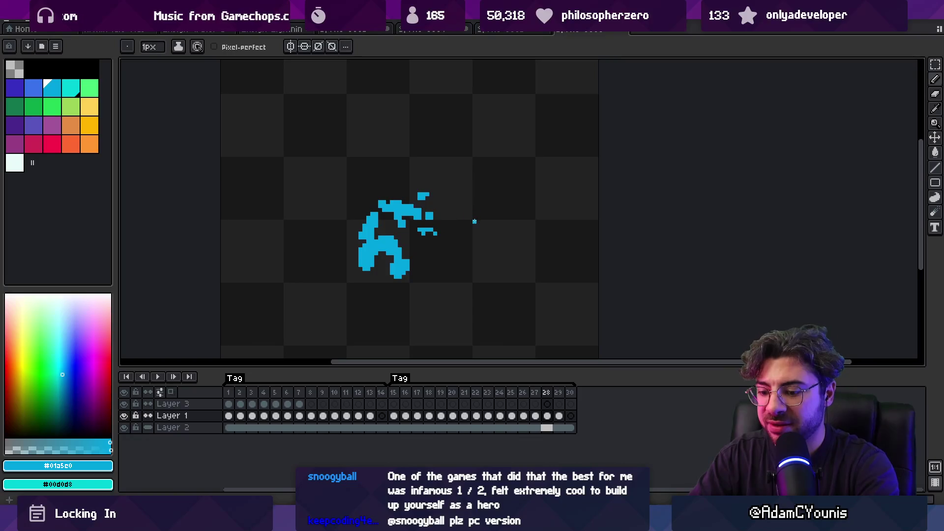
{"action": "key", "text": "e"}
{"action": "key", "text": "b"}
{"action": "key", "text": "e"}
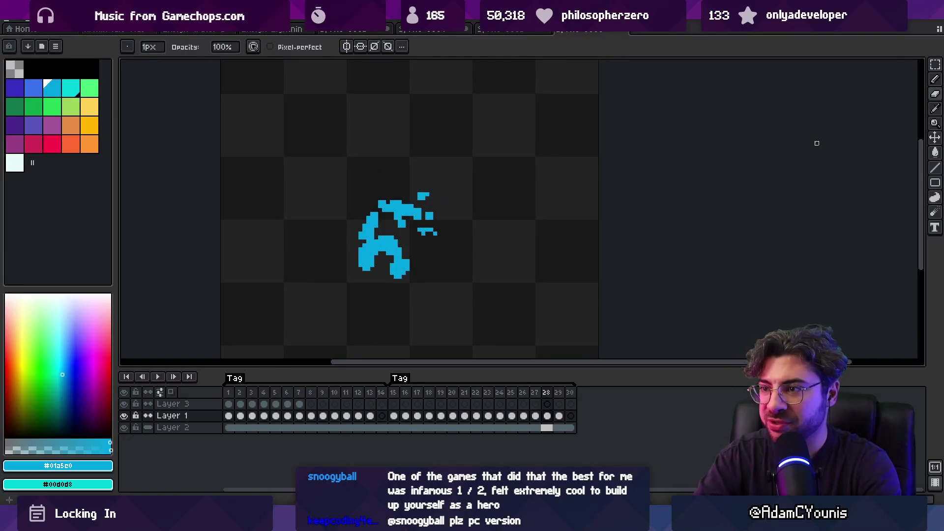
{"action": "key", "text": "b"}
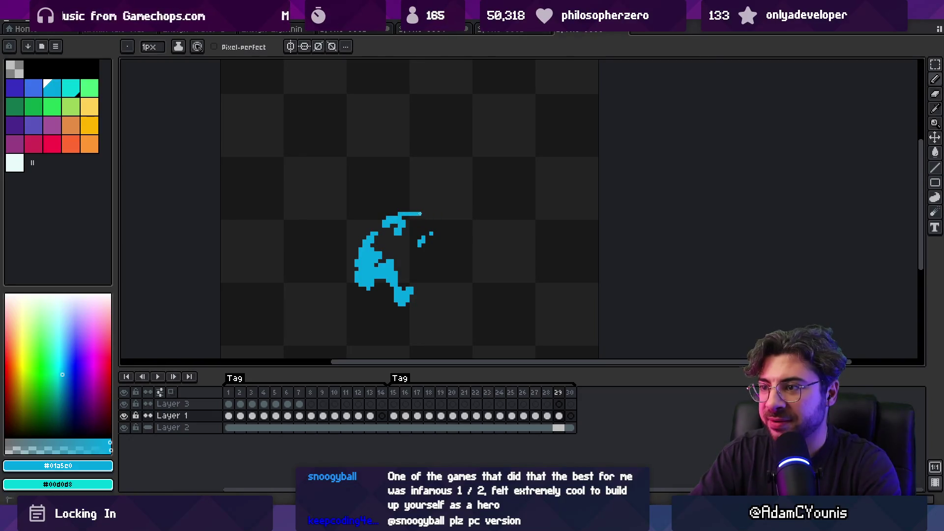
Zoom out, preview the animation, and turn on onion skinning.
{"action": "key", "text": "z"}
{"action": "scroll", "coordinate": [408, 189], "scroll_direction": "down", "scroll_amount": 3}
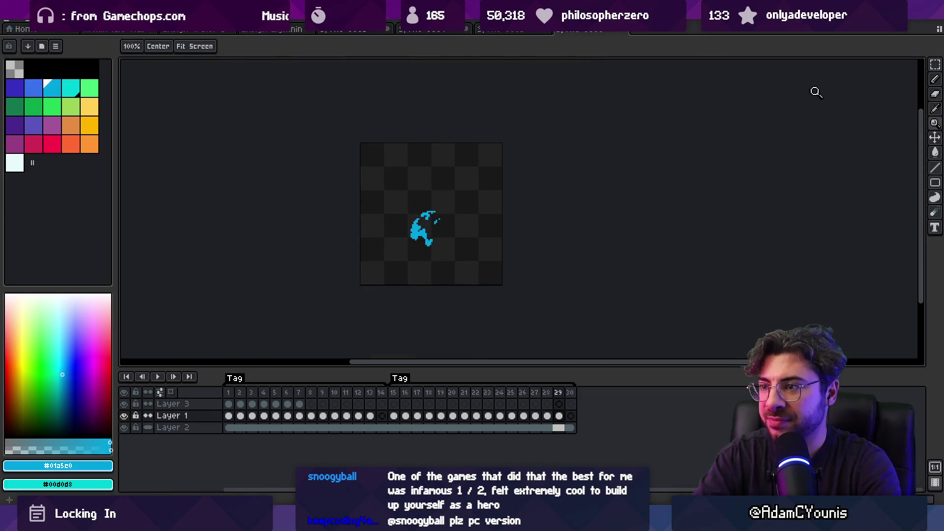
{"action": "key", "text": "Return"}
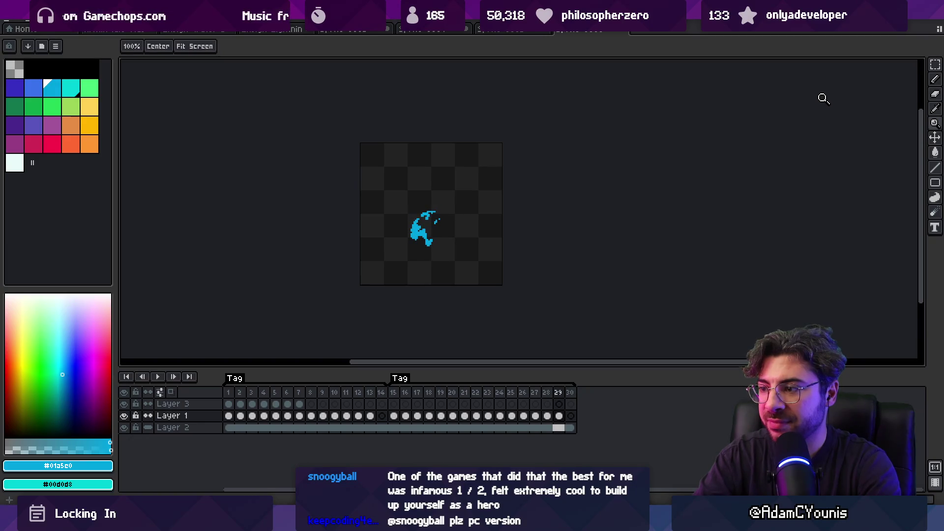
{"action": "left_click", "coordinate": [161, 392]}
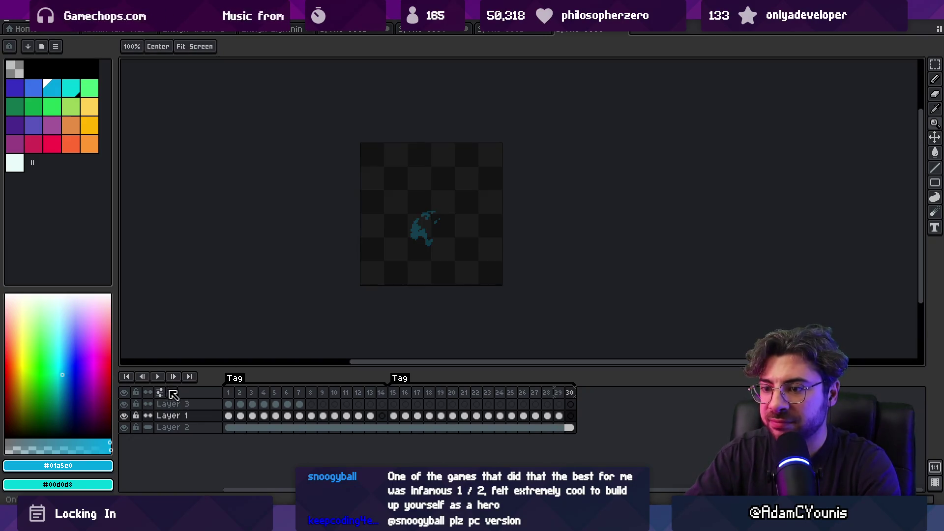
{"action": "scroll", "coordinate": [419, 254], "scroll_direction": "up", "scroll_amount": 2}
{"action": "scroll", "coordinate": [419, 254], "scroll_direction": "up", "scroll_amount": 1}
Draw the upper arc over the cyan droplets on frame 30, then add frame 31.
{"action": "key", "text": "b"}
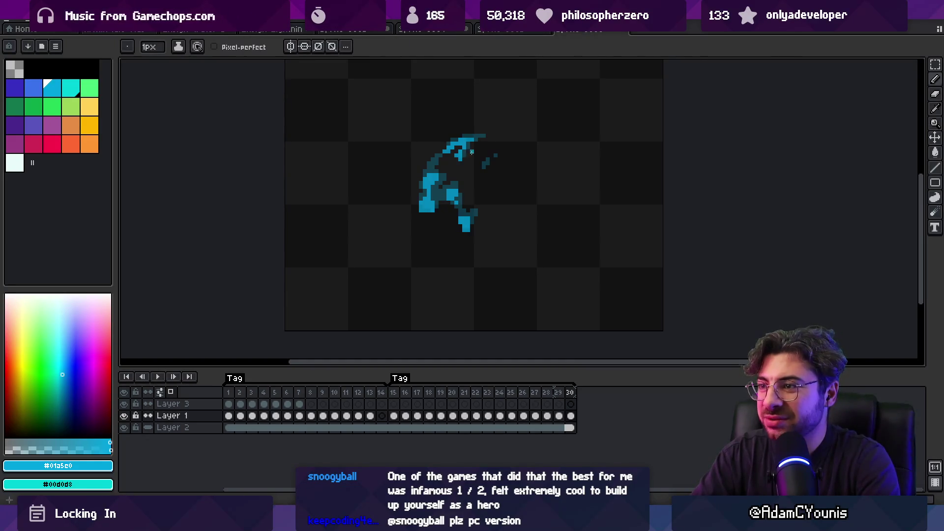
{"action": "key", "text": "e"}
{"action": "key", "text": "m"}
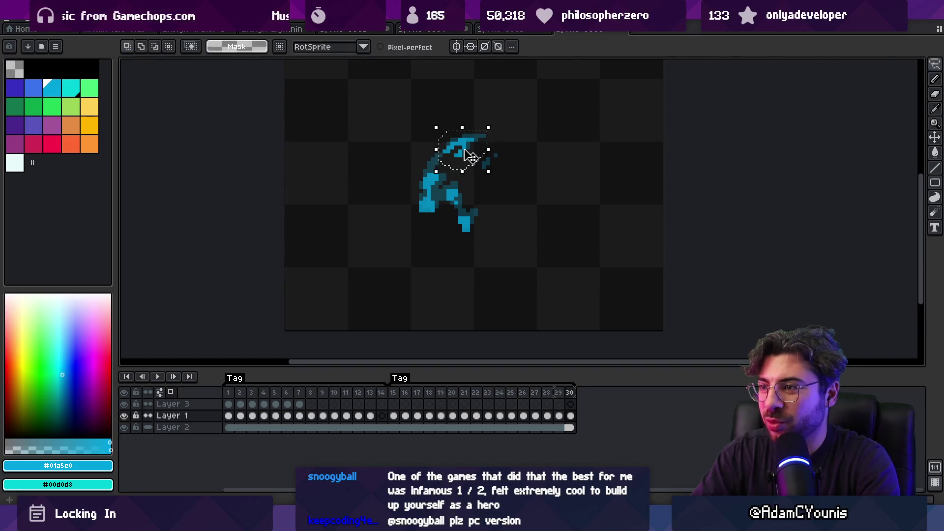
{"action": "key", "text": "z"}
{"action": "scroll", "coordinate": [467, 162], "scroll_direction": "down", "scroll_amount": 2}
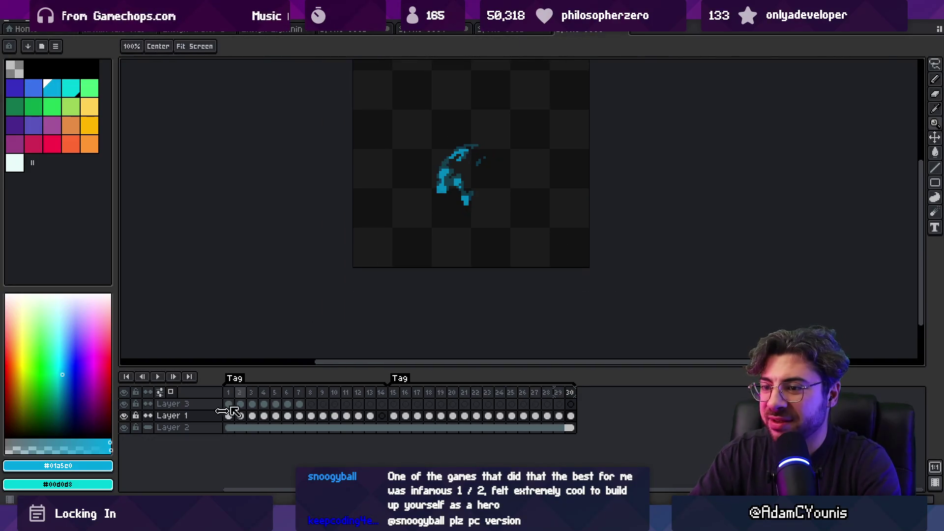
{"action": "scroll", "coordinate": [334, 255], "scroll_direction": "down", "scroll_amount": 2}
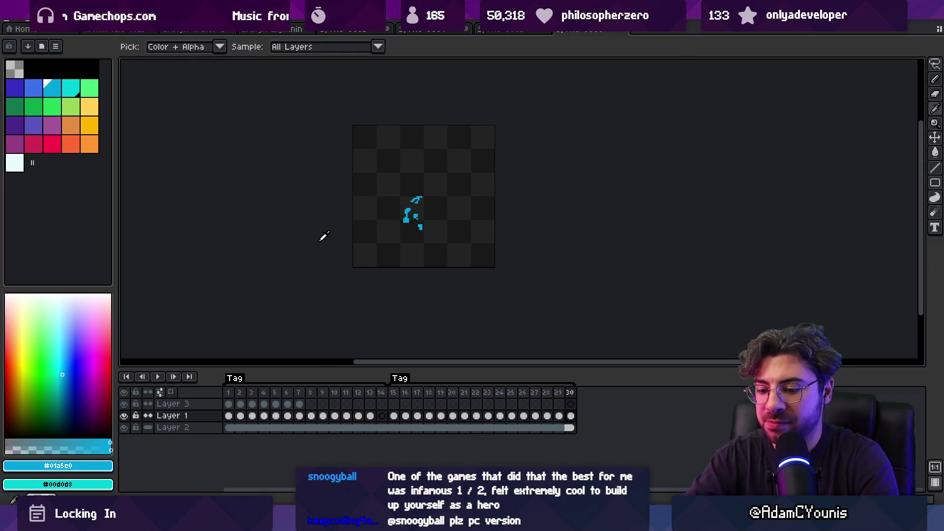
{"action": "key", "text": "alt+n"}
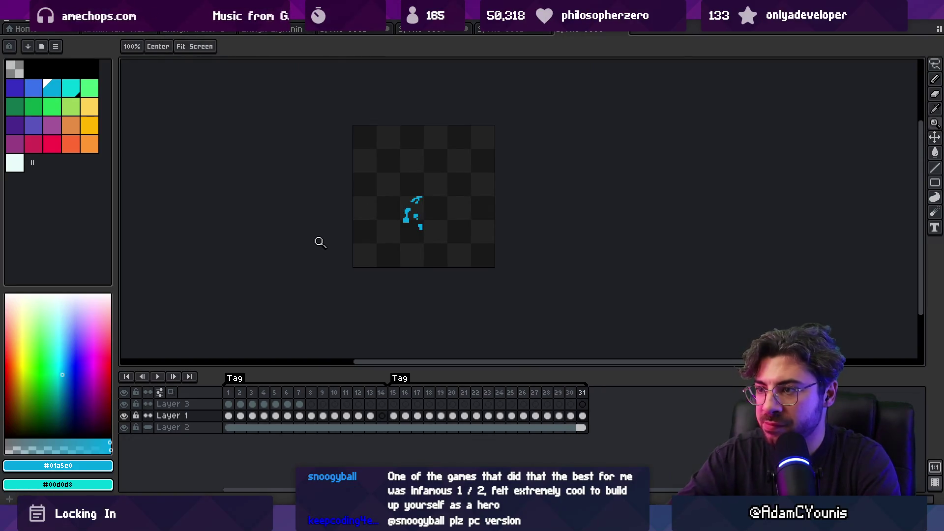
Clear the drawing from frame 31 and play the animation to preview it.
{"action": "key", "text": "Delete"}
{"action": "key", "text": "Return"}
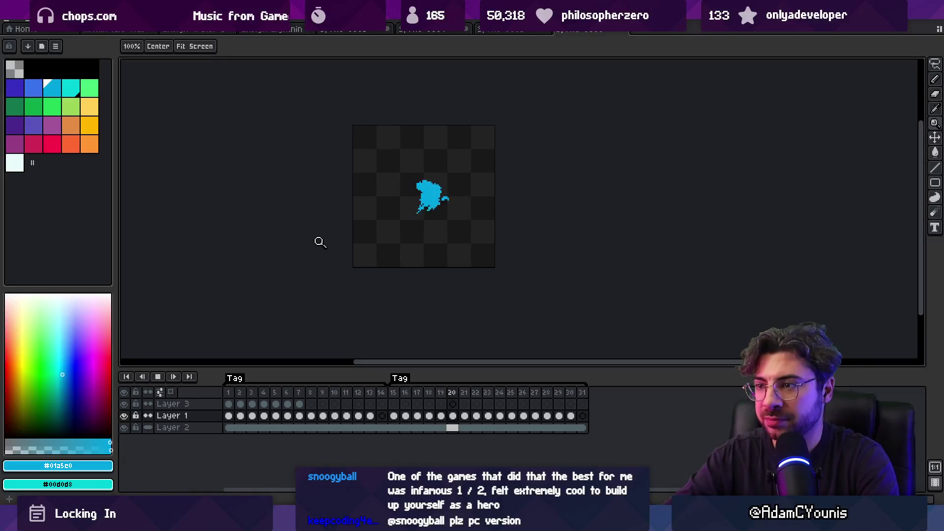
{"action": "scroll", "coordinate": [502, 179], "scroll_direction": "down", "scroll_amount": 3}
{"action": "scroll", "coordinate": [503, 179], "scroll_direction": "up", "scroll_amount": 3}
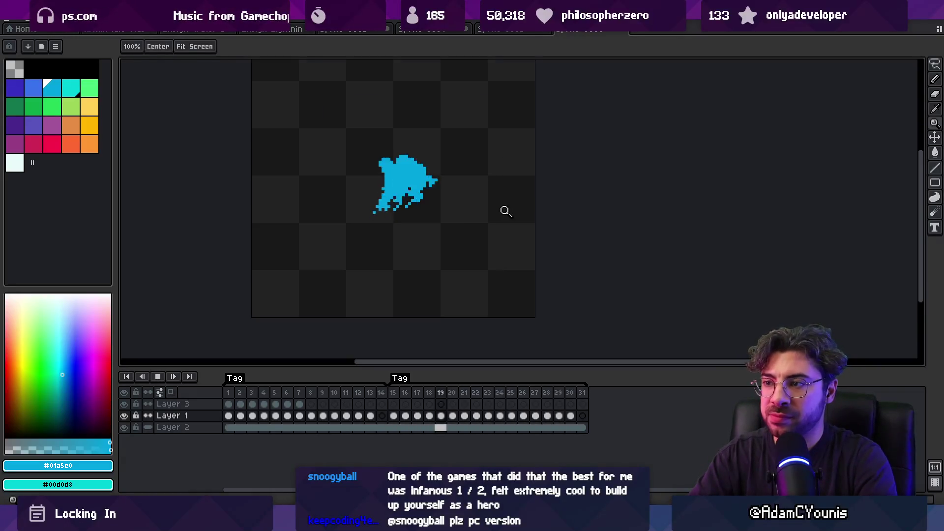
{"action": "key", "text": "Return"}
Zoom in on the splash and compare frames 27 and 28, settling on frame 28.
{"action": "key", "text": "Right"}
{"action": "key", "text": "Right"}
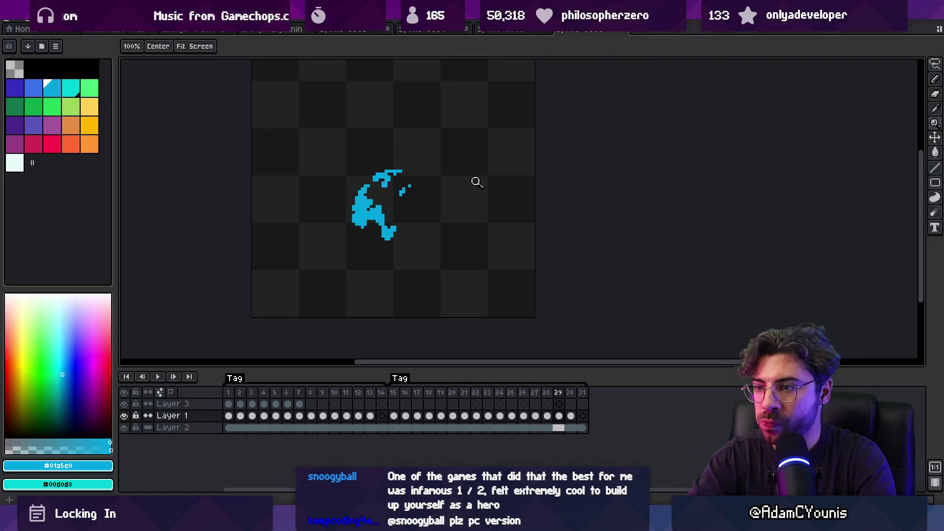
{"action": "left_click", "coordinate": [394, 234]}
{"action": "key", "text": "b"}
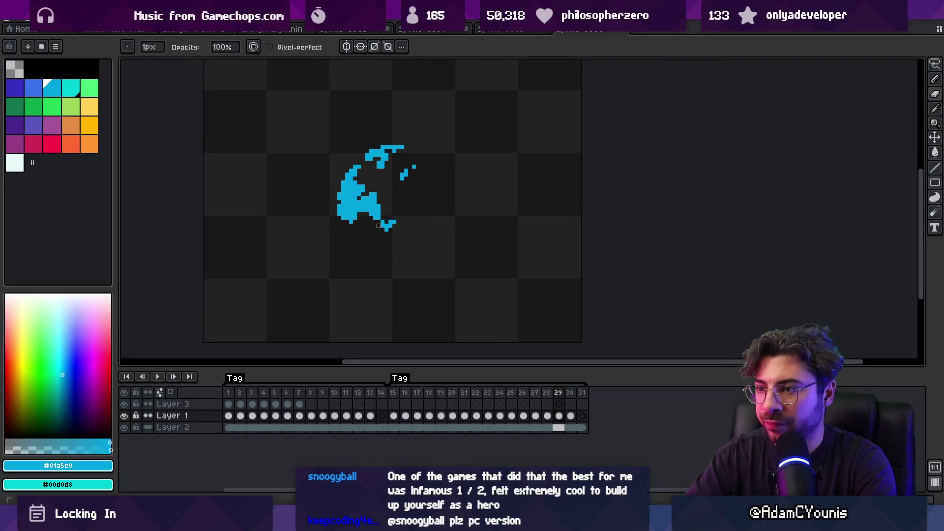
{"action": "key", "text": "Left"}
{"action": "key", "text": "Right"}
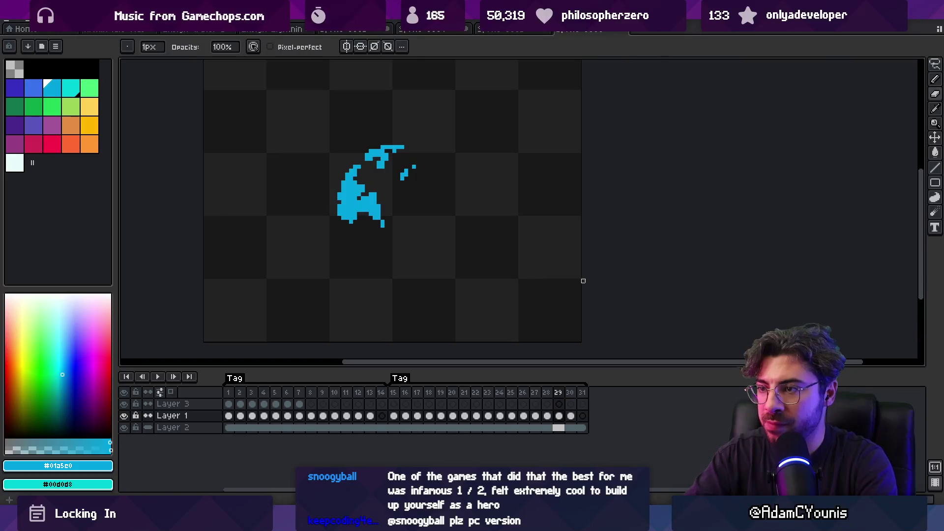
{"action": "key", "text": "Left"}
{"action": "key", "text": "Left"}
{"action": "key", "text": "Right"}
{"action": "key", "text": "Left"}
{"action": "key", "text": "Right"}
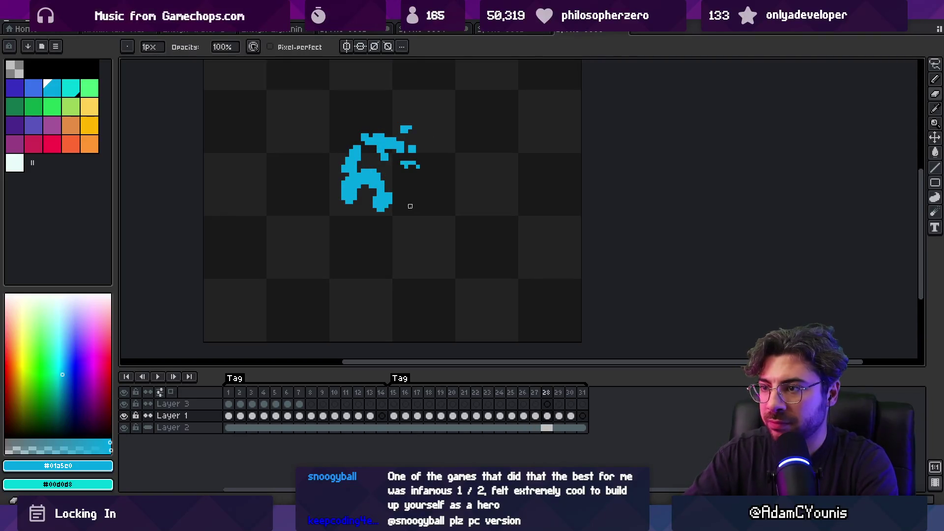
Erase the lower-right pixels of the splash on frame 28, then compare against frame 27.
{"action": "key", "text": "e"}
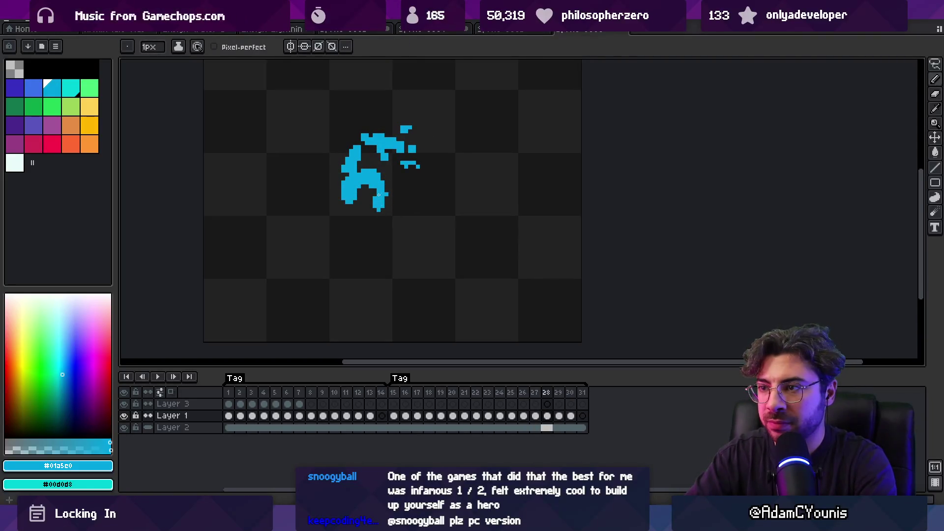
{"action": "left_click_drag", "start_coordinate": [375, 199], "coordinate": [368, 200]}
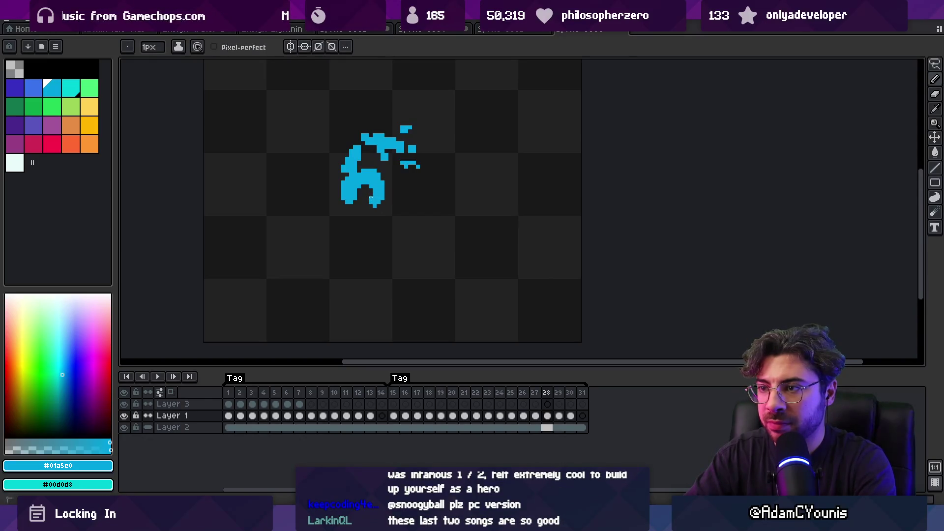
{"action": "key", "text": "Left"}
{"action": "key", "text": "Right"}
{"action": "key", "text": "Left"}
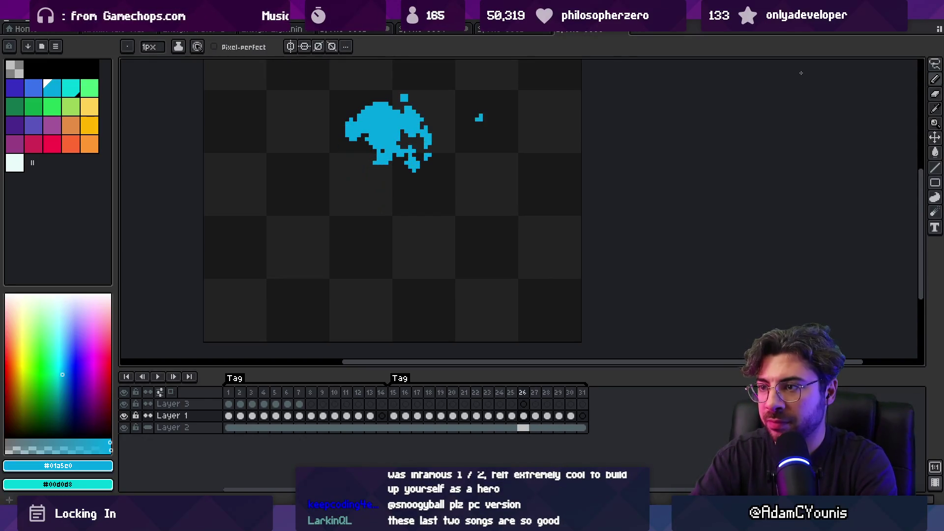
{"action": "key", "text": "Right"}
{"action": "key", "text": "Left"}
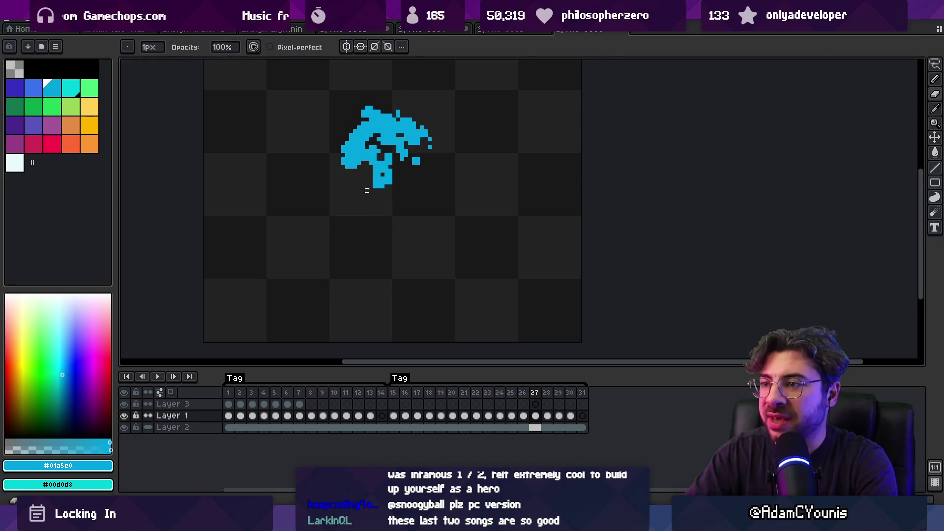
Flip between frames 26, 27 and 28 to compare them, toggling pencil and eraser.
{"action": "key", "text": "b"}
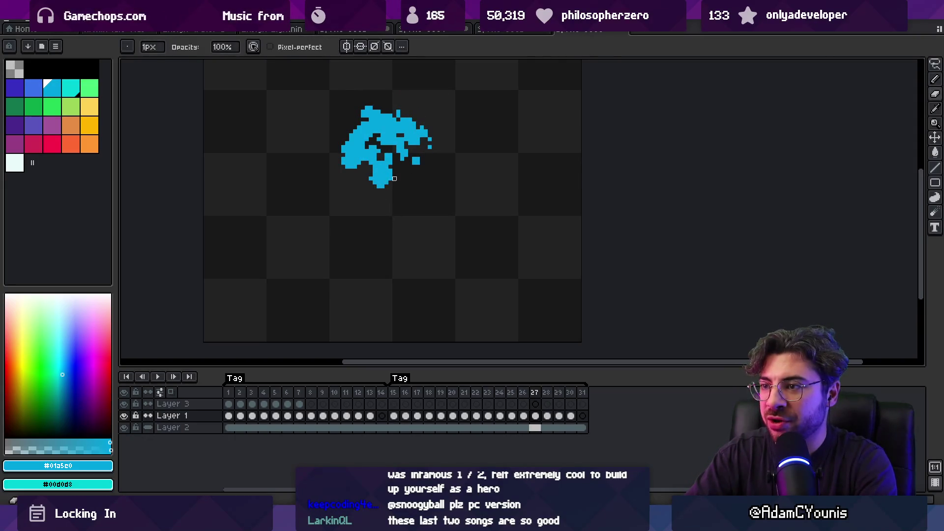
{"action": "key", "text": "Left"}
{"action": "key", "text": "Right"}
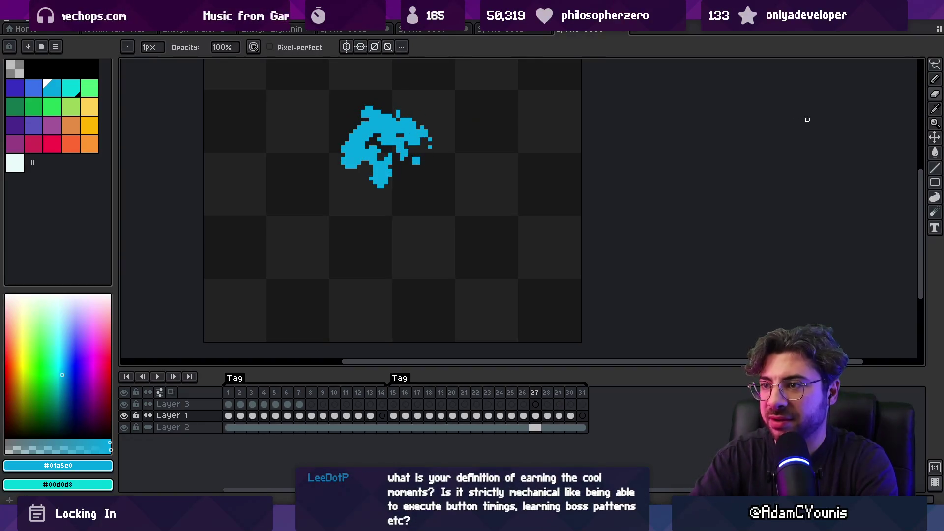
{"action": "key", "text": "Left"}
{"action": "key", "text": "Right"}
{"action": "key", "text": "Left"}
{"action": "key", "text": "Left"}
{"action": "key", "text": "Right"}
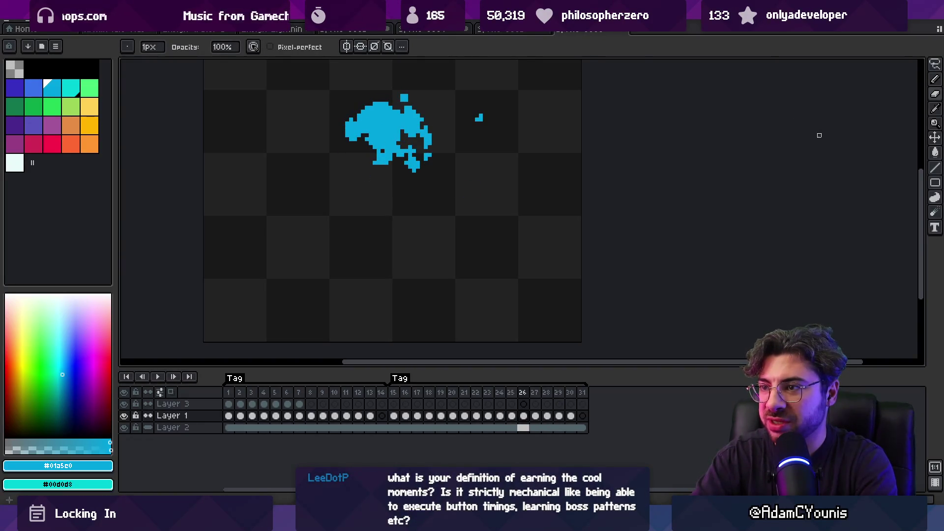
{"action": "key", "text": "Right"}
{"action": "key", "text": "Right"}
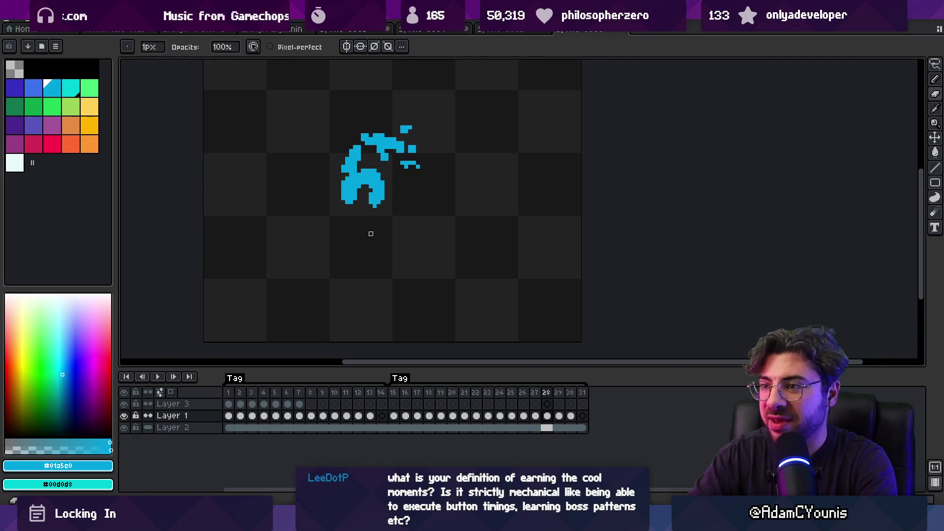
{"action": "key", "text": "b"}
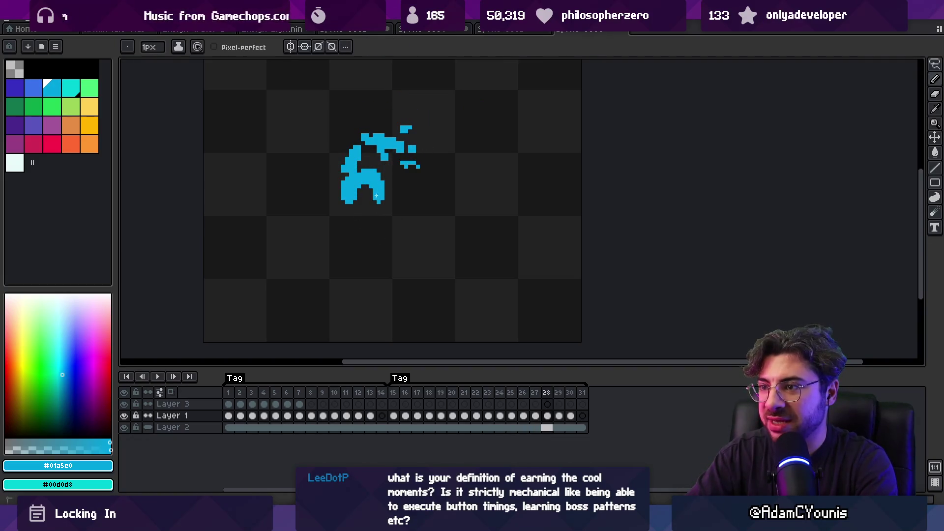
{"action": "key", "text": "e"}
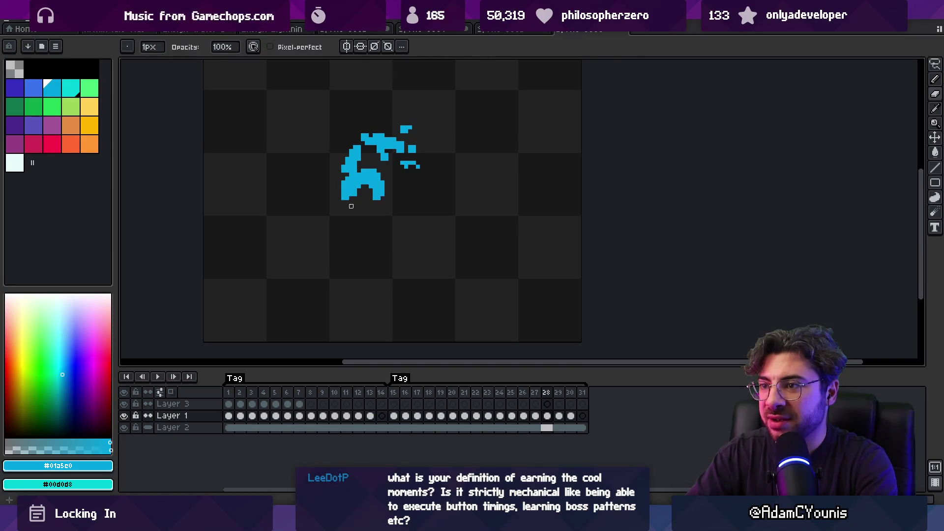
Compare frames 27 through 29 of the splash, then advance to frame 30.
{"action": "key", "text": "Left"}
{"action": "key", "text": "Right"}
{"action": "key", "text": "Left"}
{"action": "key", "text": "Right"}
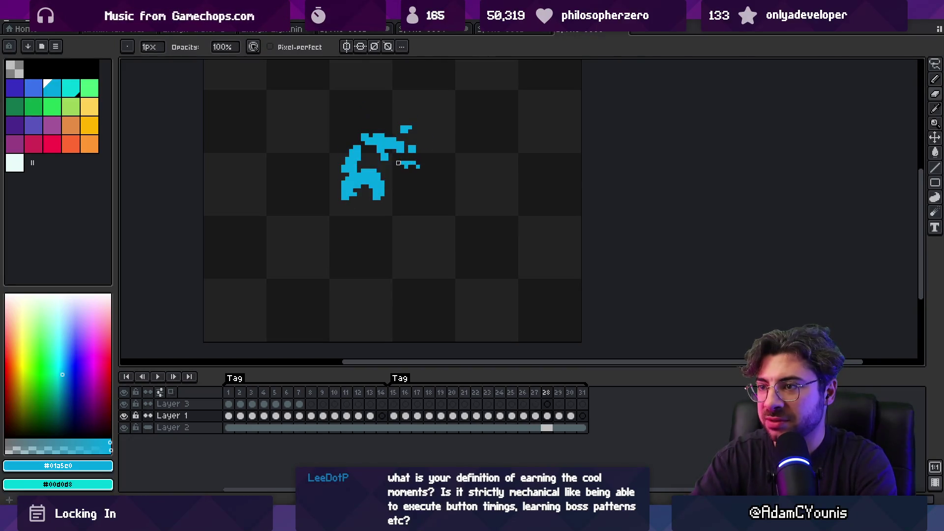
{"action": "key", "text": "Left"}
{"action": "key", "text": "Right"}
{"action": "key", "text": "Right"}
{"action": "key", "text": "Left"}
{"action": "key", "text": "Right"}
{"action": "key", "text": "Left"}
{"action": "key", "text": "Right"}
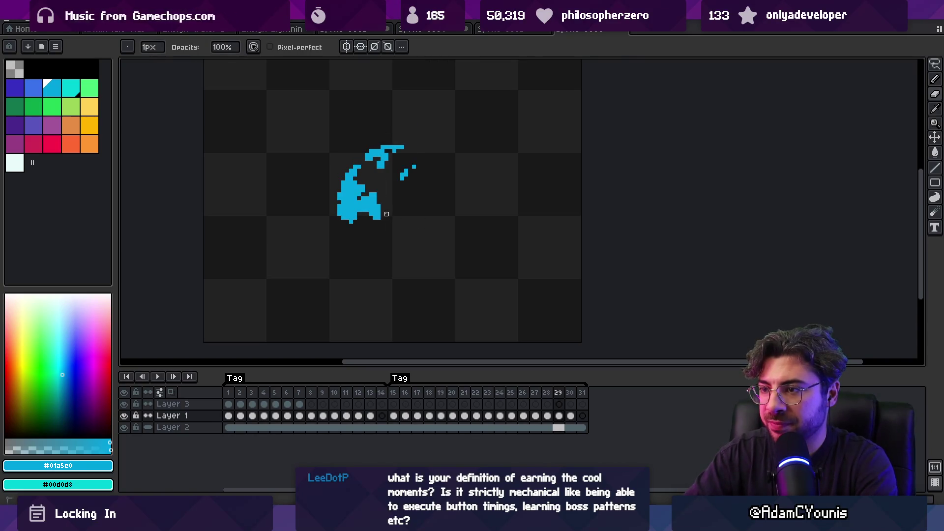
{"action": "scroll", "coordinate": [398, 218], "scroll_direction": "down", "scroll_amount": 2}
{"action": "key", "text": "Right"}
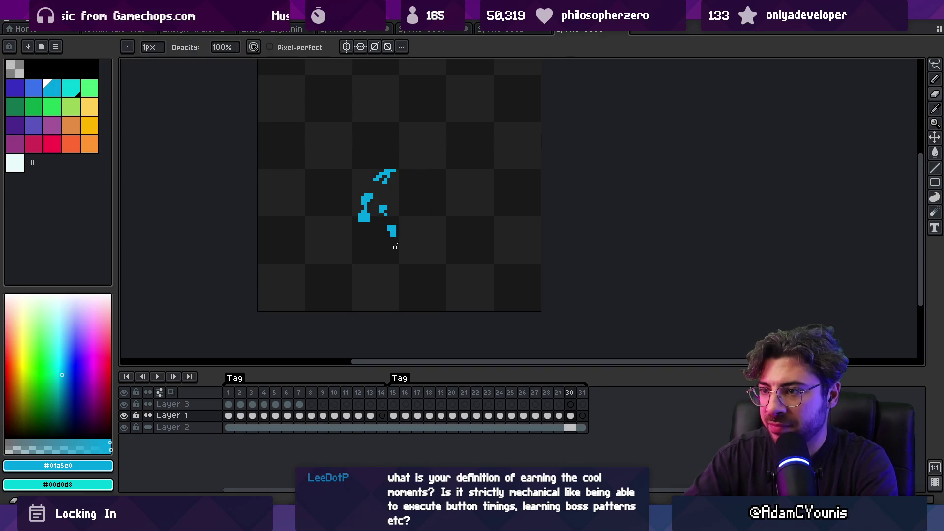
Rework frame 30's drips with the pencil and 3px eraser, then zoom out and play.
{"action": "key", "text": "b"}
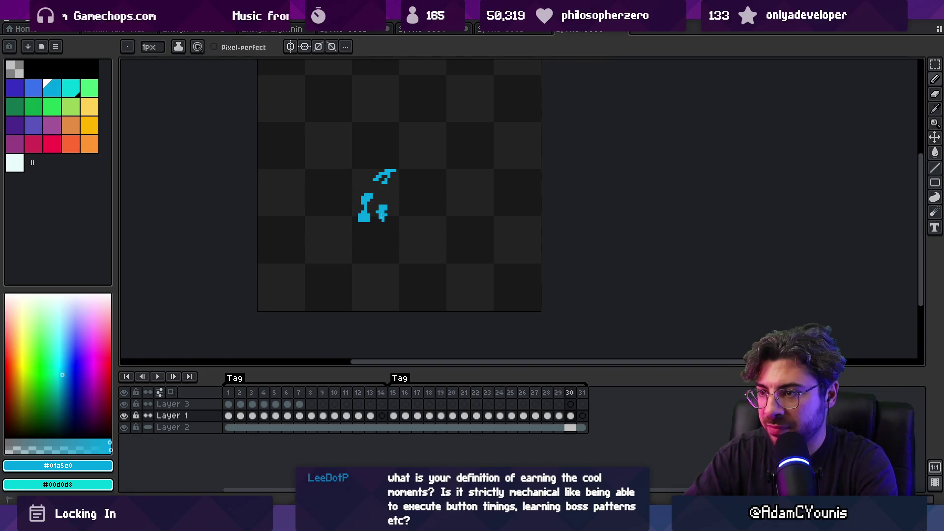
{"action": "key", "text": "e"}
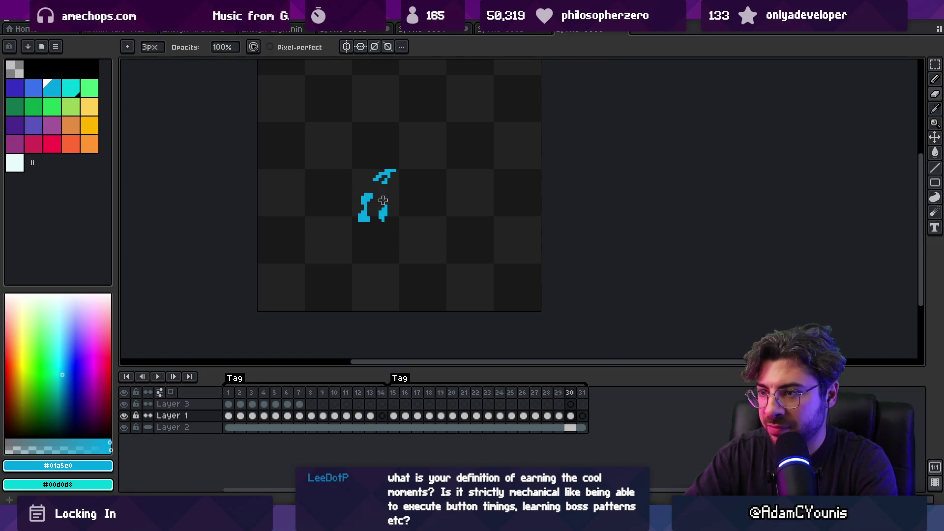
{"action": "key", "text": "z"}
{"action": "scroll", "coordinate": [382, 187], "scroll_direction": "down", "scroll_amount": 2}
{"action": "key", "text": "F5"}
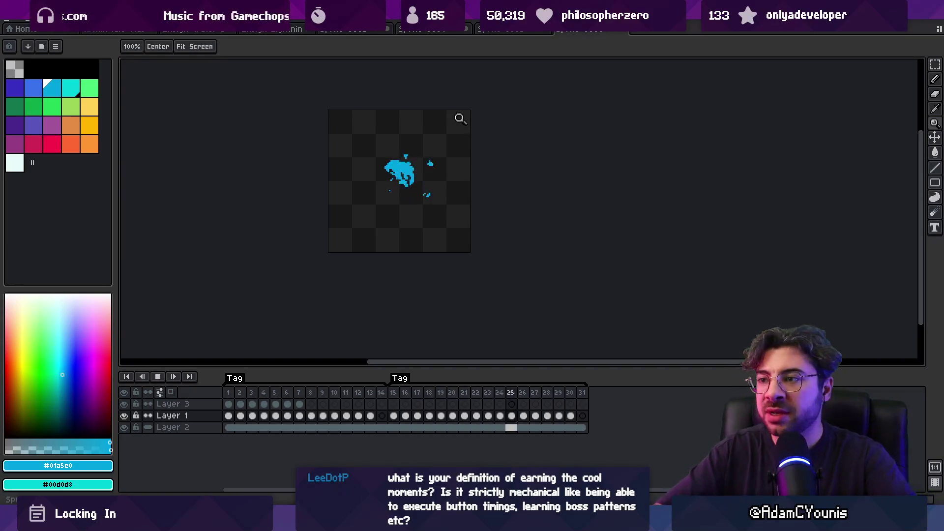
Zoom in on the splash, stop playback, and move to frame 23.
{"action": "left_click", "coordinate": [452, 138]}
{"action": "key", "text": "space"}
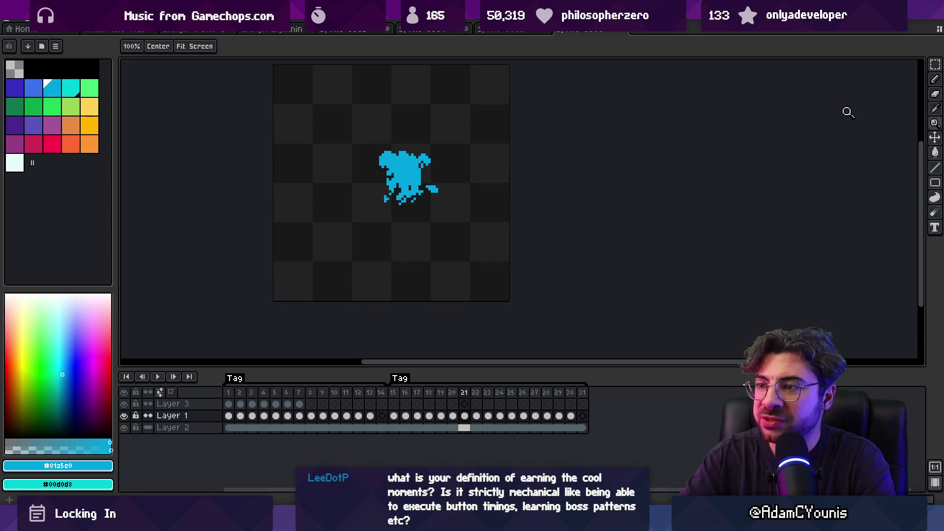
{"action": "left_click", "coordinate": [407, 168]}
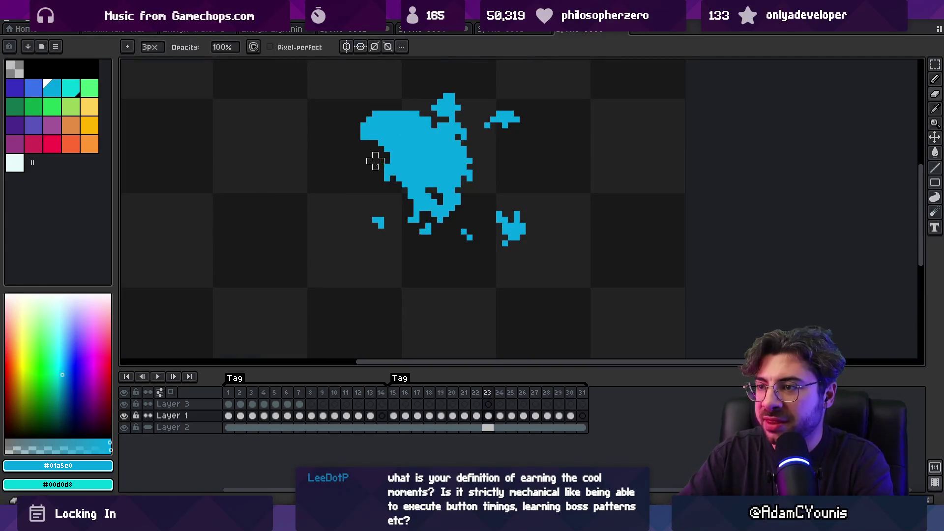
{"action": "scroll", "coordinate": [379, 175], "scroll_direction": "down", "scroll_amount": 3}
{"action": "key", "text": "Left"}
{"action": "key", "text": "Right"}
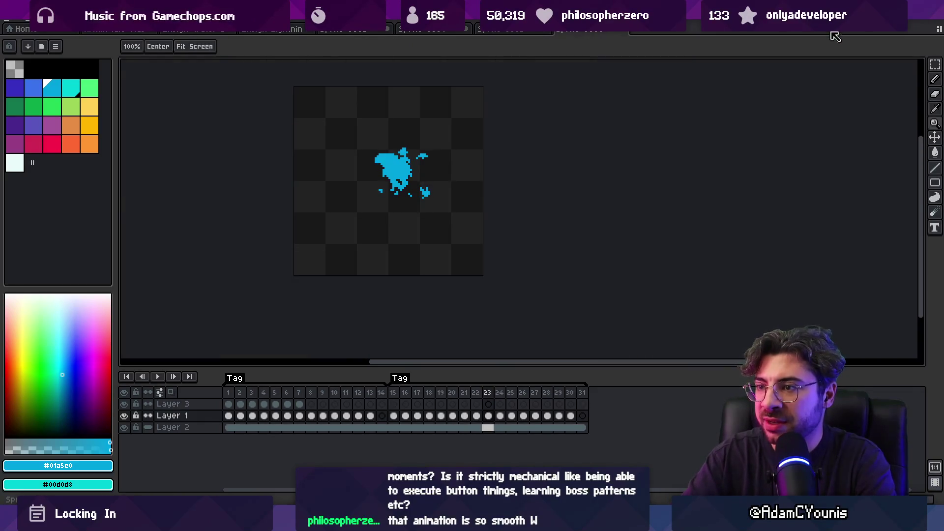
{"action": "scroll", "coordinate": [381, 169], "scroll_direction": "up", "scroll_amount": 2}
Open small gaps in the cyan blob on frames 23–25 with the 3px brush and 1px pencil.
{"action": "key", "text": "b"}
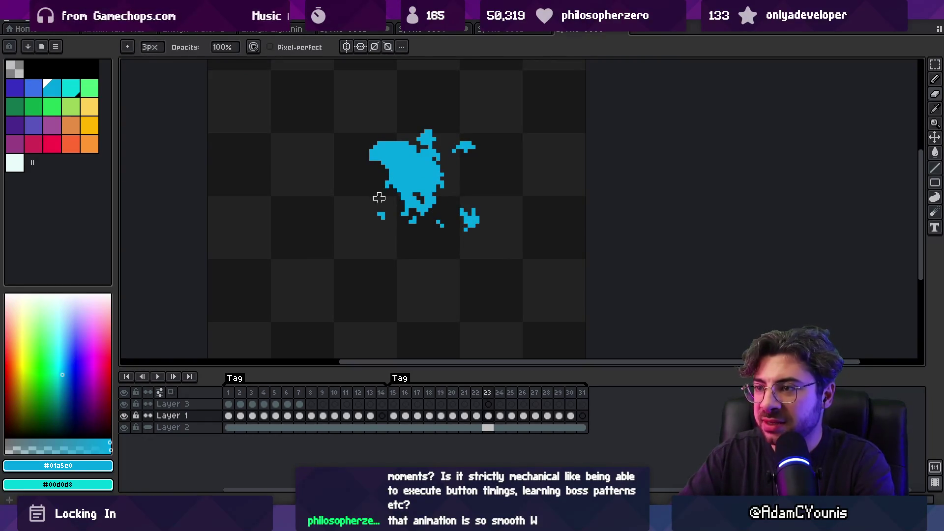
{"action": "key", "text": "Right"}
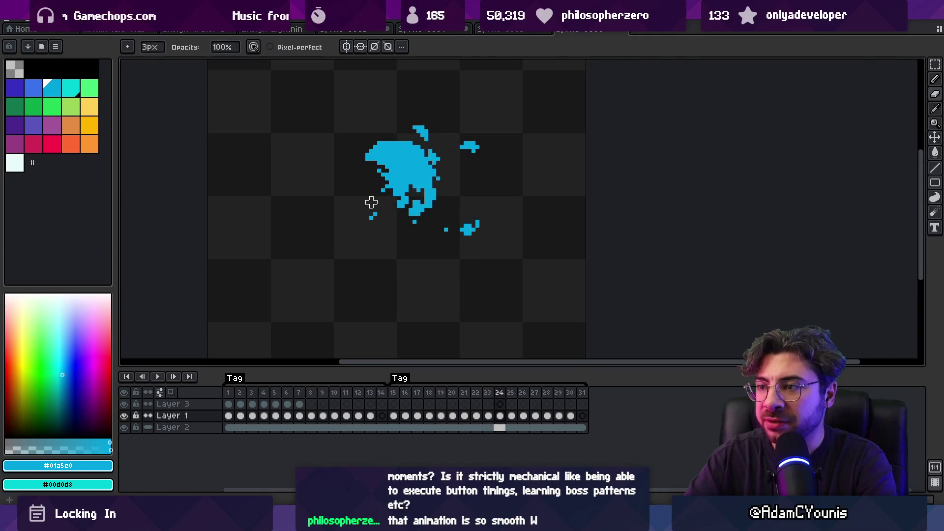
{"action": "key", "text": "Left"}
{"action": "key", "text": "Left"}
{"action": "key", "text": "Left"}
{"action": "key", "text": "Right"}
{"action": "key", "text": "Right"}
{"action": "key", "text": "Right"}
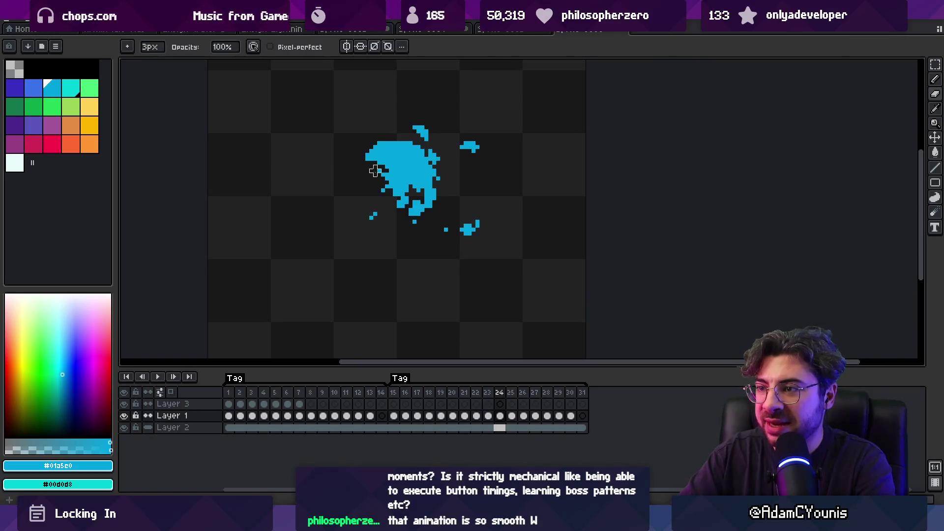
{"action": "key", "text": "b"}
{"action": "key", "text": "Right"}
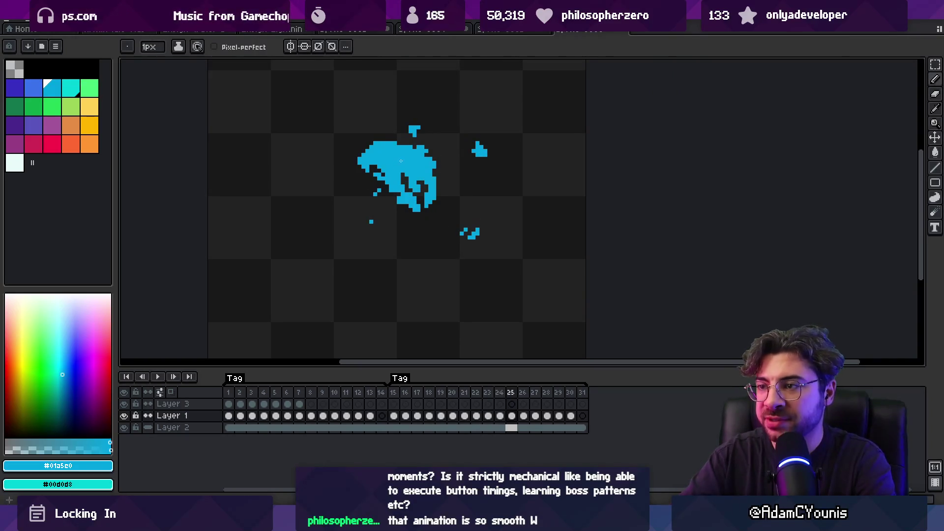
{"action": "key", "text": "Return"}
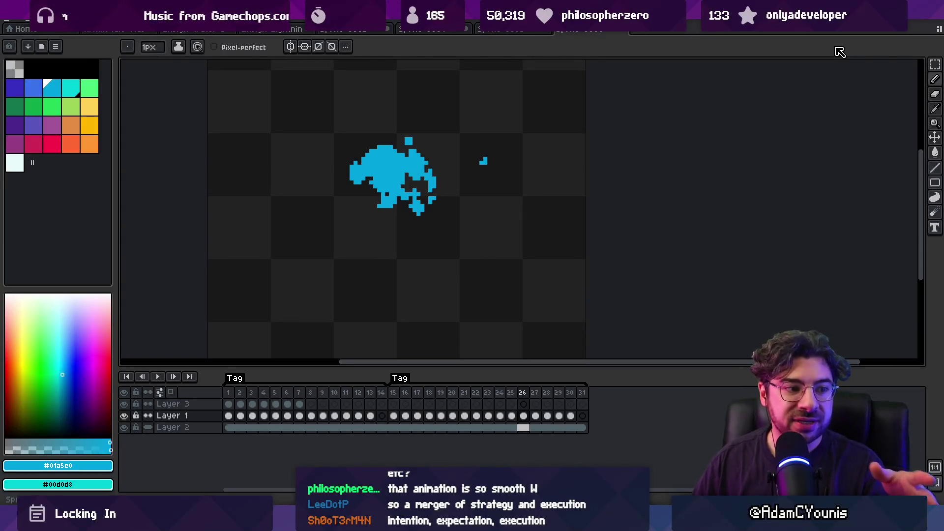
Select frames 15 to 23 in the timeline, then check the motion across frames 24 and 25.
{"action": "mouse_move", "coordinate": [393, 392]}
{"action": "left_mouse_down"}
{"action": "mouse_move", "coordinate": [557, 376]}
{"action": "mouse_move", "coordinate": [457, 383]}
{"action": "mouse_move", "coordinate": [492, 382]}
{"action": "left_mouse_up"}
{"action": "key", "text": "b"}
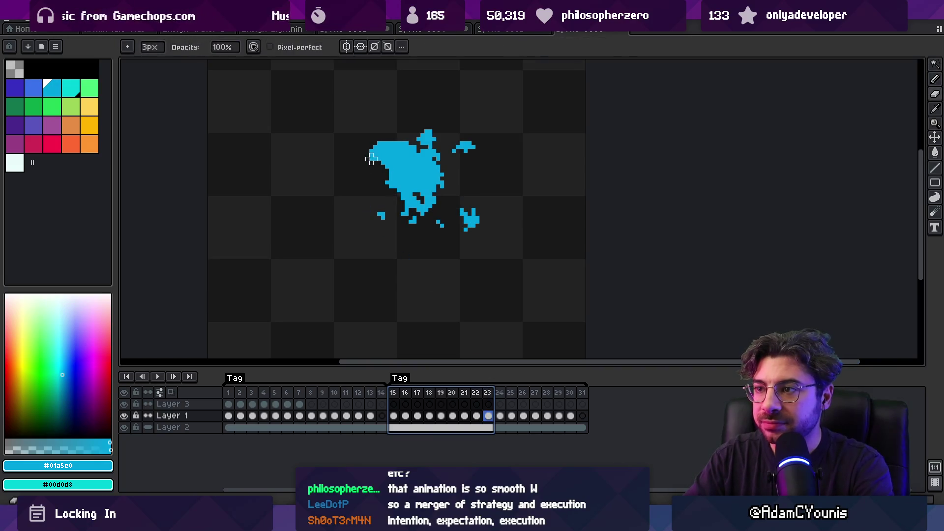
{"action": "key", "text": "Right"}
{"action": "key", "text": "Right"}
{"action": "key", "text": "Left"}
{"action": "key", "text": "Right"}
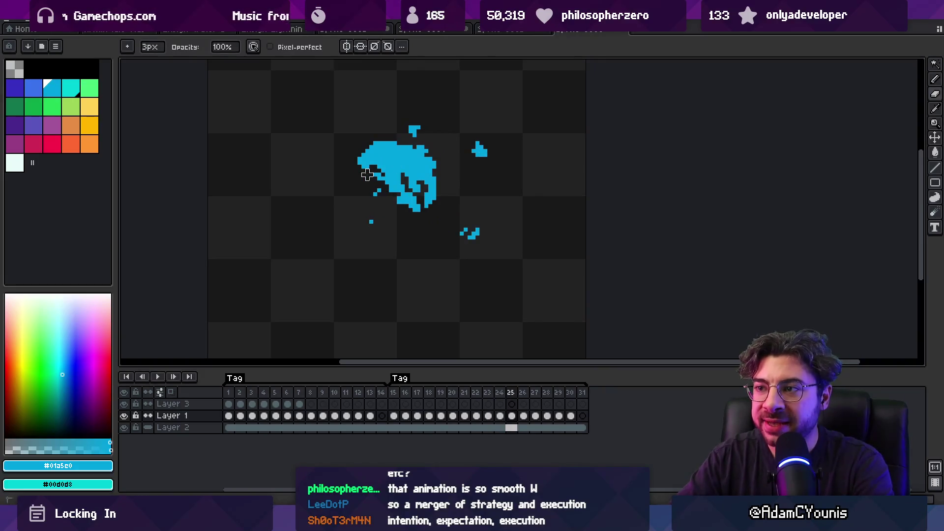
Step forward to frame 28, flicking back to frame 27 to compare.
{"action": "key", "text": "Right"}
{"action": "key", "text": "Right"}
{"action": "key", "text": "Left"}
{"action": "key", "text": "Right"}
{"action": "key", "text": "Right"}
{"action": "key", "text": "Left"}
{"action": "key", "text": "Left"}
{"action": "key", "text": "Right"}
{"action": "key", "text": "Right"}
{"action": "key", "text": "Left"}
{"action": "key", "text": "Right"}
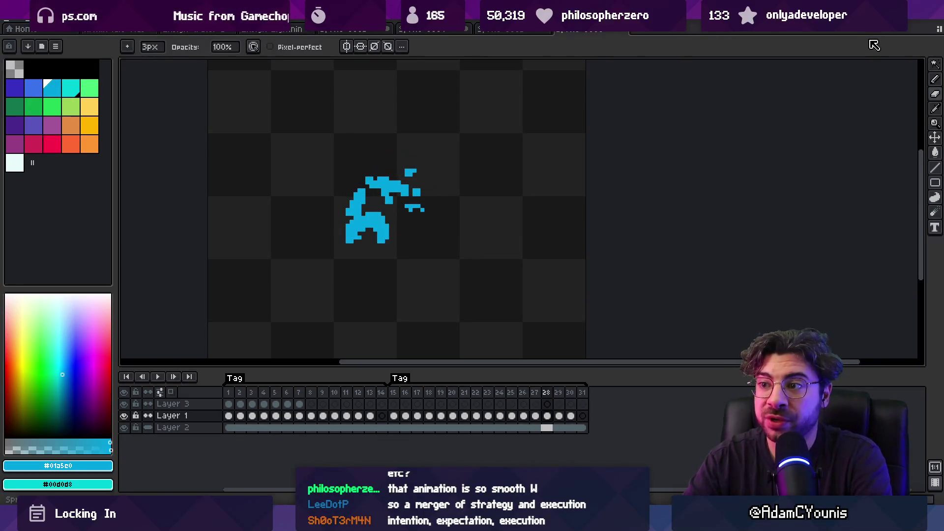
Paint a few cyan pixels into the splash on frame 29 after comparing it with frame 28.
{"action": "key", "text": "e"}
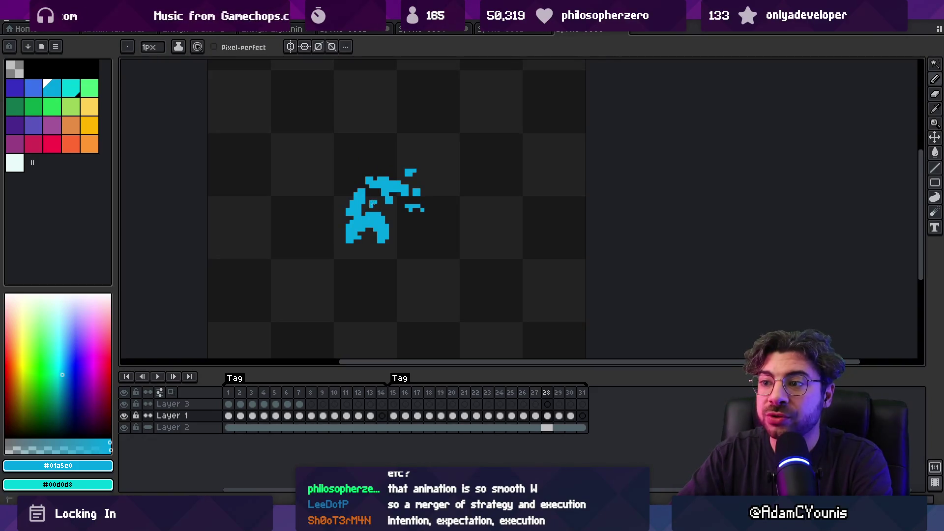
{"action": "key", "text": "Left"}
{"action": "key", "text": "Right"}
{"action": "key", "text": "Right"}
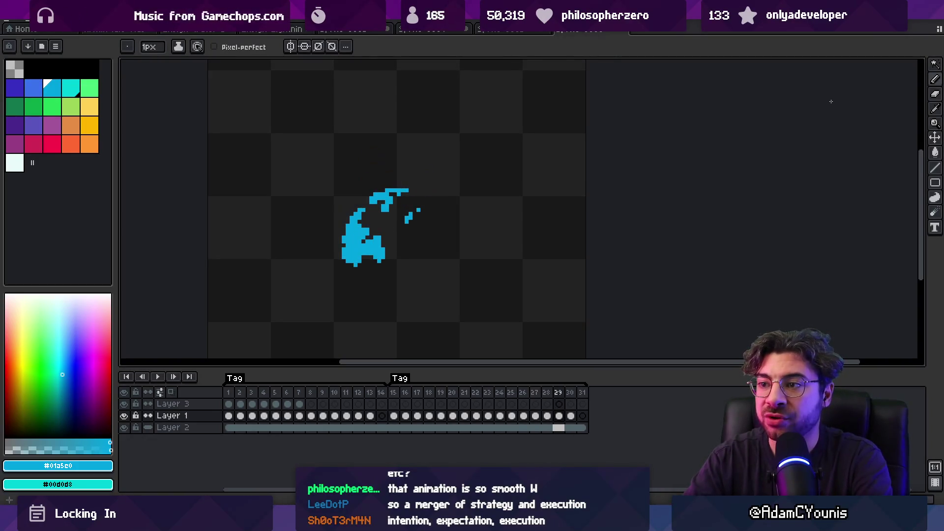
{"action": "key", "text": "Left"}
{"action": "key", "text": "Right"}
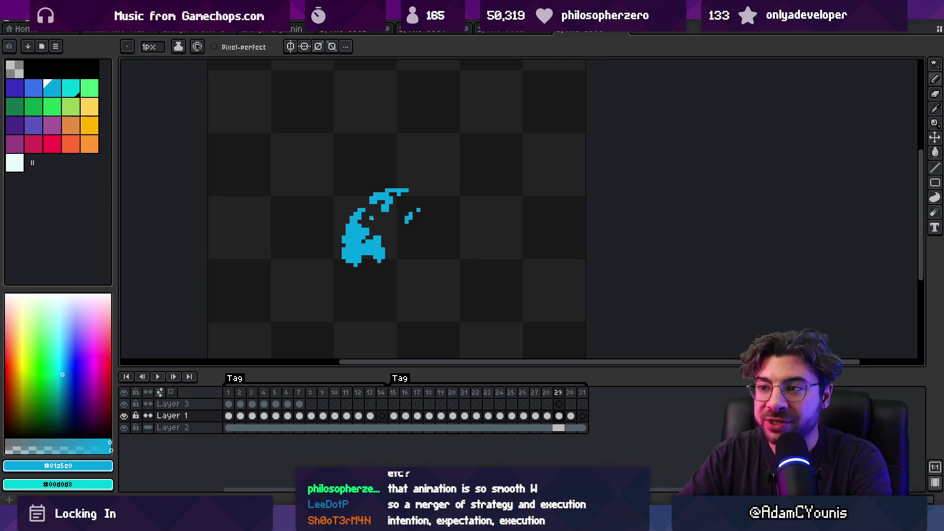
{"action": "left_click_drag", "start_coordinate": [373, 220], "coordinate": [369, 225]}
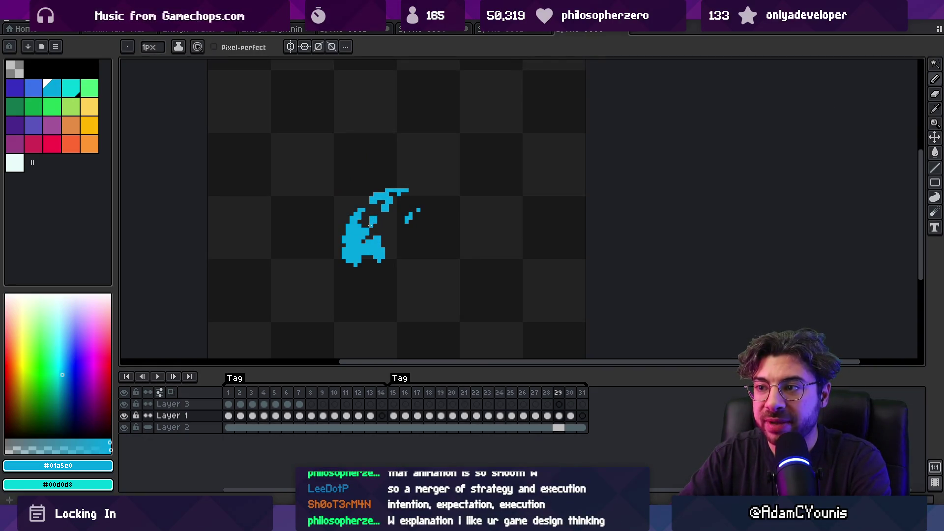
{"action": "key", "text": "z"}
{"action": "scroll", "coordinate": [399, 250], "scroll_direction": "down", "scroll_amount": 2}
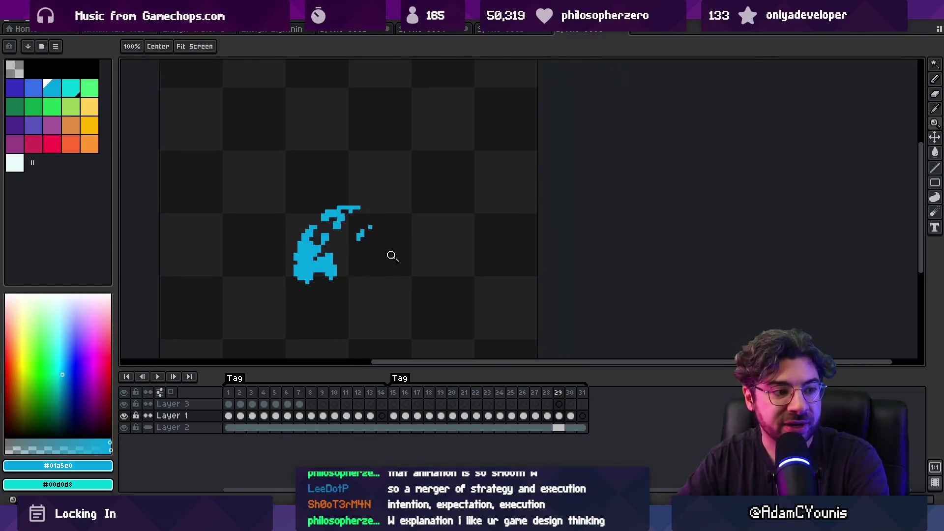
{"action": "key", "text": "Return"}
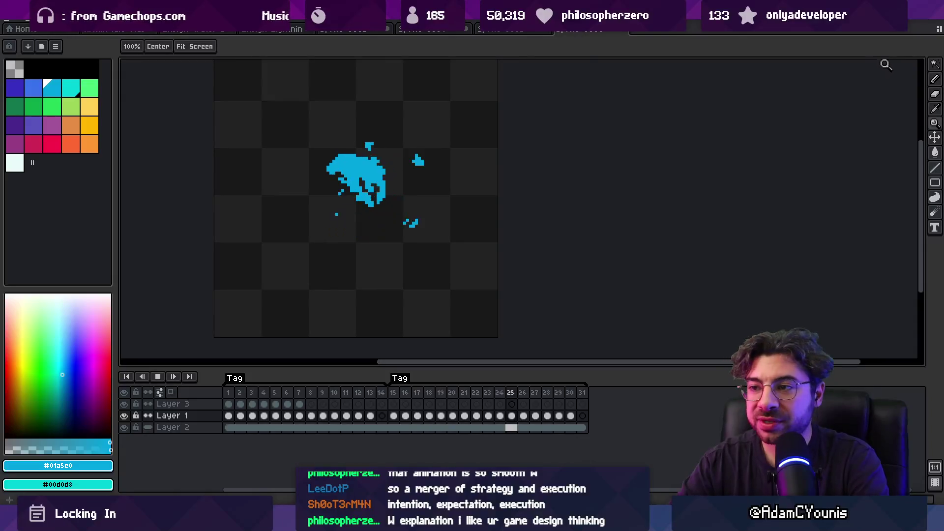
{"action": "key", "text": "Return"}
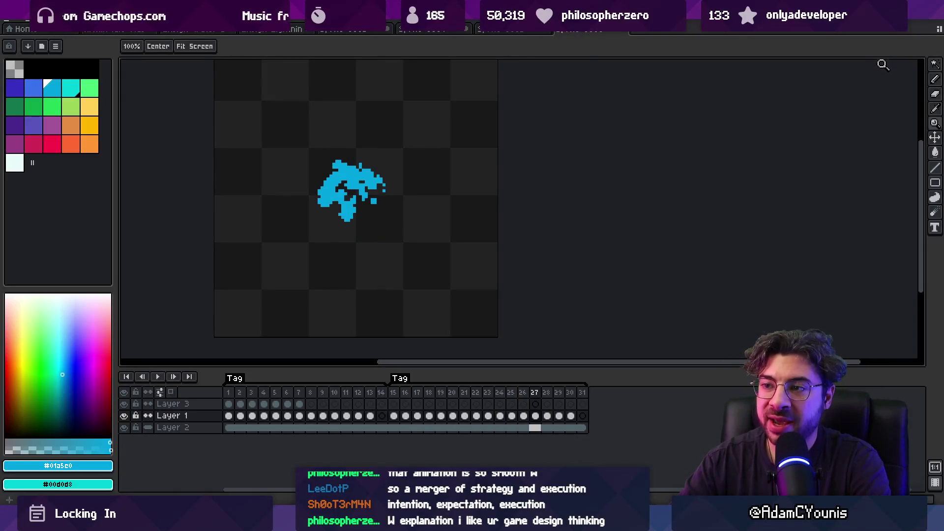
{"action": "key", "text": "Left"}
{"action": "key", "text": "Left"}
{"action": "key", "text": "Left"}
{"action": "key", "text": "Left"}
{"action": "key", "text": "Left"}
{"action": "key", "text": "Right"}
{"action": "key", "text": "Right"}
{"action": "key", "text": "Right"}
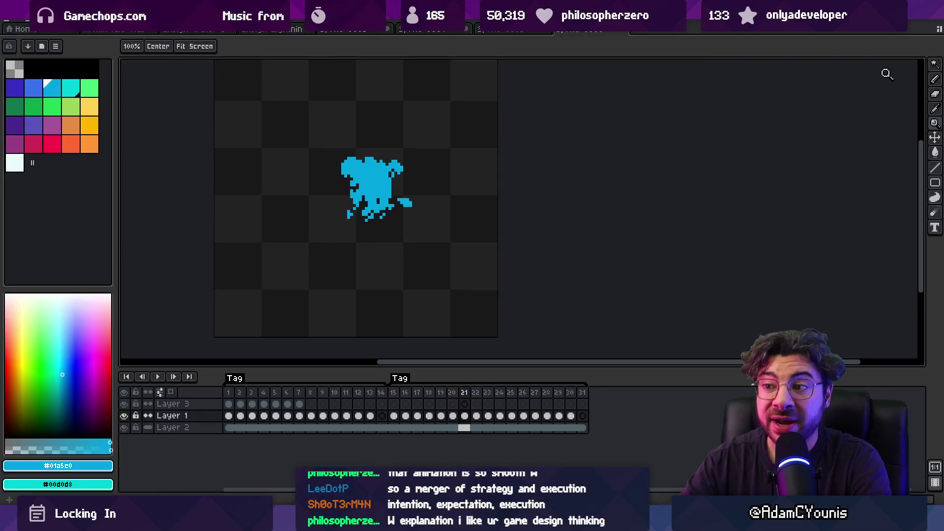
{"action": "key", "text": "Left"}
{"action": "key", "text": "Left"}
{"action": "key", "text": "Left"}
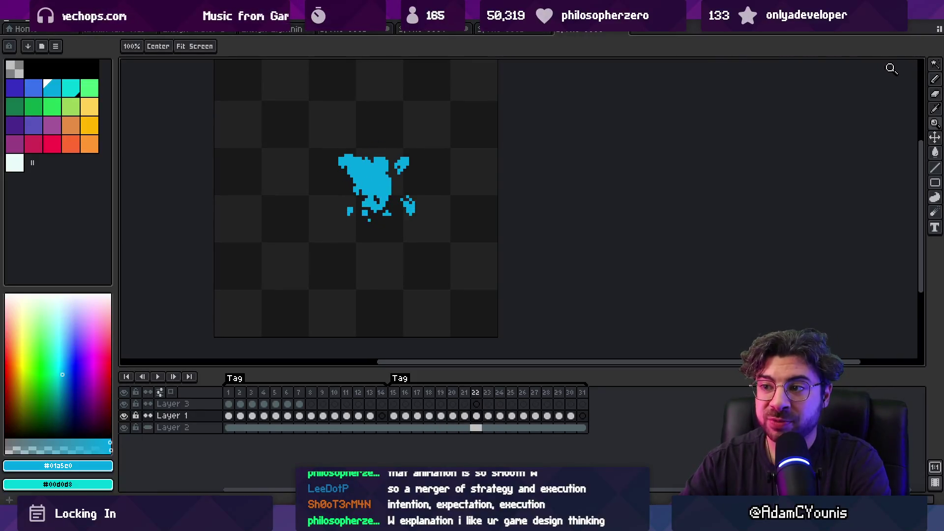
{"action": "key", "text": "Right"}
{"action": "key", "text": "Right"}
{"action": "key", "text": "Right"}
{"action": "key", "text": "Right"}
{"action": "key", "text": "Right"}
{"action": "key", "text": "Right"}
{"action": "key", "text": "Left"}
{"action": "key", "text": "Left"}
{"action": "key", "text": "Left"}
{"action": "key", "text": "Left"}
{"action": "key", "text": "Left"}
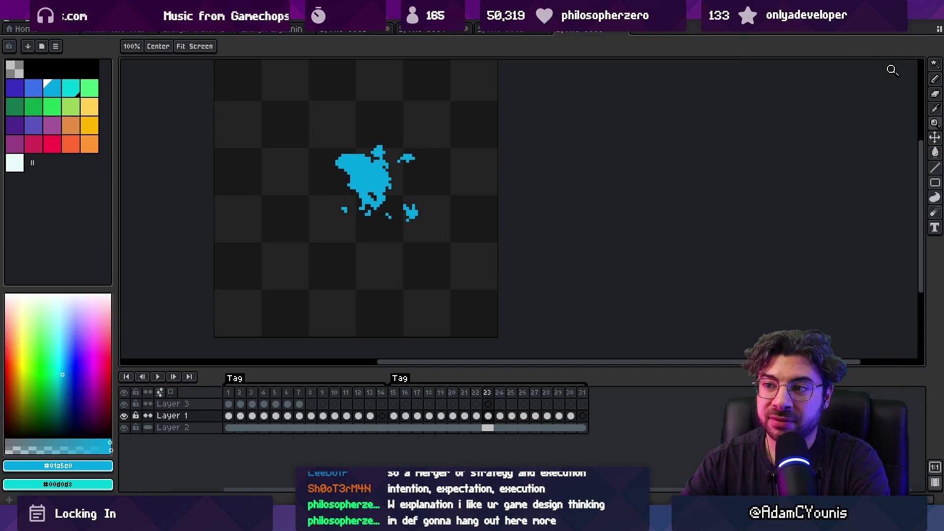
{"action": "key", "text": "Left"}
{"action": "key", "text": "Left"}
{"action": "key", "text": "Right"}
{"action": "key", "text": "Right"}
{"action": "key", "text": "Right"}
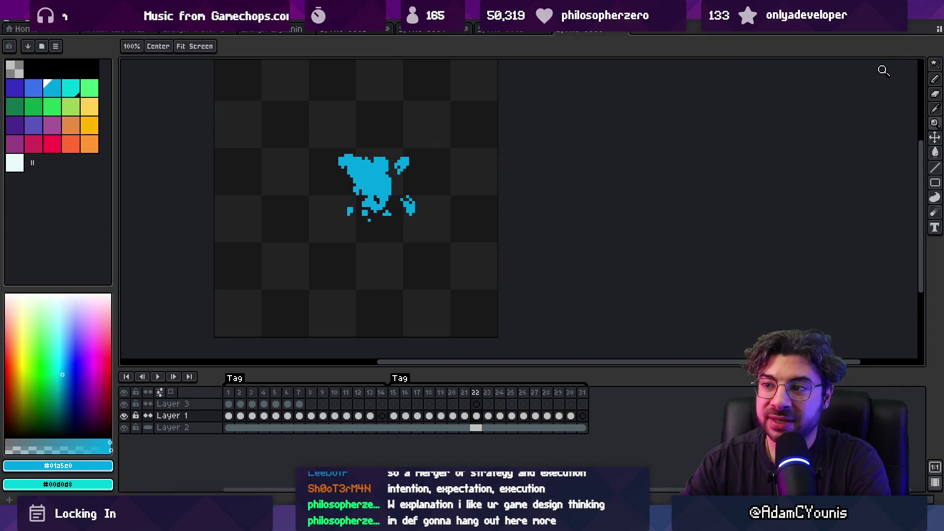
{"action": "key", "text": "Right"}
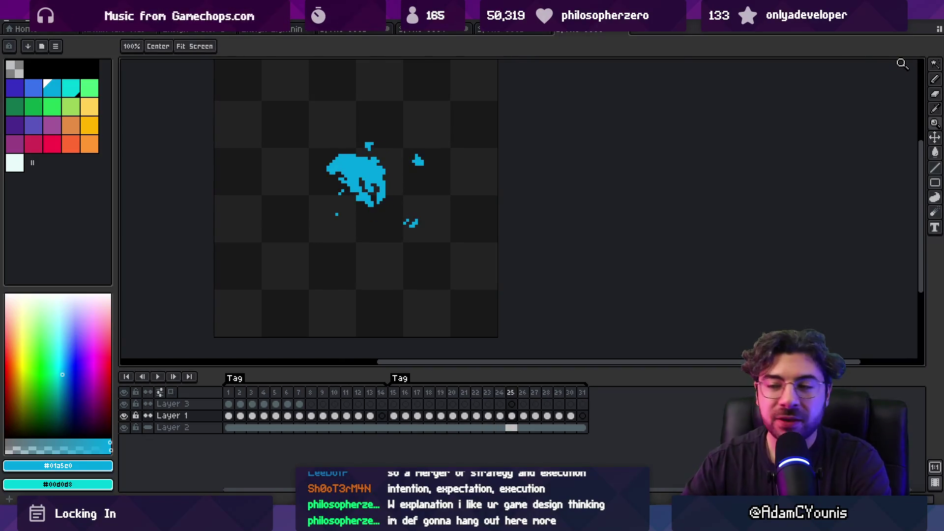
{"action": "left_click", "coordinate": [358, 217]}
Alternate between the pencil and eraser to rework the splash on frame 26.
{"action": "key", "text": "b"}
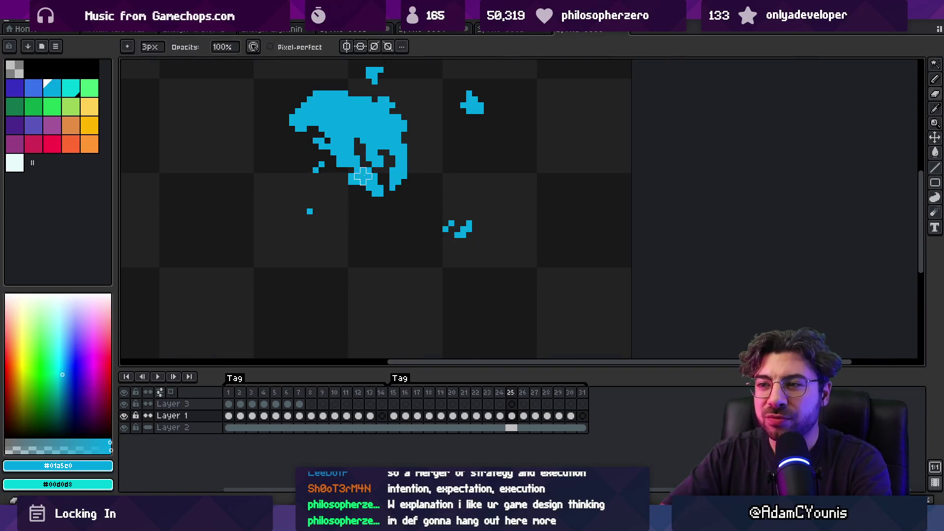
{"action": "key", "text": "b"}
{"action": "key", "text": "b"}
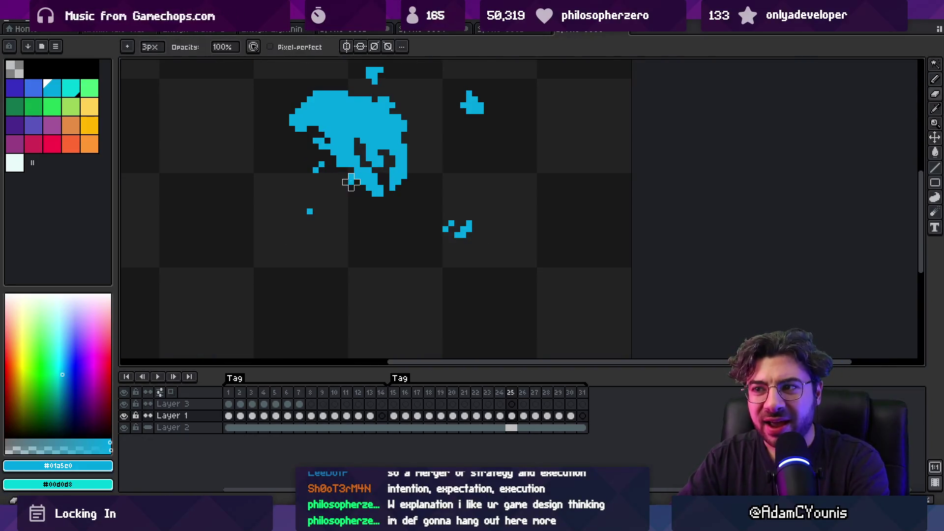
{"action": "key", "text": "b"}
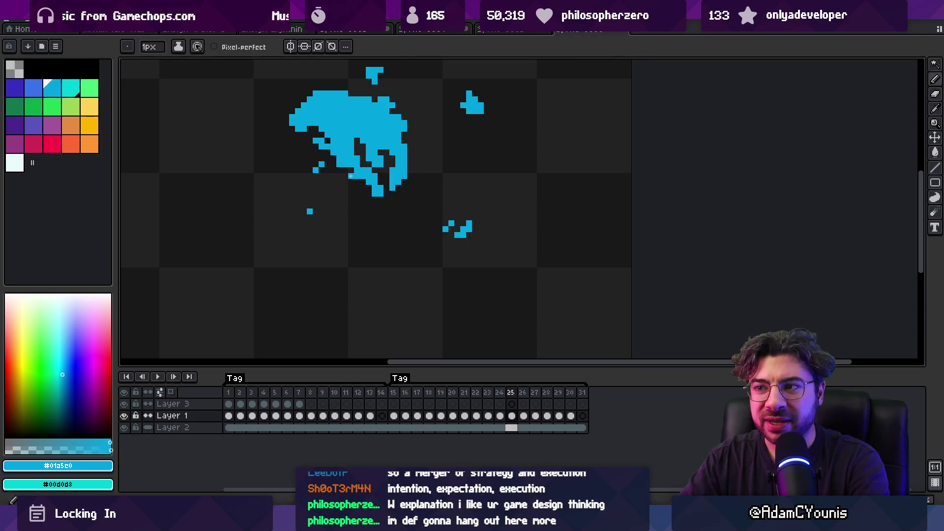
{"action": "key", "text": "b"}
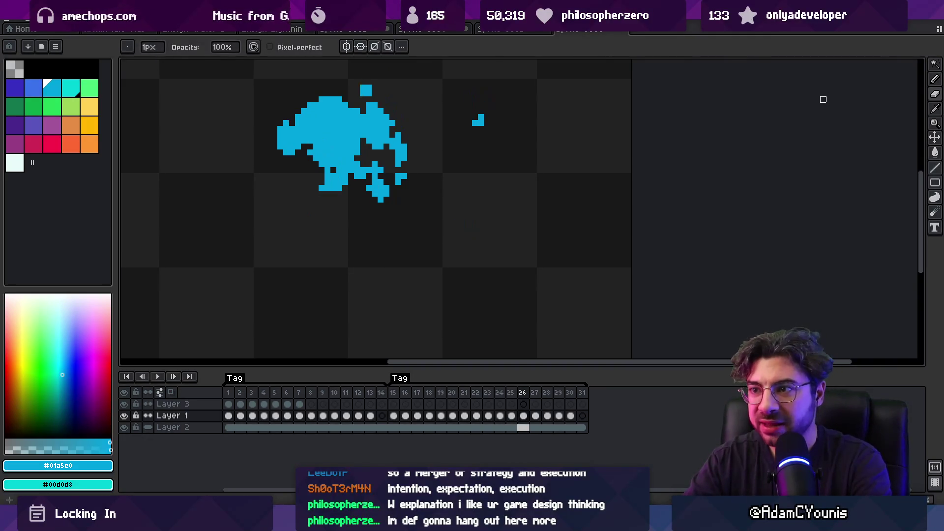
{"action": "key", "text": "b"}
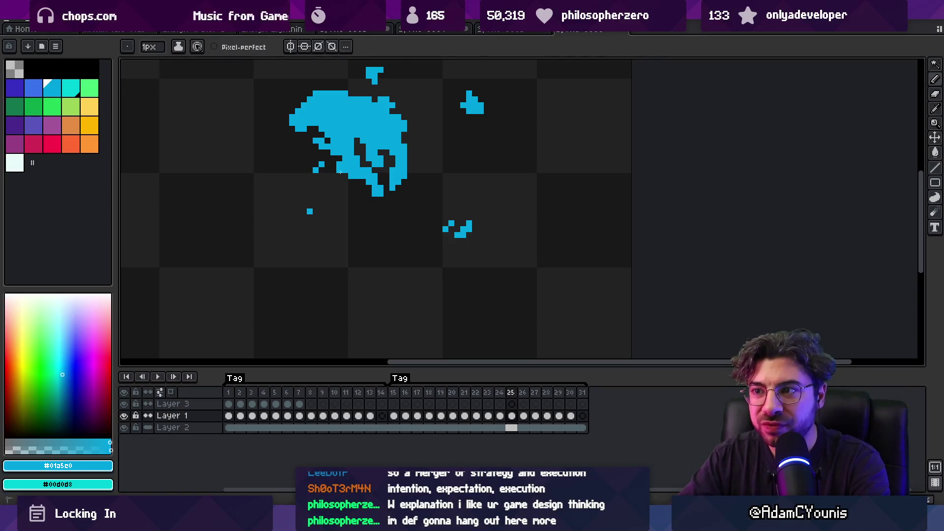
{"action": "key", "text": "e"}
{"action": "key", "text": "b"}
{"action": "key", "text": "e"}
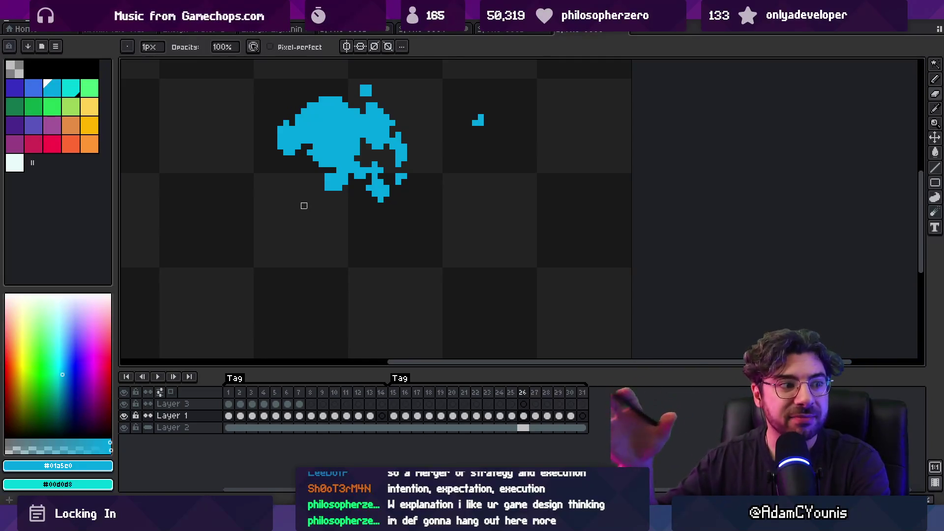
{"action": "key", "text": "b"}
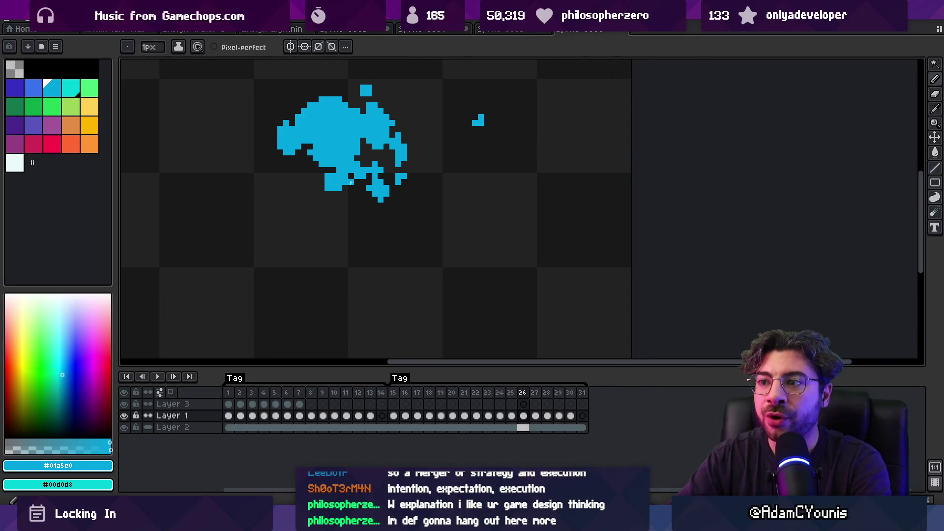
Check frame 27, return to frame 26, then play the animation zoomed out.
{"action": "key", "text": "Right"}
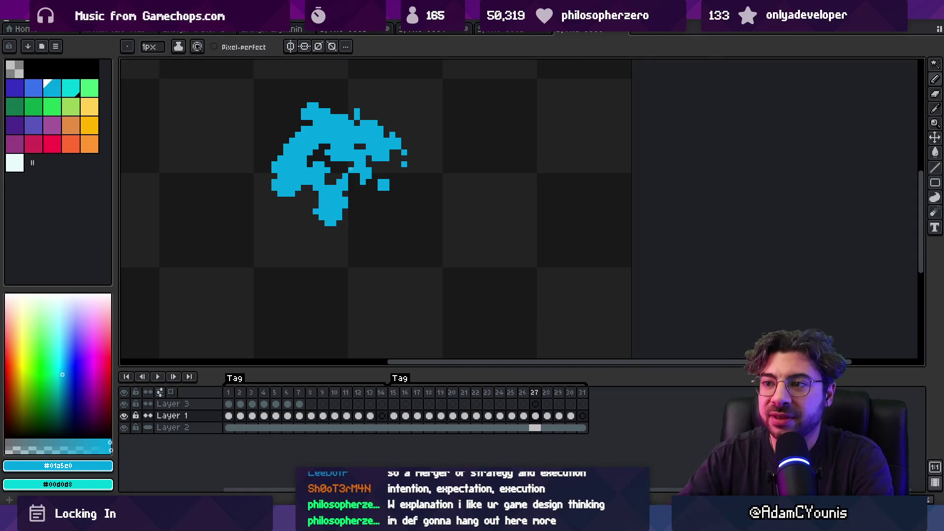
{"action": "key", "text": "Return"}
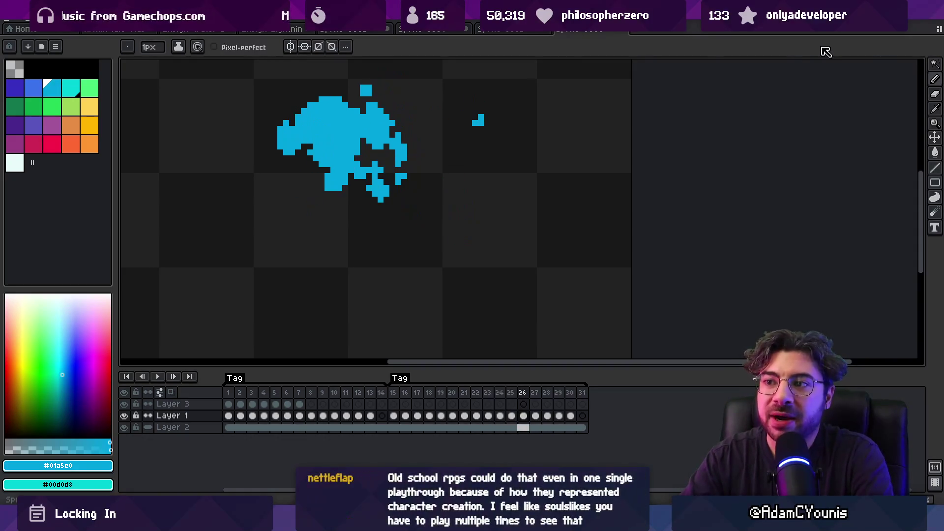
{"action": "key", "text": "Return"}
{"action": "key", "text": "z"}
{"action": "scroll", "coordinate": [433, 181], "scroll_direction": "down", "scroll_amount": 5}
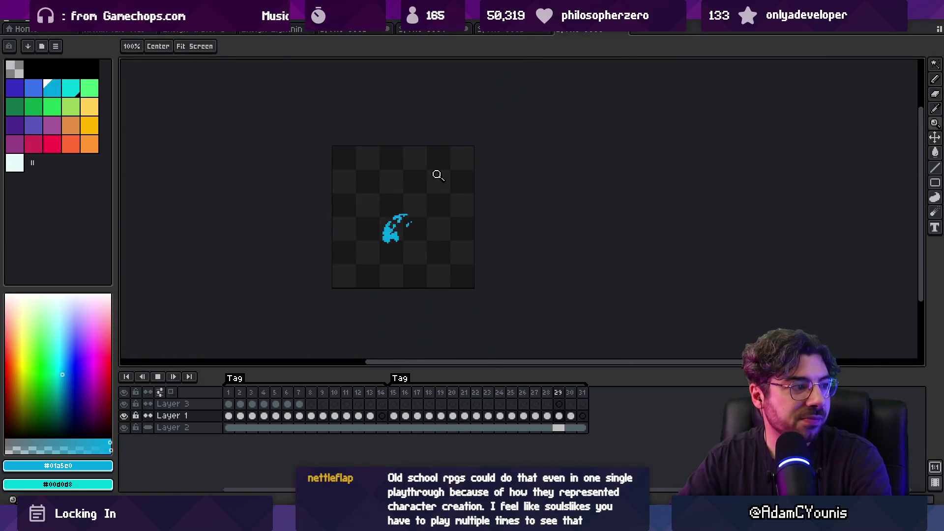
Zoom in, stop playback, and step from frame 24 through 26 and 27 to frame 28.
{"action": "scroll", "coordinate": [423, 216], "scroll_direction": "up", "scroll_amount": 3}
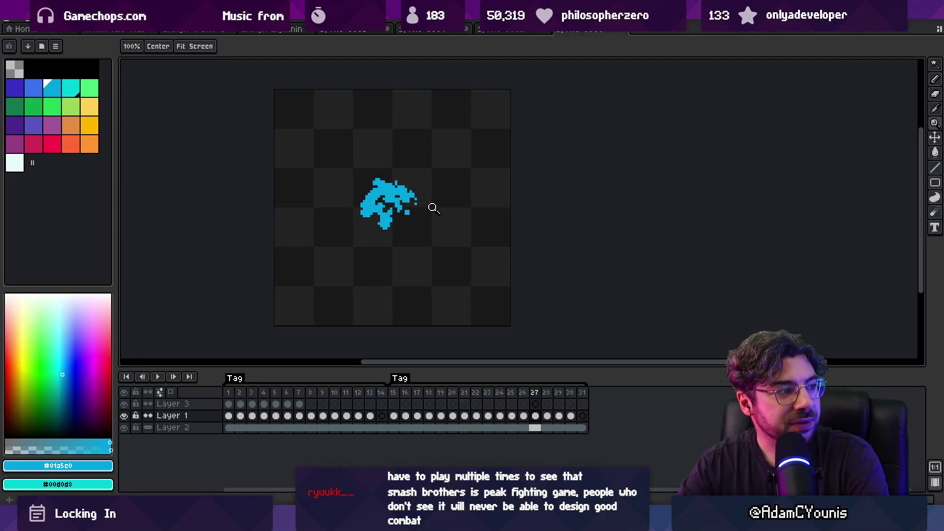
{"action": "key", "text": "space"}
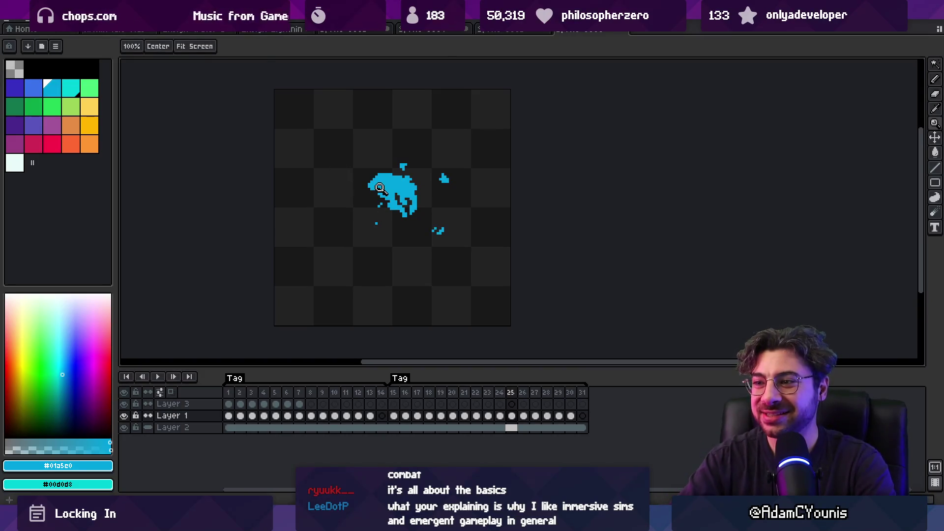
{"action": "key", "text": "Left"}
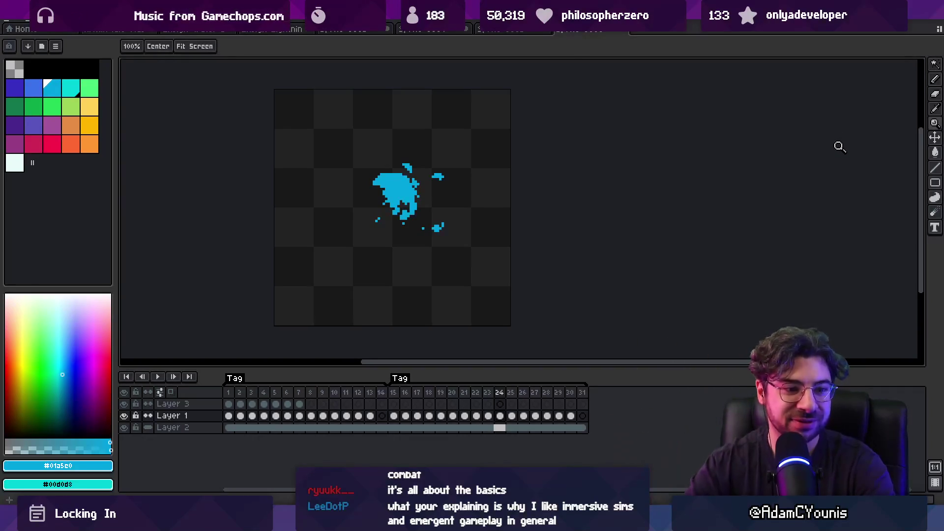
{"action": "key", "text": "Right"}
{"action": "key", "text": "Right"}
{"action": "key", "text": "Right"}
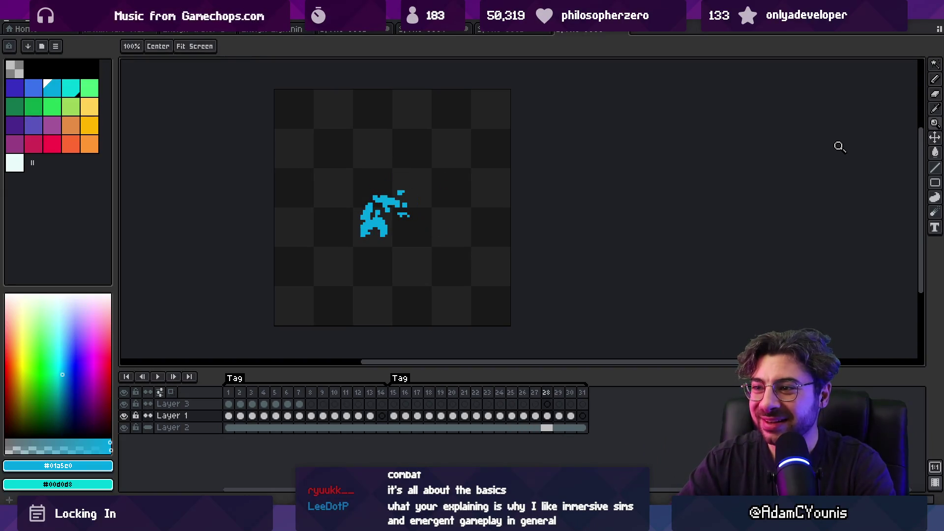
{"action": "key", "text": "Left"}
{"action": "key", "text": "Right"}
{"action": "key", "text": "Right"}
{"action": "key", "text": "Left"}
{"action": "key", "text": "Right"}
Zoom in and flip between frames 27 and 28, touching up frame 28 with eraser and pencil.
{"action": "left_click", "coordinate": [381, 236]}
{"action": "key", "text": "b"}
{"action": "key", "text": "Left"}
{"action": "key", "text": "Right"}
{"action": "key", "text": "Left"}
{"action": "key", "text": "Right"}
{"action": "key", "text": "Right"}
{"action": "key", "text": "Left"}
{"action": "key", "text": "Left"}
{"action": "key", "text": "Right"}
{"action": "key", "text": "Right"}
{"action": "key", "text": "Left"}
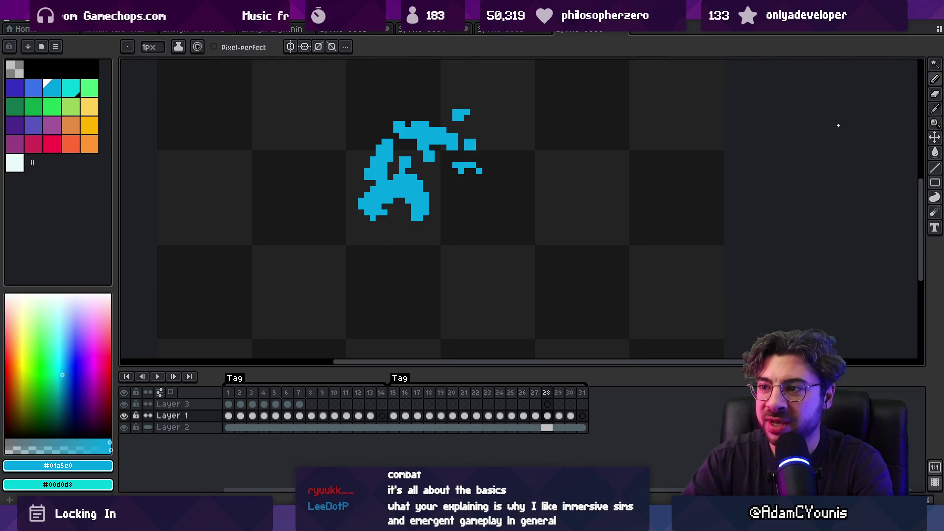
{"action": "key", "text": "e"}
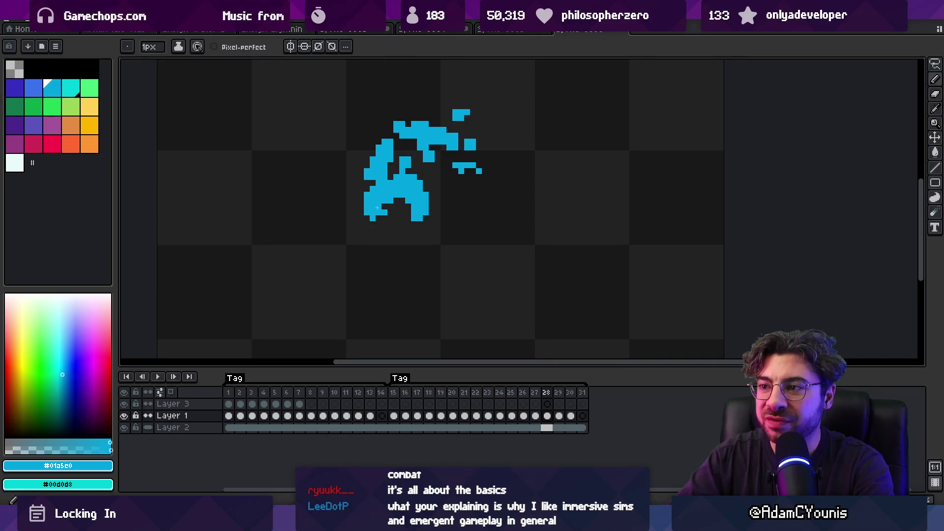
{"action": "key", "text": "b"}
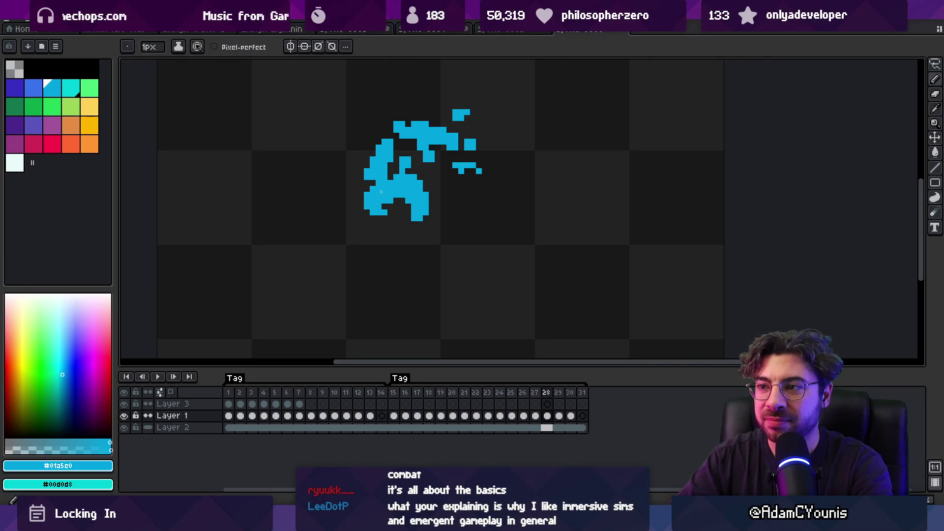
Replay the animation zoomed out and stop it on frame 28.
{"action": "key", "text": "Return"}
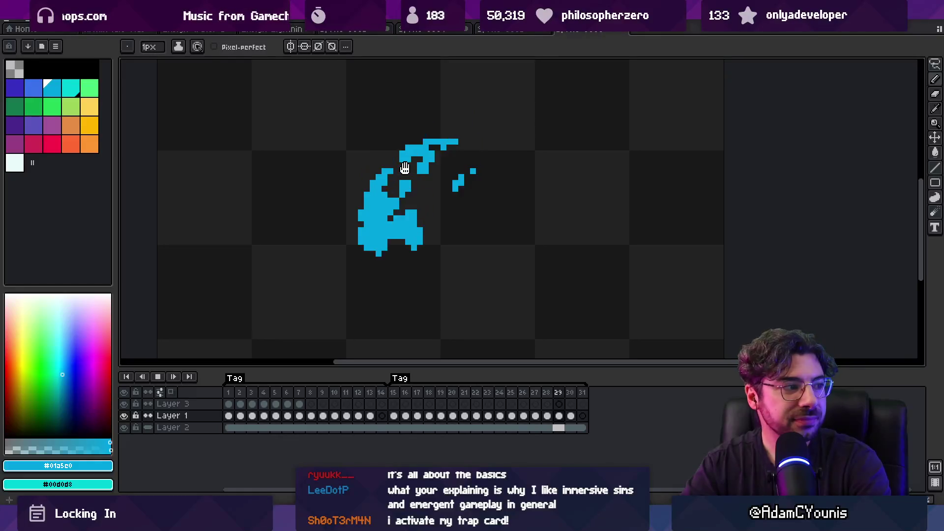
{"action": "key", "text": "z"}
{"action": "scroll", "coordinate": [405, 167], "scroll_direction": "down", "scroll_amount": 3}
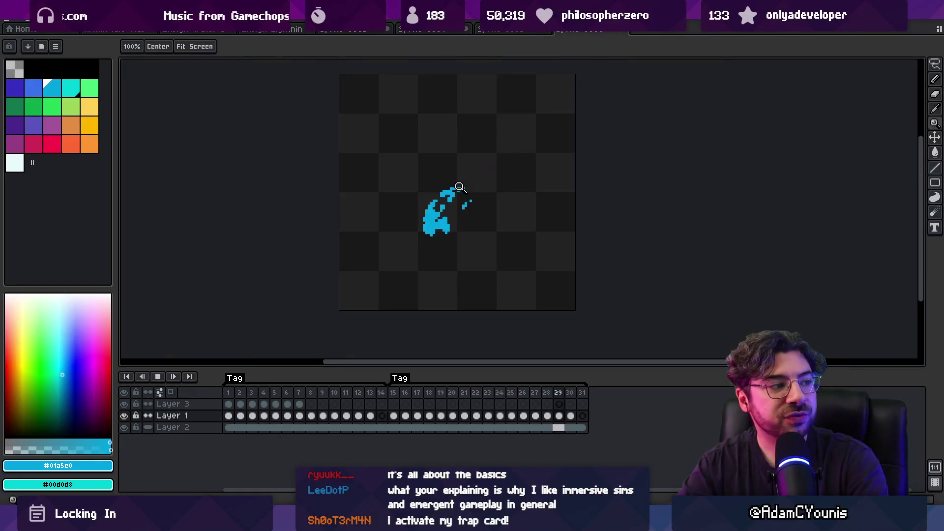
{"action": "key", "text": "m"}
{"action": "key", "text": "Return"}
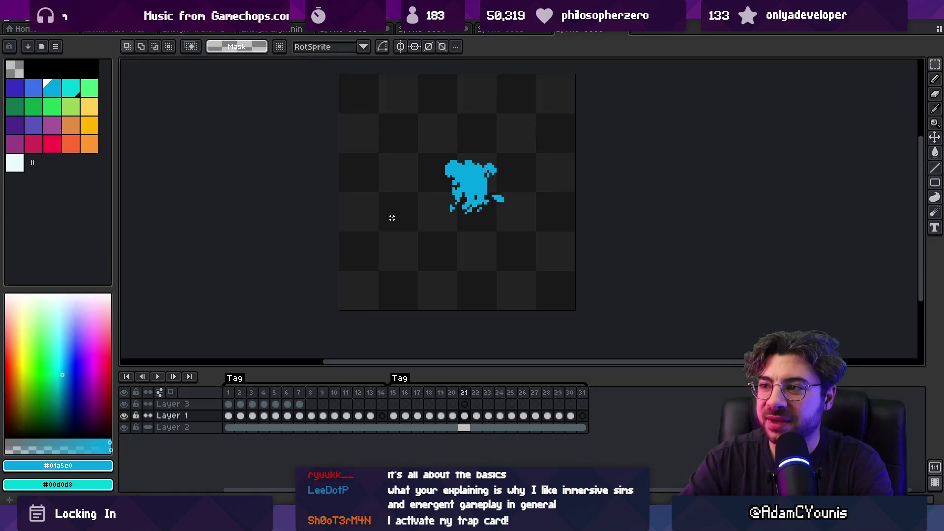
Watch the splash loop while zooming the canvas in and out between pencil and Zoom tool.
{"action": "key", "text": "b"}
{"action": "scroll", "coordinate": [442, 167], "scroll_direction": "up", "scroll_amount": 5}
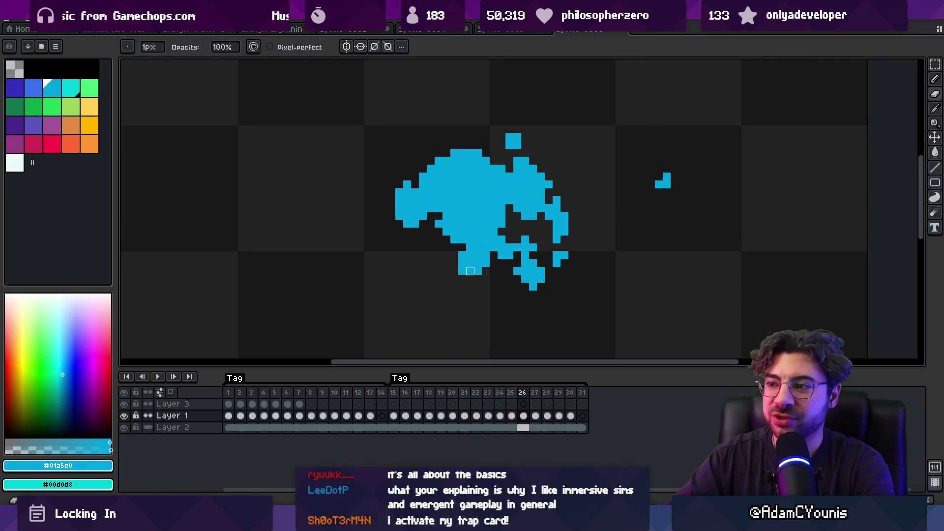
{"action": "key", "text": "z"}
{"action": "scroll", "coordinate": [368, 172], "scroll_direction": "down", "scroll_amount": 1}
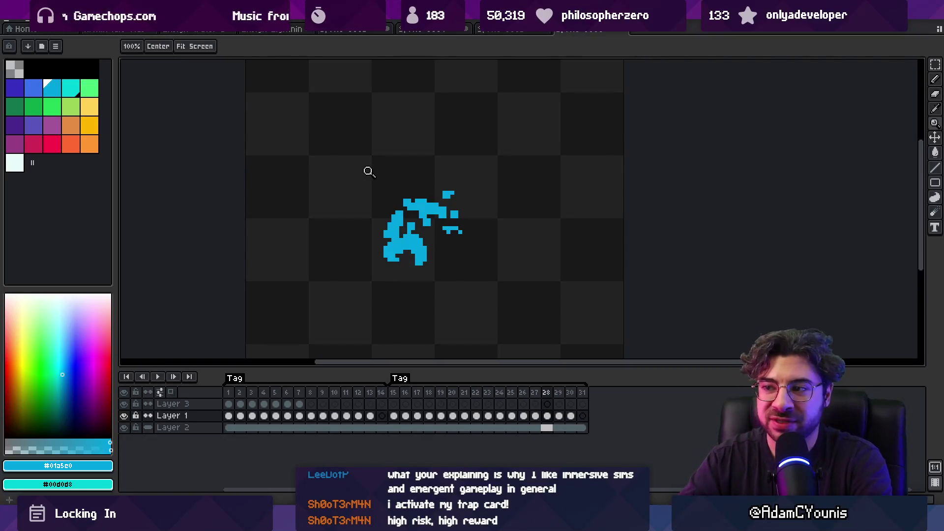
{"action": "key", "text": "b"}
{"action": "key", "text": "z"}
{"action": "scroll", "coordinate": [400, 236], "scroll_direction": "down", "scroll_amount": 3}
{"action": "scroll", "coordinate": [393, 196], "scroll_direction": "up", "scroll_amount": 1}
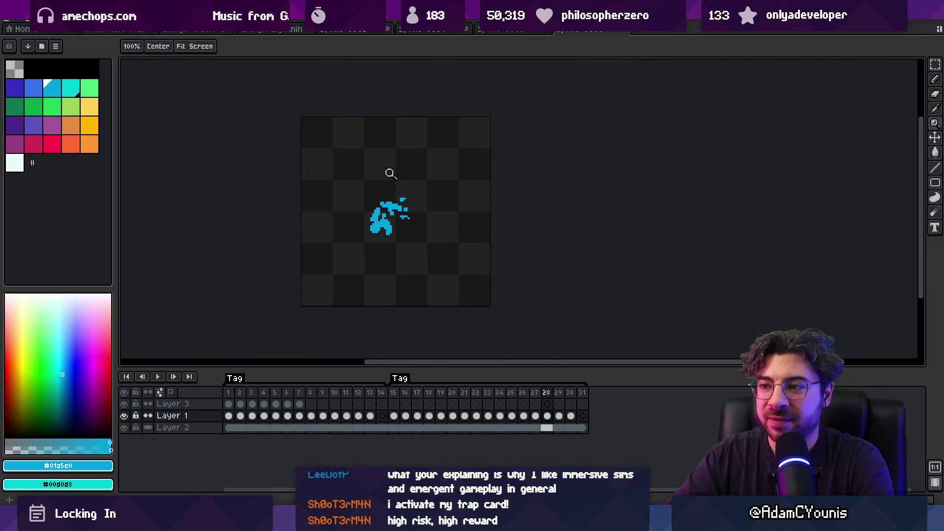
Zoom out to watch the splash play at small size, then zoom back in on frame 27.
{"action": "scroll", "coordinate": [383, 182], "scroll_direction": "up", "scroll_amount": 2}
{"action": "key", "text": "b"}
{"action": "key", "text": "z"}
{"action": "key", "text": "b"}
{"action": "key", "text": "z"}
{"action": "scroll", "coordinate": [382, 229], "scroll_direction": "down", "scroll_amount": 1}
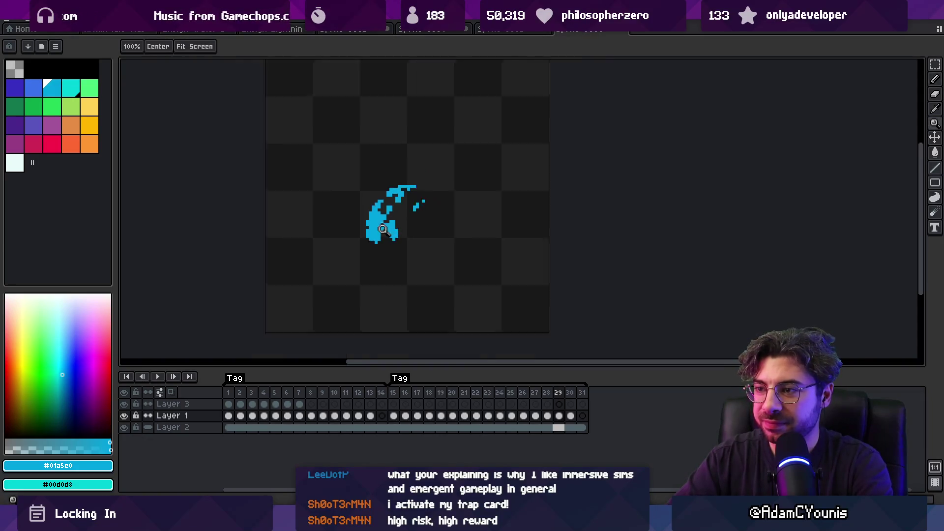
{"action": "scroll", "coordinate": [382, 229], "scroll_direction": "down", "scroll_amount": 2}
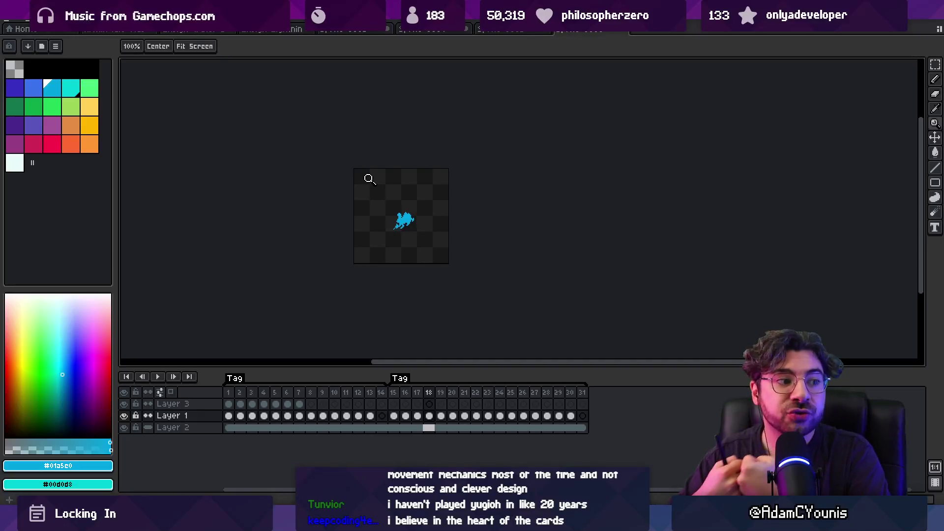
{"action": "key", "text": "Return"}
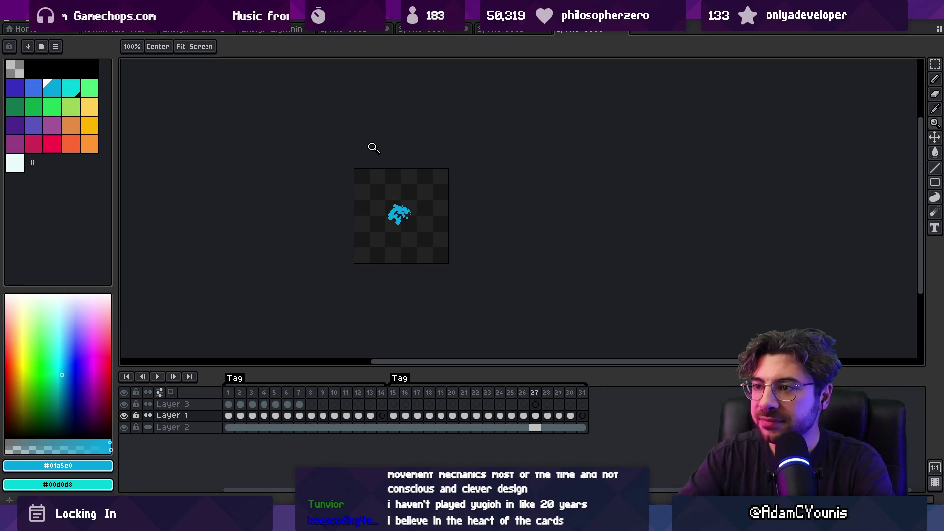
{"action": "scroll", "coordinate": [402, 226], "scroll_direction": "up", "scroll_amount": 5}
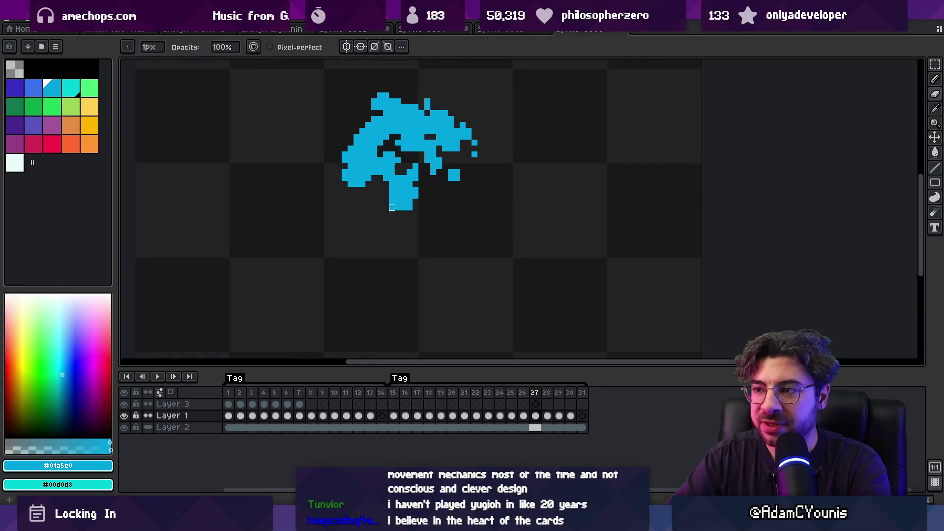
Erase a stray pixel at the splash's bottom edge and compare it with the next frame.
{"action": "right_click", "coordinate": [394, 208]}
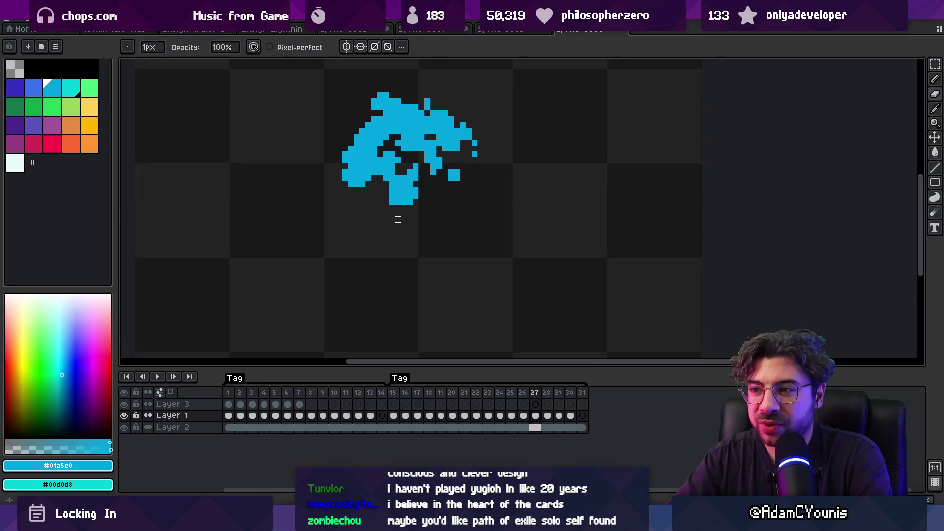
{"action": "key", "text": "Right"}
{"action": "key", "text": "Left"}
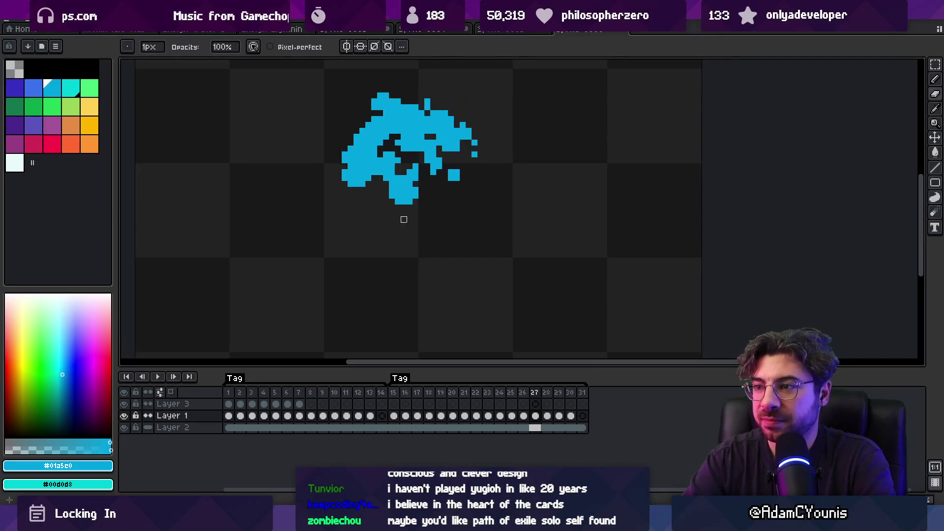
{"action": "key", "text": "Right"}
{"action": "key", "text": "Right"}
{"action": "key", "text": "Left"}
Zoom the canvas back to actual size and play the animation briefly to review it.
{"action": "key", "text": "g"}
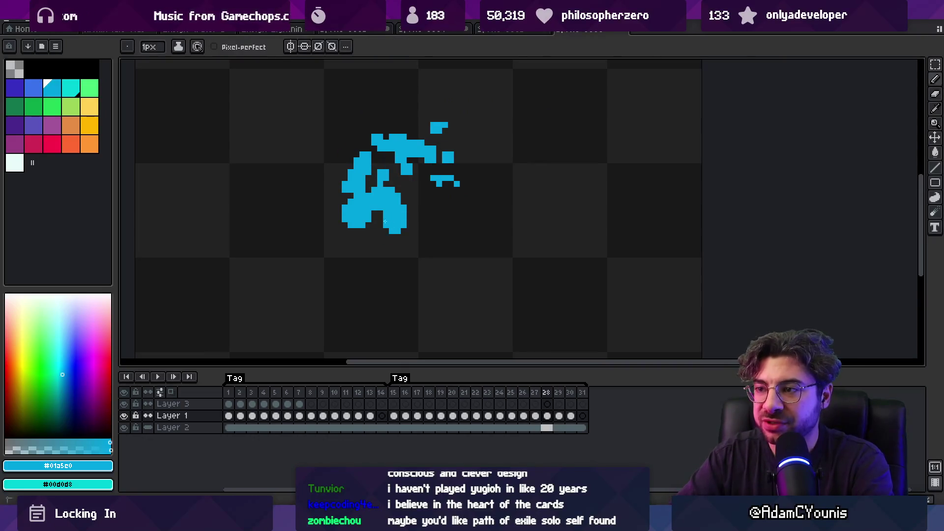
{"action": "key", "text": "b"}
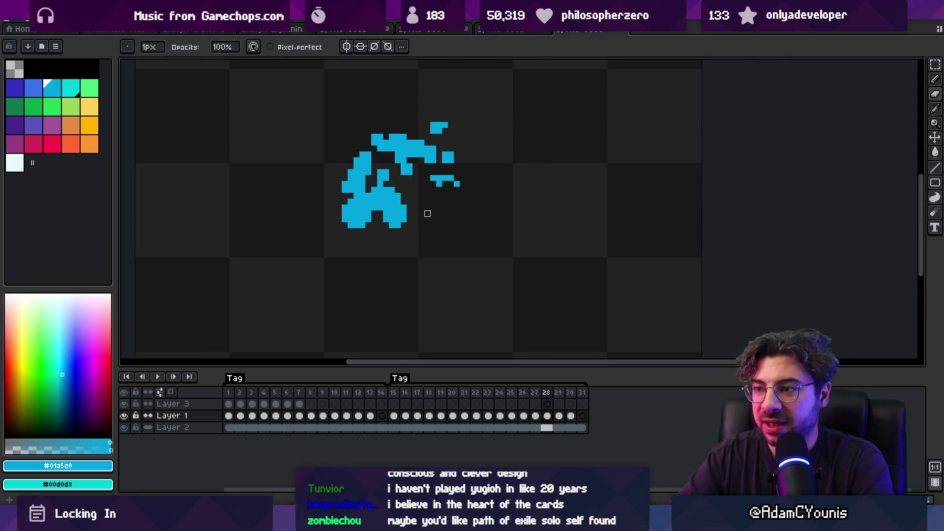
{"action": "scroll", "coordinate": [427, 213], "scroll_direction": "down", "scroll_amount": 1}
{"action": "scroll", "coordinate": [389, 215], "scroll_direction": "up", "scroll_amount": 2}
{"action": "key", "text": "z"}
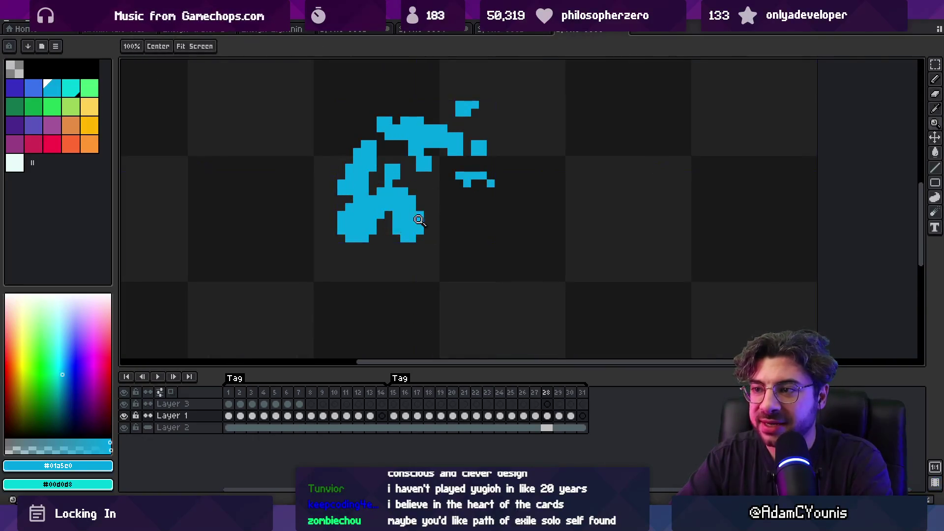
{"action": "key", "text": "1"}
{"action": "key", "text": "Return"}
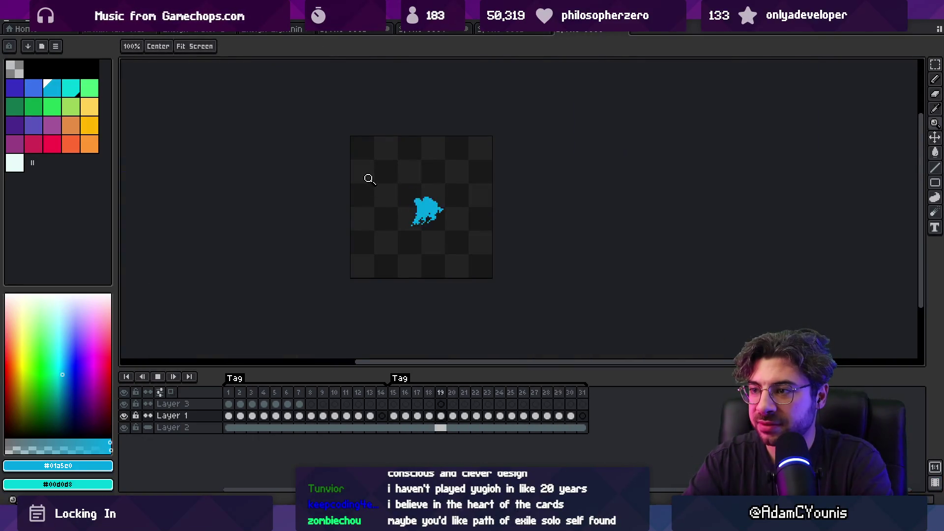
{"action": "key", "text": "Return"}
On frame 27, add cyan pixels along the splash's lower-left edge and erase a stray pixel beside it.
{"action": "key", "text": "Right"}
{"action": "key", "text": "Right"}
{"action": "key", "text": "Right"}
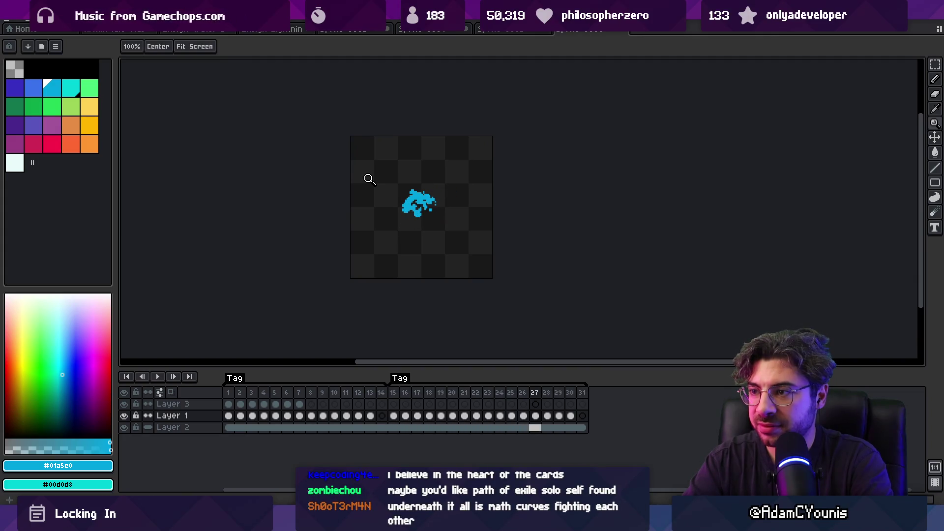
{"action": "key", "text": "Left"}
{"action": "key", "text": "Left"}
{"action": "key", "text": "Right"}
{"action": "scroll", "coordinate": [423, 209], "scroll_direction": "up", "scroll_amount": 4}
{"action": "key", "text": "b"}
{"action": "left_click_drag", "start_coordinate": [350, 196], "coordinate": [357, 220]}
{"action": "right_click", "coordinate": [381, 212]}
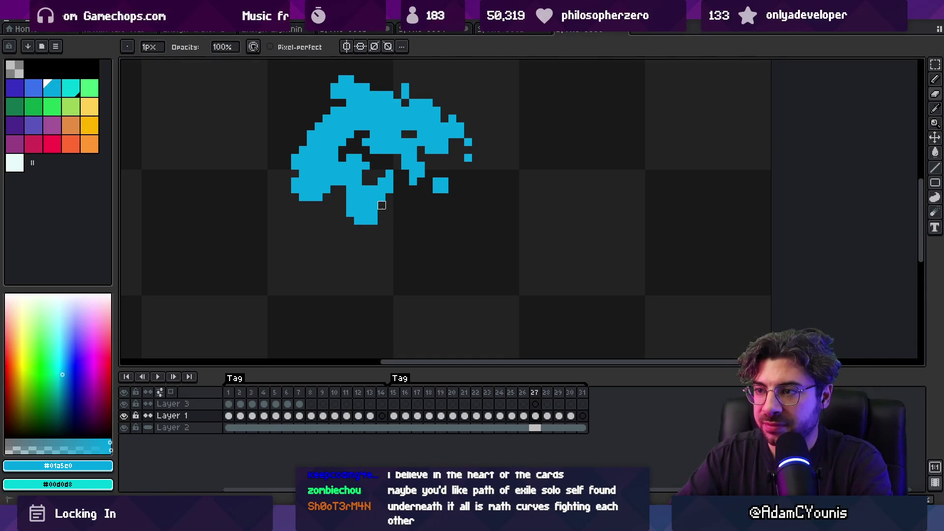
Zoom in and out on the edited lower-left edge, toggling between Pencil and Eraser.
{"action": "key", "text": "z"}
{"action": "scroll", "coordinate": [378, 223], "scroll_direction": "down", "scroll_amount": 4}
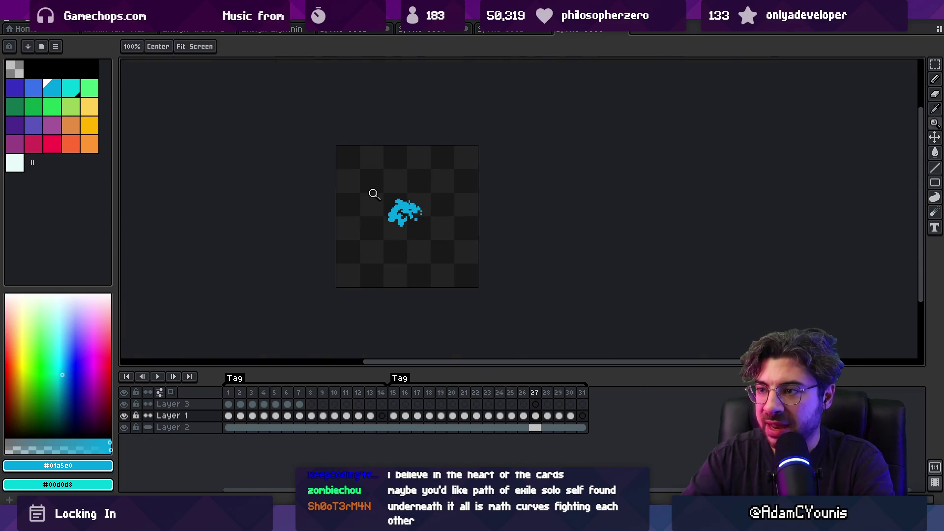
{"action": "scroll", "coordinate": [419, 220], "scroll_direction": "up", "scroll_amount": 4}
{"action": "key", "text": "b"}
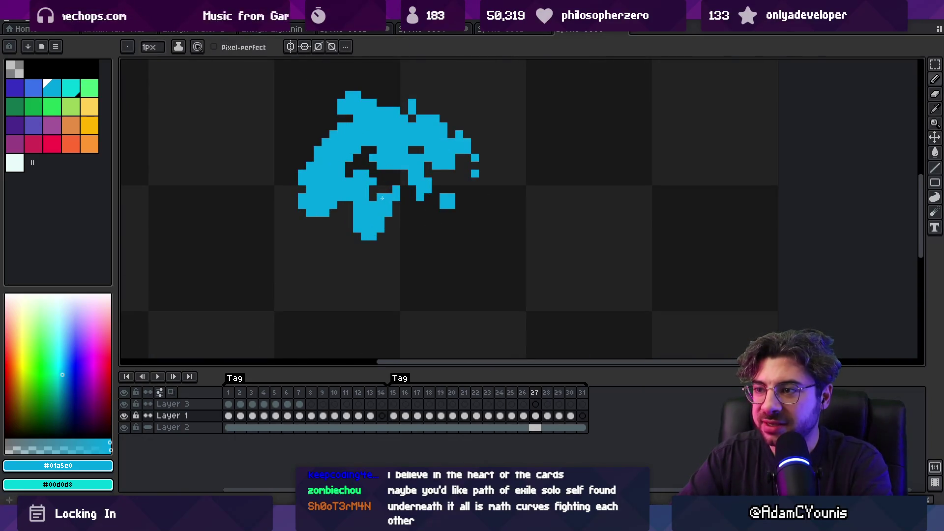
{"action": "key", "text": "e"}
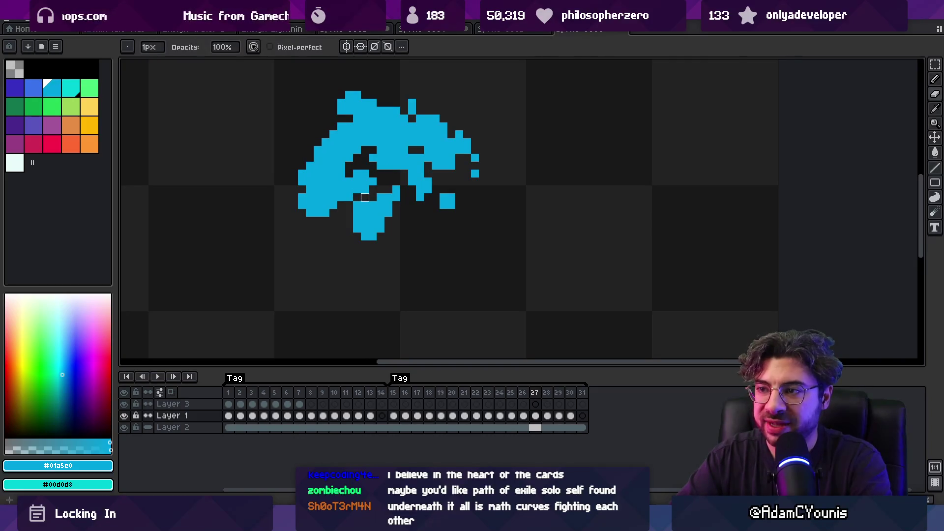
{"action": "key", "text": "z"}
{"action": "scroll", "coordinate": [383, 196], "scroll_direction": "down", "scroll_amount": 3}
{"action": "scroll", "coordinate": [401, 192], "scroll_direction": "up", "scroll_amount": 4}
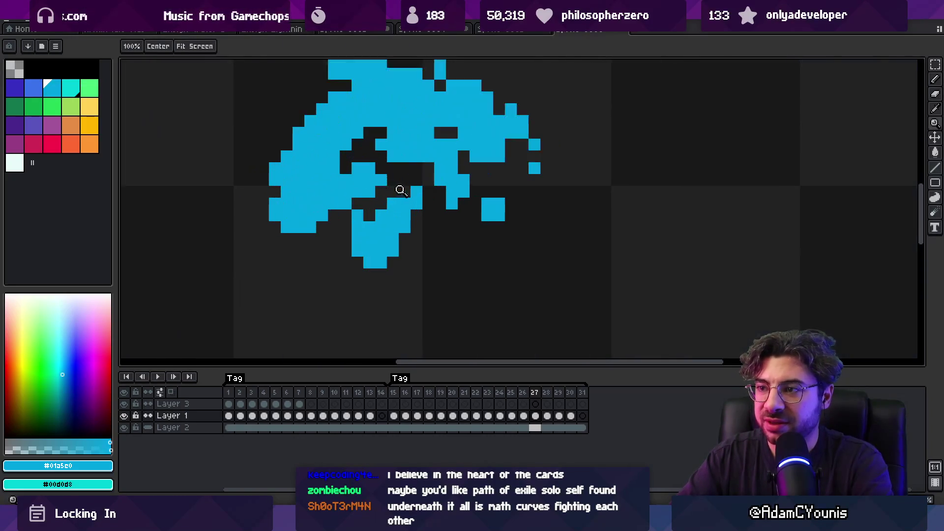
{"action": "scroll", "coordinate": [395, 172], "scroll_direction": "down", "scroll_amount": 3}
{"action": "scroll", "coordinate": [389, 153], "scroll_direction": "up", "scroll_amount": 4}
Replay the animation to review the edit, then zoom in close on the splash.
{"action": "key", "text": "b"}
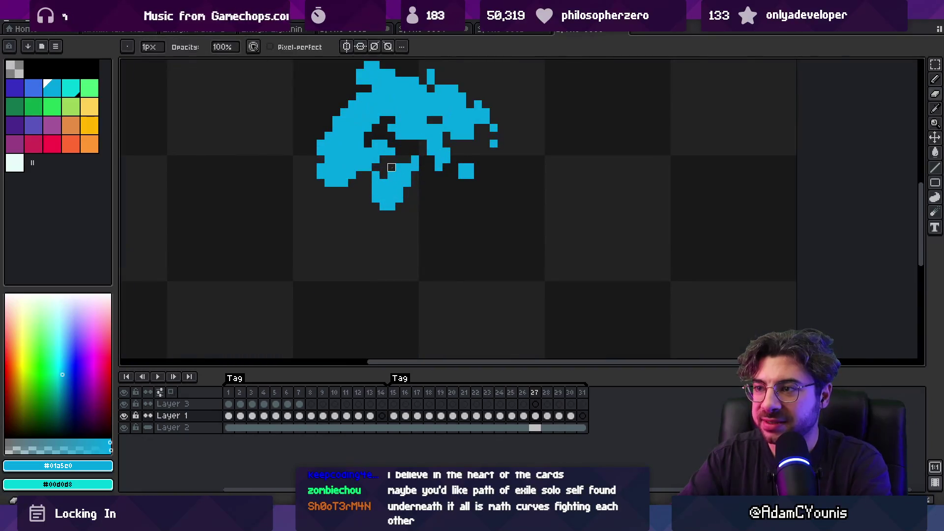
{"action": "key", "text": "e"}
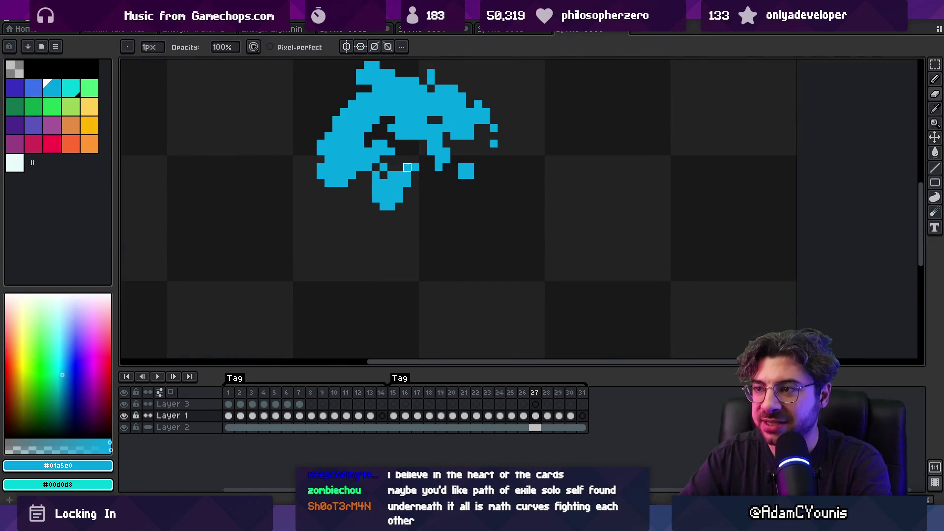
{"action": "key", "text": "z"}
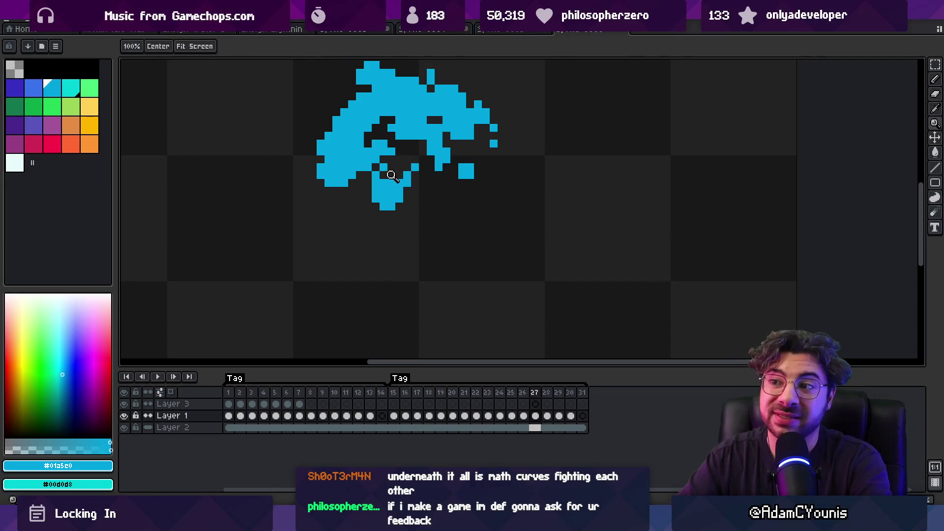
{"action": "scroll", "coordinate": [393, 167], "scroll_direction": "down", "scroll_amount": 3}
{"action": "key", "text": "Return"}
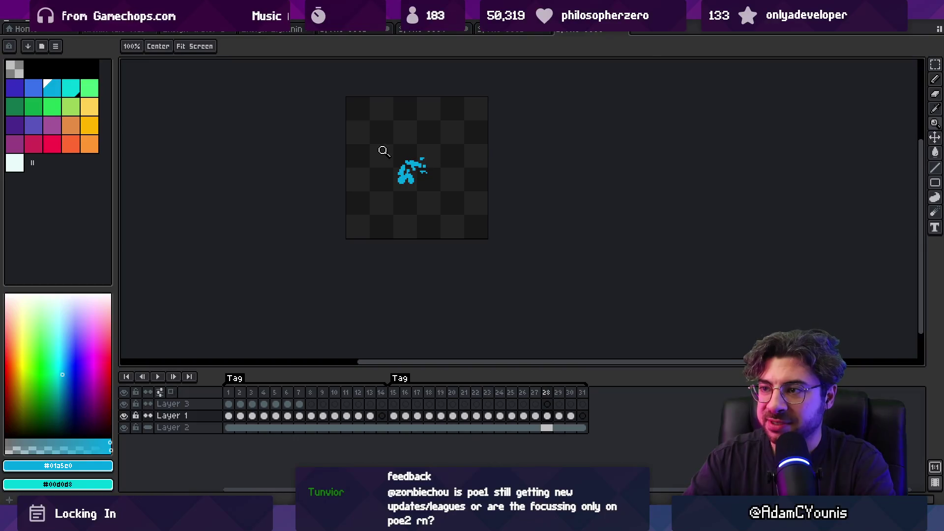
{"action": "left_click_drag", "start_coordinate": [436, 205], "coordinate": [454, 162]}
Try filling a block into the splash's bottom gap, then undo it.
{"action": "key", "text": "b"}
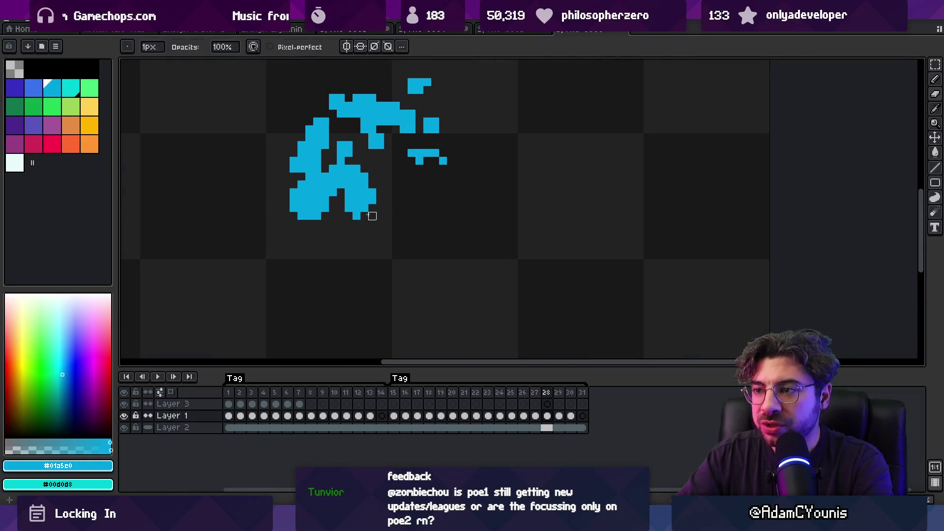
{"action": "left_click", "coordinate": [349, 216]}
{"action": "key", "text": "ctrl+z"}
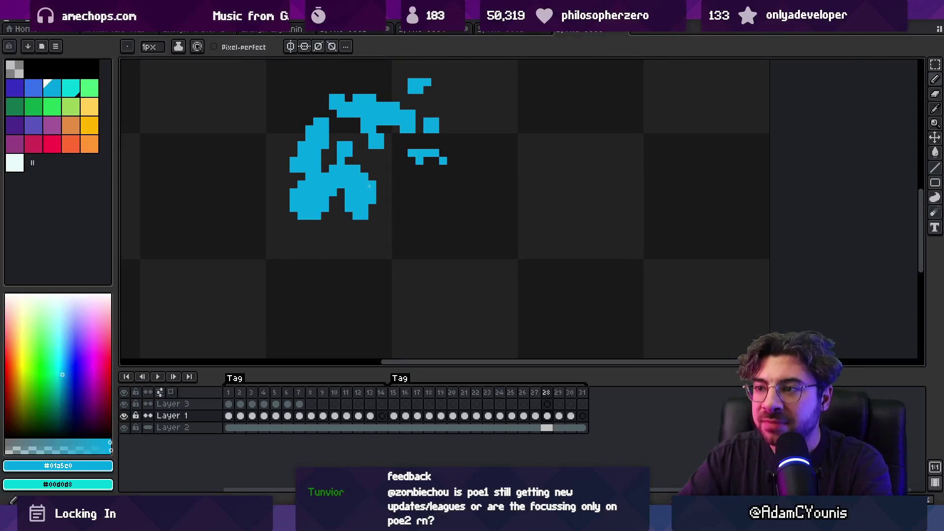
{"action": "key", "text": "e"}
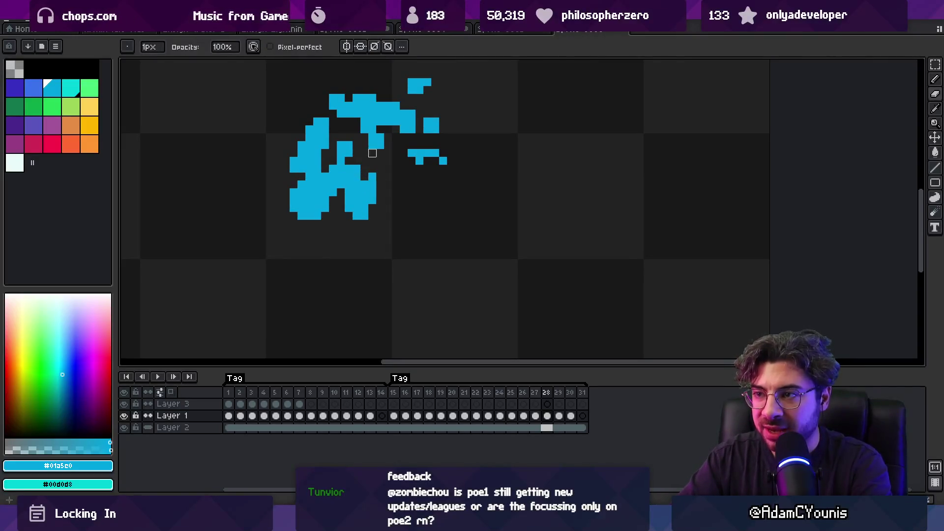
{"action": "key", "text": "b"}
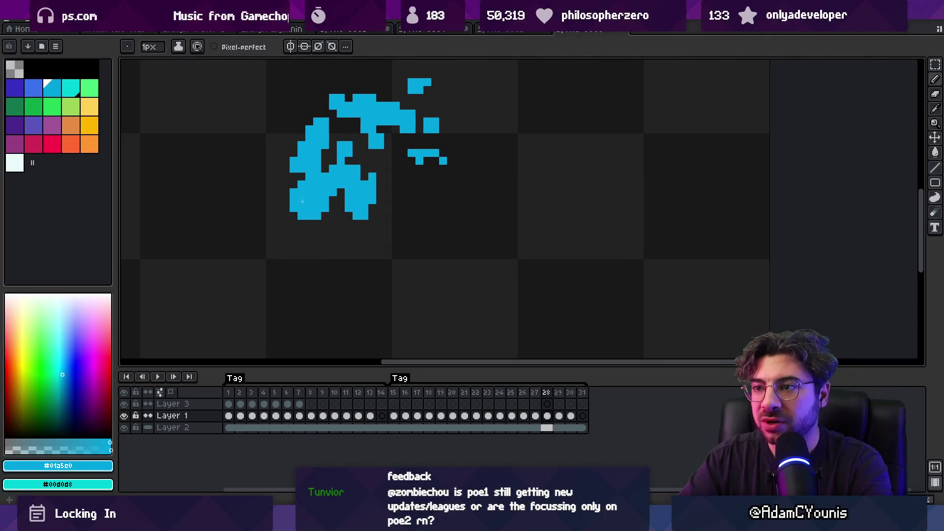
{"action": "key", "text": "e"}
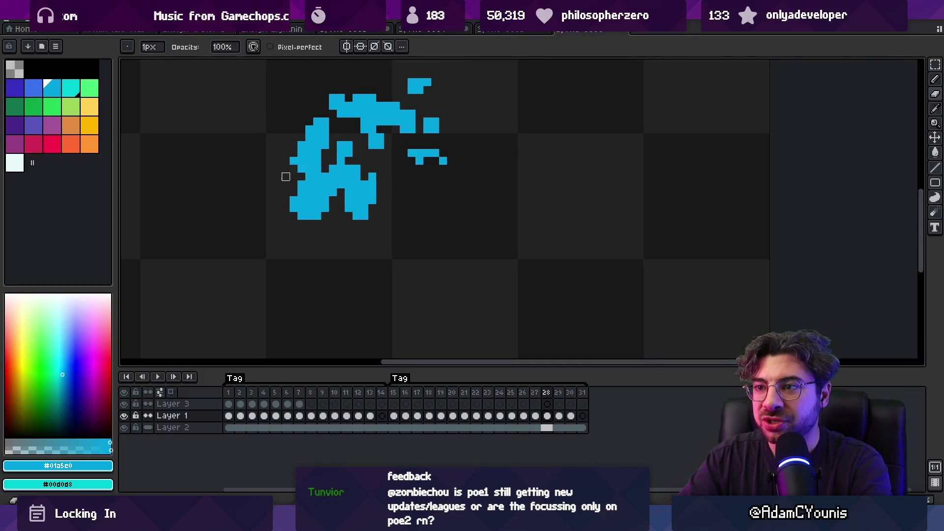
Play the animation, then flip between frames 26 and 27 to compare them.
{"action": "key", "text": "z"}
{"action": "key", "text": "Return"}
{"action": "scroll", "coordinate": [349, 212], "scroll_direction": "down", "scroll_amount": 2}
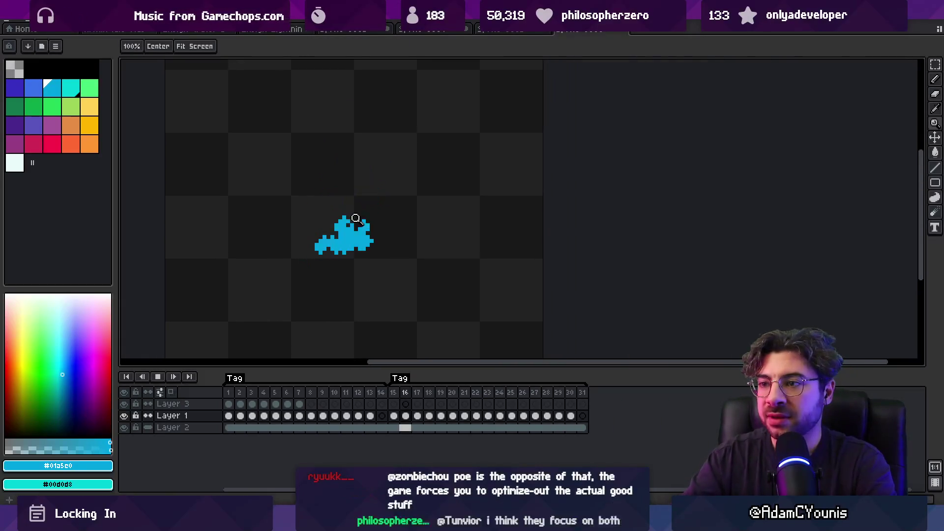
{"action": "key", "text": "Return"}
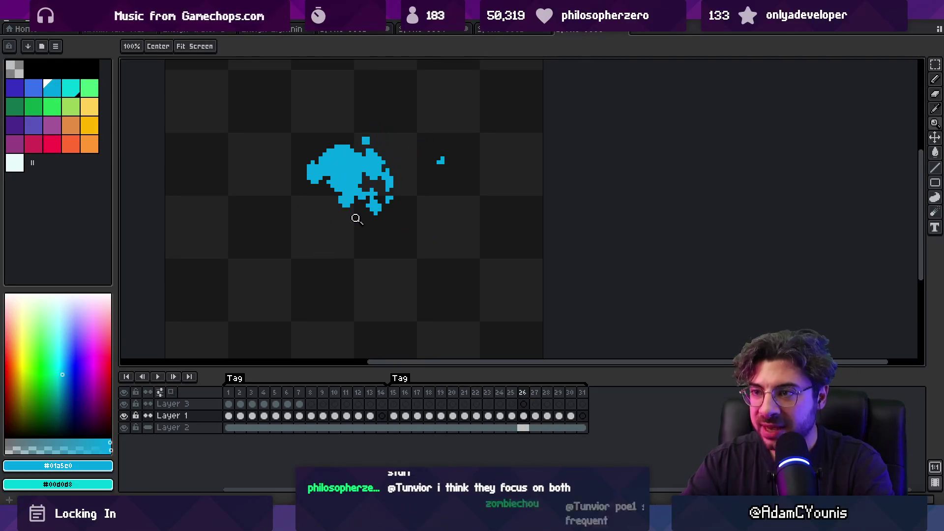
{"action": "key", "text": "Right"}
{"action": "key", "text": "Right"}
{"action": "key", "text": "Right"}
{"action": "key", "text": "Left"}
{"action": "key", "text": "Left"}
{"action": "key", "text": "Left"}
{"action": "key", "text": "Right"}
{"action": "key", "text": "Left"}
{"action": "key", "text": "Right"}
{"action": "key", "text": "Left"}
{"action": "key", "text": "Right"}
{"action": "key", "text": "Left"}
{"action": "key", "text": "Right"}
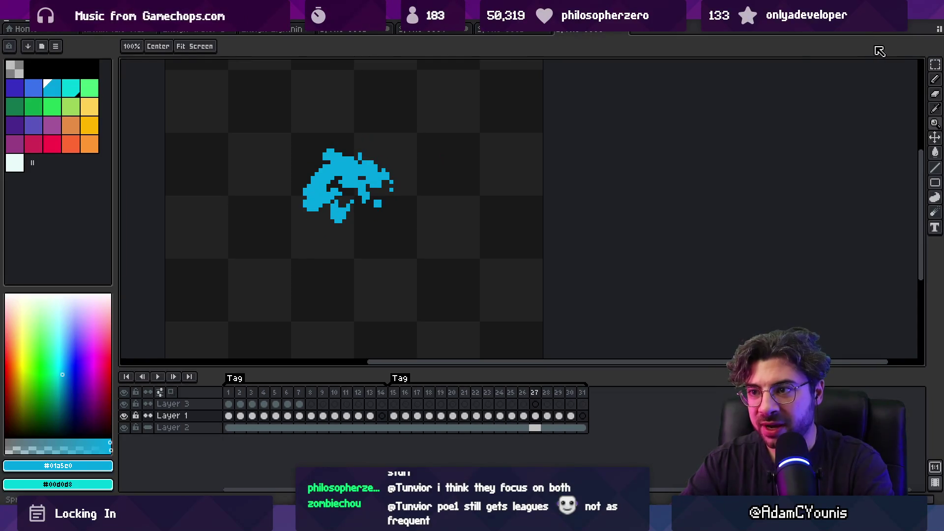
{"action": "key", "text": "Left"}
{"action": "key", "text": "Right"}
{"action": "key", "text": "Left"}
{"action": "key", "text": "Right"}
{"action": "key", "text": "Left"}
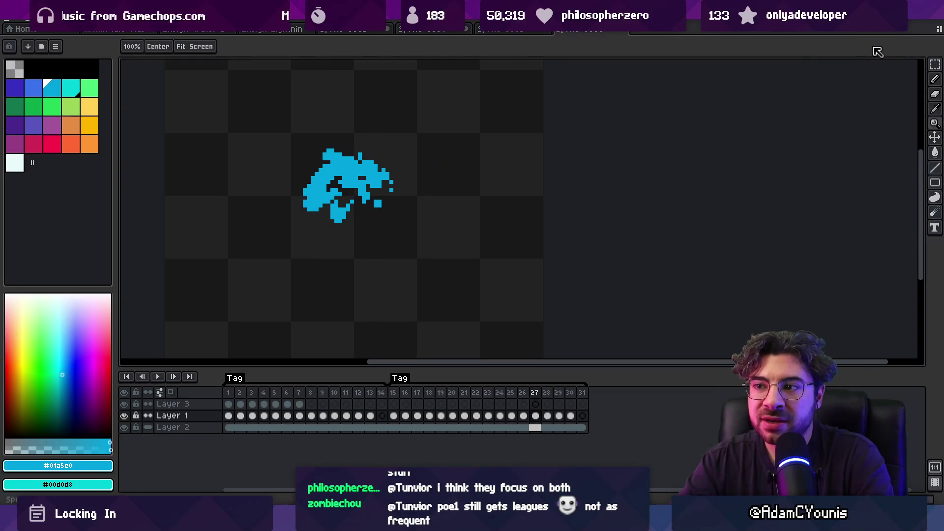
{"action": "key", "text": "Right"}
{"action": "key", "text": "Left"}
{"action": "key", "text": "Right"}
{"action": "key", "text": "Left"}
{"action": "key", "text": "Right"}
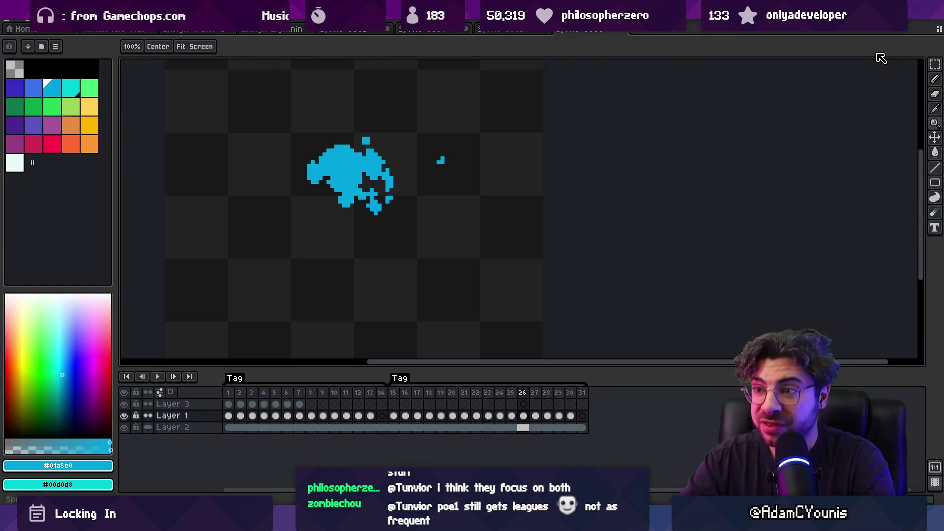
{"action": "scroll", "coordinate": [314, 192], "scroll_direction": "up", "scroll_amount": 2}
Move the stray pixel block on frame 27 back into the splash and clear the selection.
{"action": "key", "text": "m"}
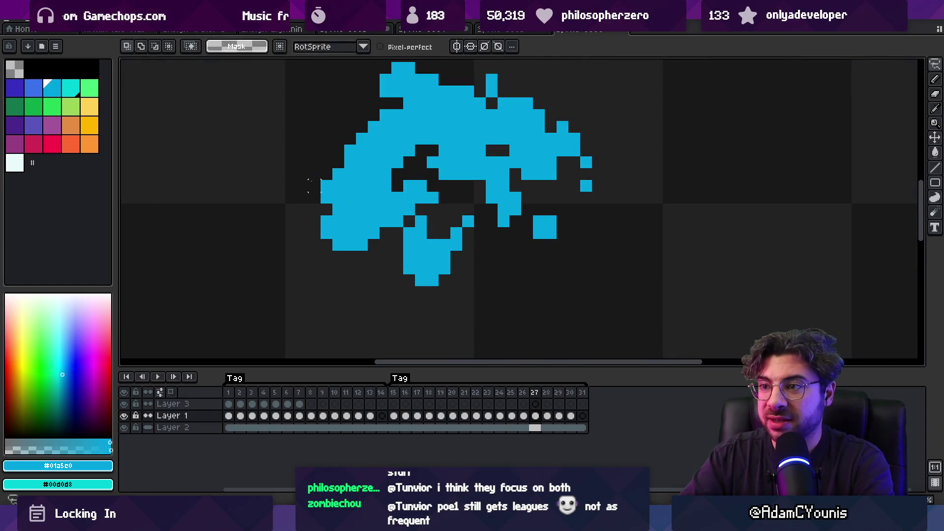
{"action": "left_click_drag", "start_coordinate": [374, 245], "coordinate": [337, 225]}
{"action": "key", "text": "ctrl+d"}
{"action": "key", "text": "b"}
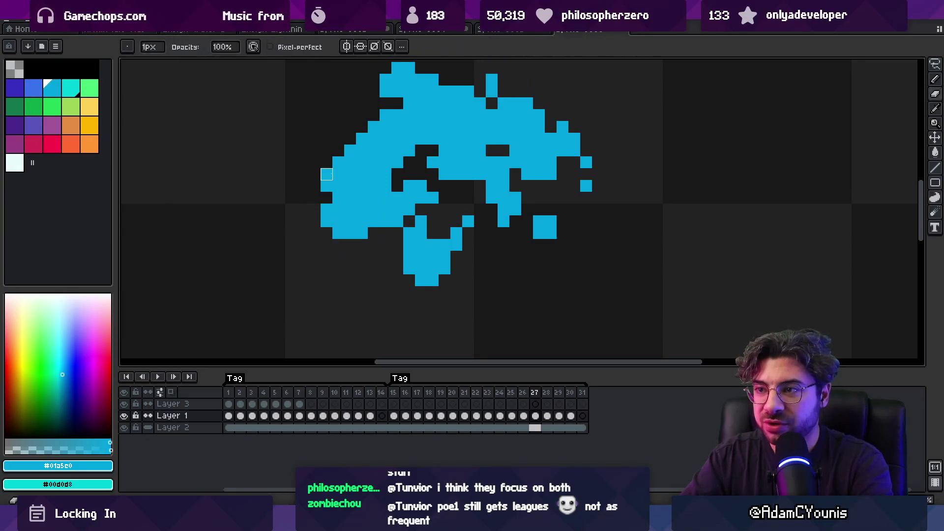
{"action": "key", "text": "z"}
{"action": "scroll", "coordinate": [378, 191], "scroll_direction": "down", "scroll_amount": 2}
{"action": "scroll", "coordinate": [386, 187], "scroll_direction": "up", "scroll_amount": 2}
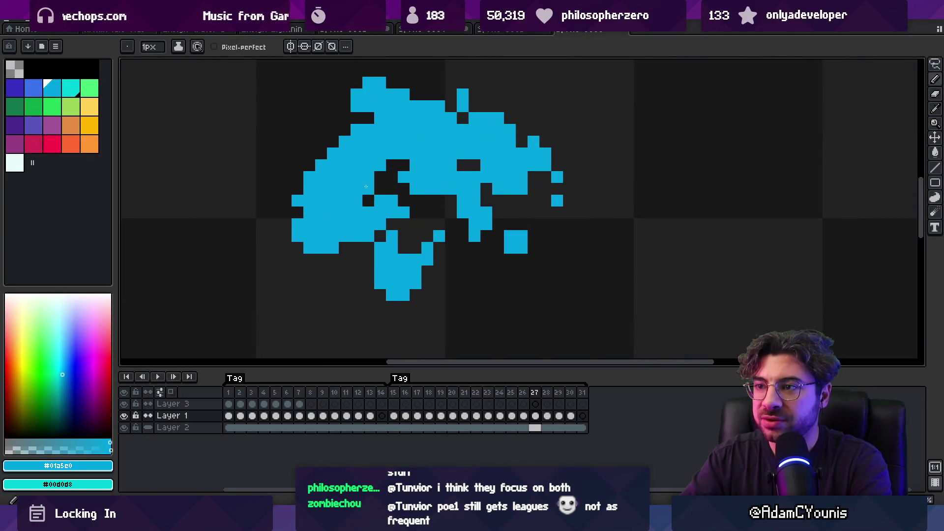
{"action": "scroll", "coordinate": [389, 185], "scroll_direction": "down", "scroll_amount": 2}
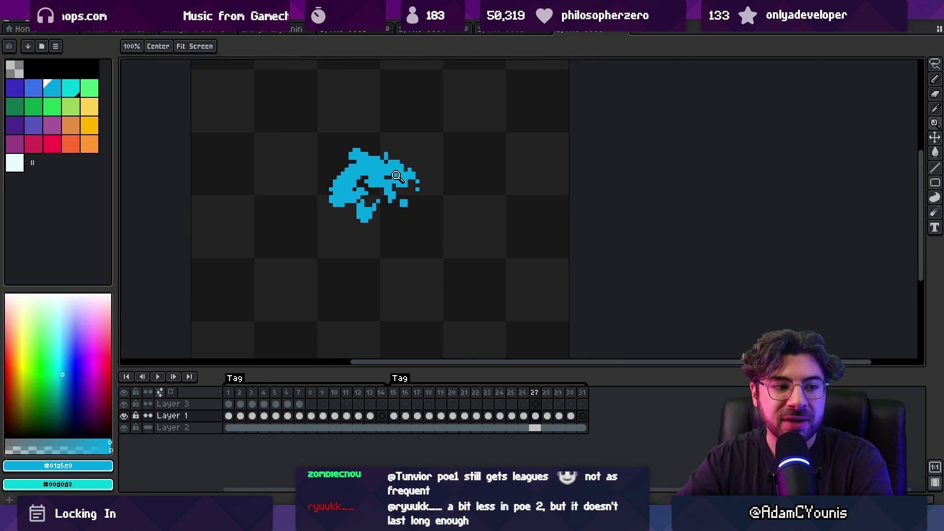
Step through frames 26 to 28 to compare them, ending on frame 28.
{"action": "key", "text": "Right"}
{"action": "key", "text": "Left"}
{"action": "key", "text": "Left"}
{"action": "key", "text": "Right"}
{"action": "key", "text": "Left"}
{"action": "key", "text": "Left"}
{"action": "key", "text": "Right"}
{"action": "key", "text": "Right"}
{"action": "key", "text": "Right"}
{"action": "key", "text": "Left"}
{"action": "key", "text": "Right"}
{"action": "key", "text": "Left"}
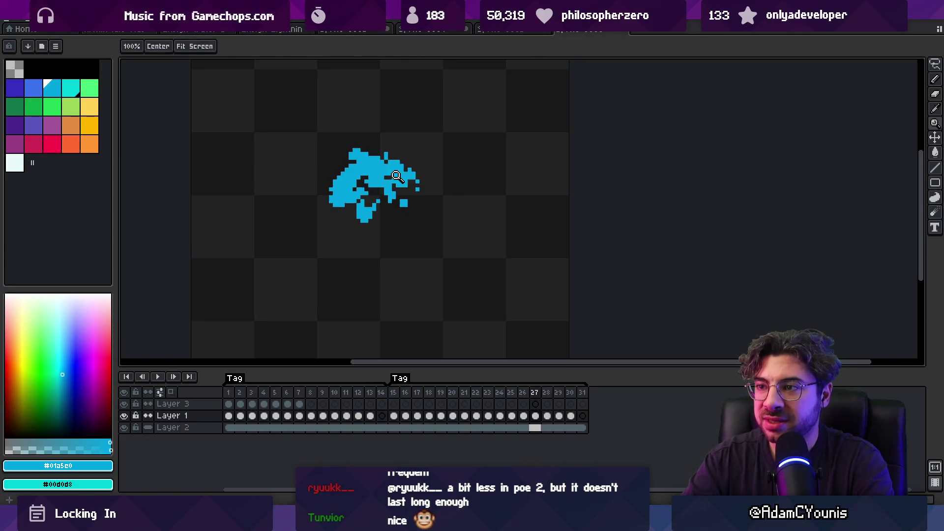
{"action": "key", "text": "Right"}
{"action": "scroll", "coordinate": [354, 199], "scroll_direction": "up", "scroll_amount": 3}
On frame 28, fill an empty pixel at the upper-left, erase a stray blue pixel, and replay.
{"action": "key", "text": "b"}
{"action": "left_click", "coordinate": [332, 160]}
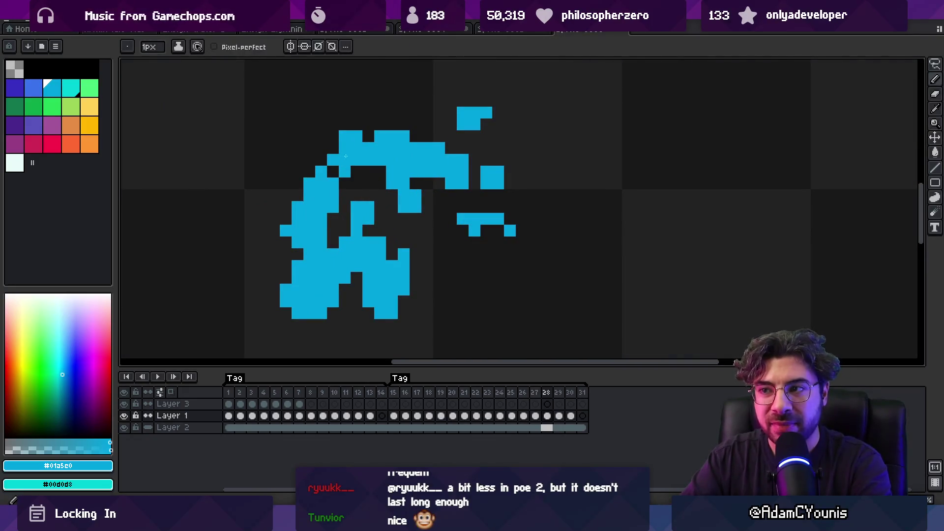
{"action": "key", "text": "e"}
{"action": "left_click", "coordinate": [345, 172]}
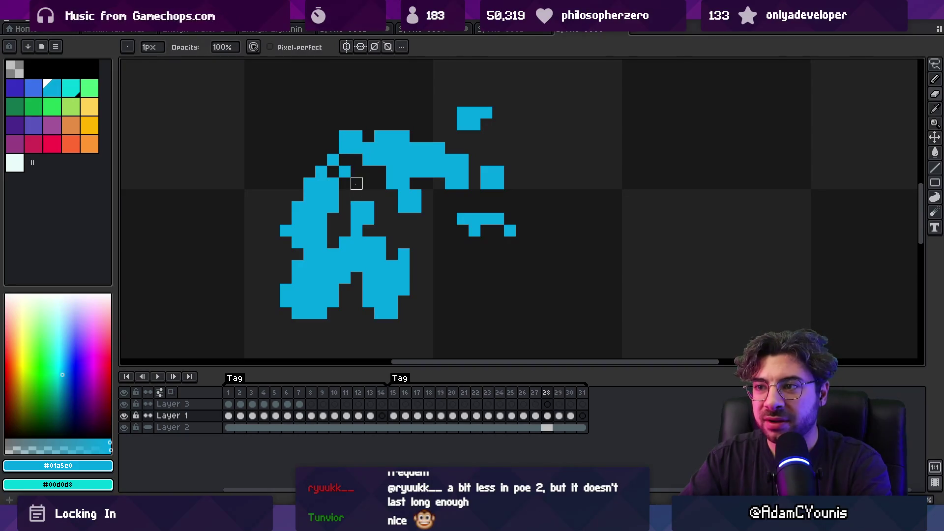
{"action": "key", "text": "z"}
{"action": "scroll", "coordinate": [378, 190], "scroll_direction": "down", "scroll_amount": 4}
{"action": "key", "text": "Return"}
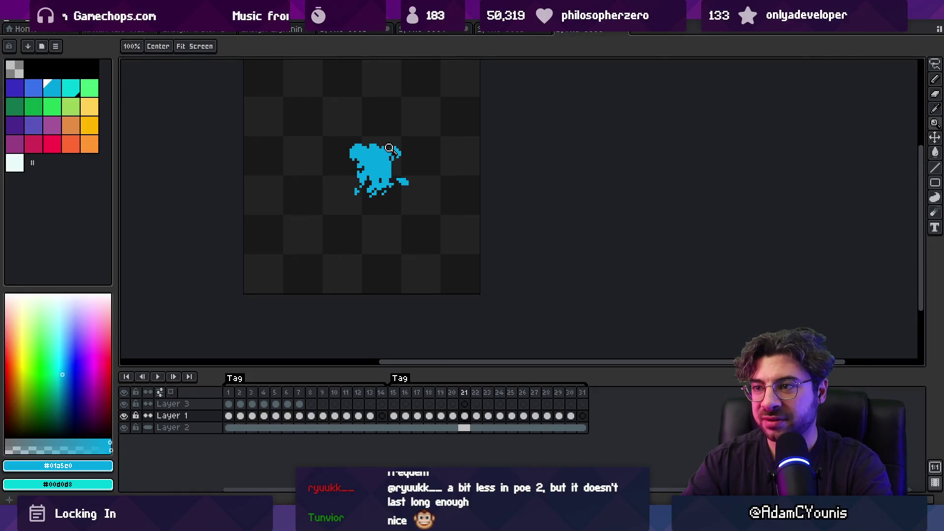
Stop playback, zoom out to the whole canvas, and switch to the whiteboard sketch window.
{"action": "key", "text": "Return"}
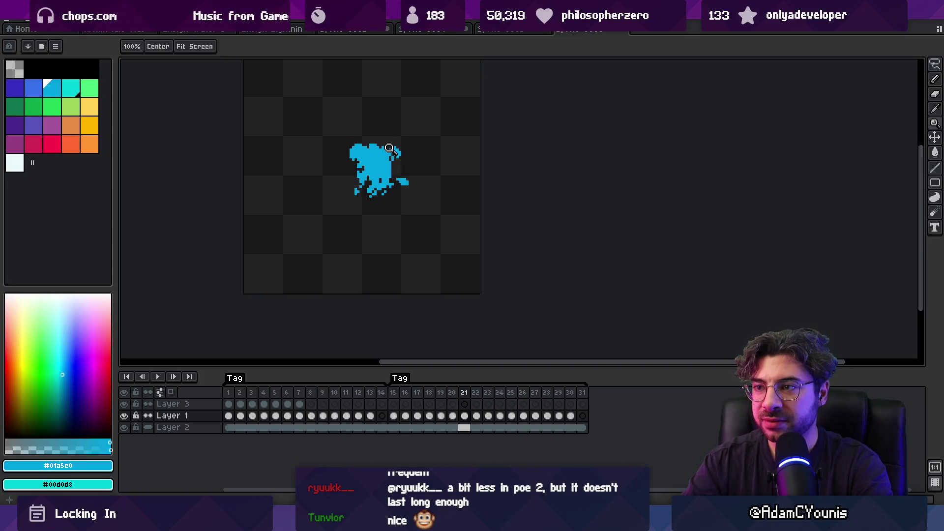
{"action": "left_click", "coordinate": [407, 169]}
{"action": "key", "text": "b"}
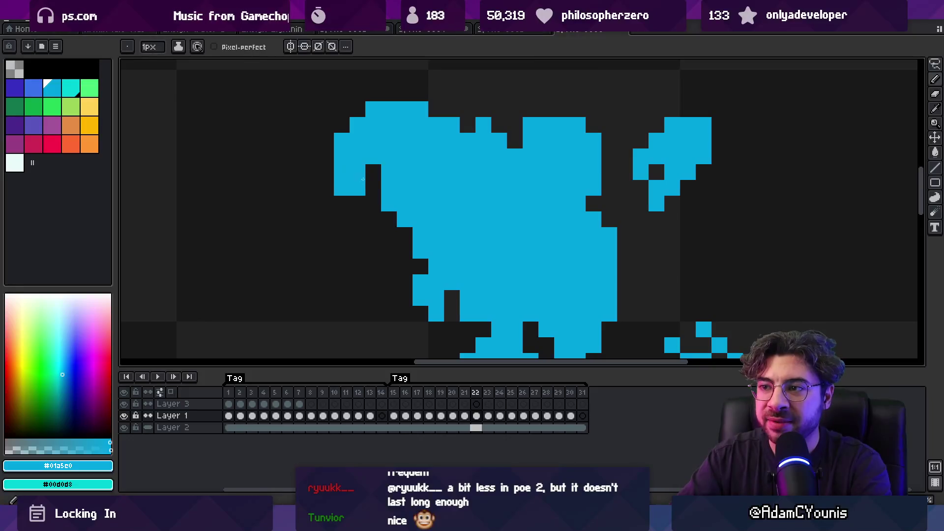
{"action": "key", "text": "z"}
{"action": "scroll", "coordinate": [339, 197], "scroll_direction": "down", "scroll_amount": 5}
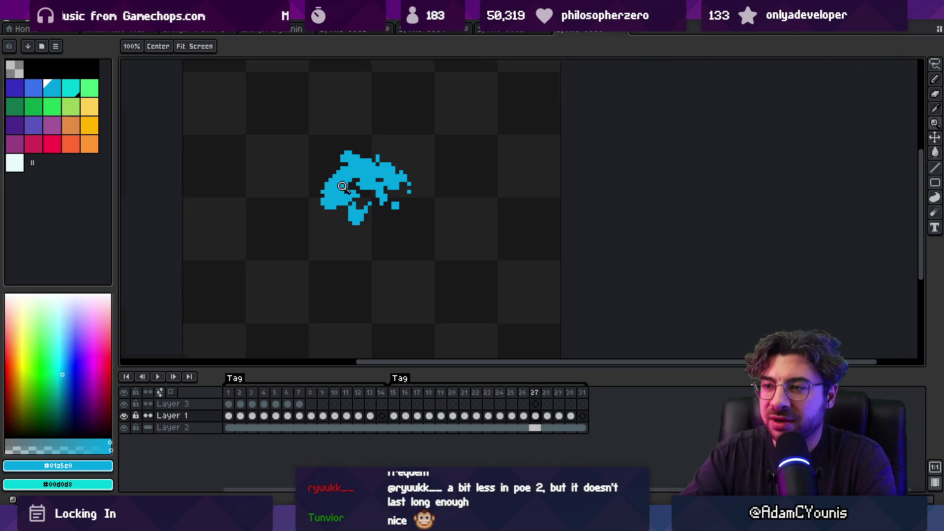
{"action": "scroll", "coordinate": [332, 188], "scroll_direction": "up", "scroll_amount": 3}
{"action": "key", "text": "z"}
{"action": "scroll", "coordinate": [349, 146], "scroll_direction": "down", "scroll_amount": 5}
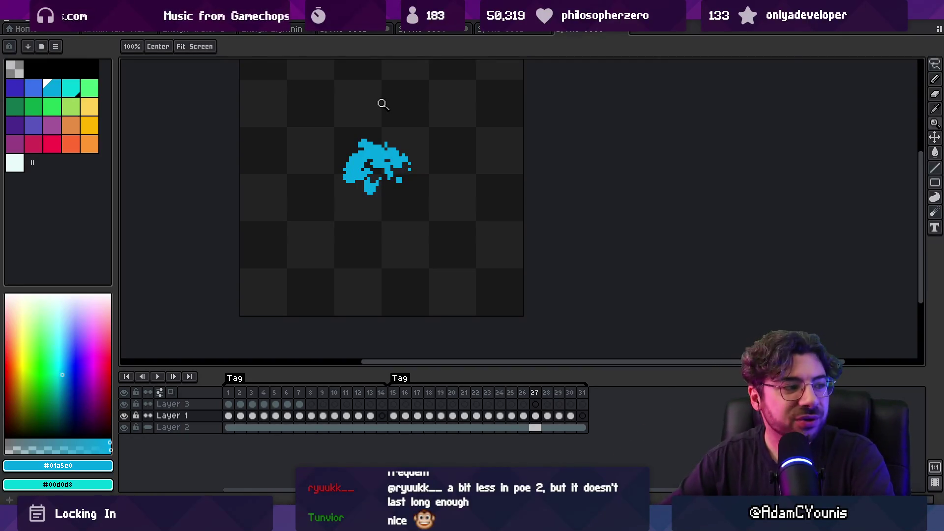
{"action": "mouse_move", "coordinate": [634, 521]}
{"action": "left_click", "coordinate": [581, 456]}
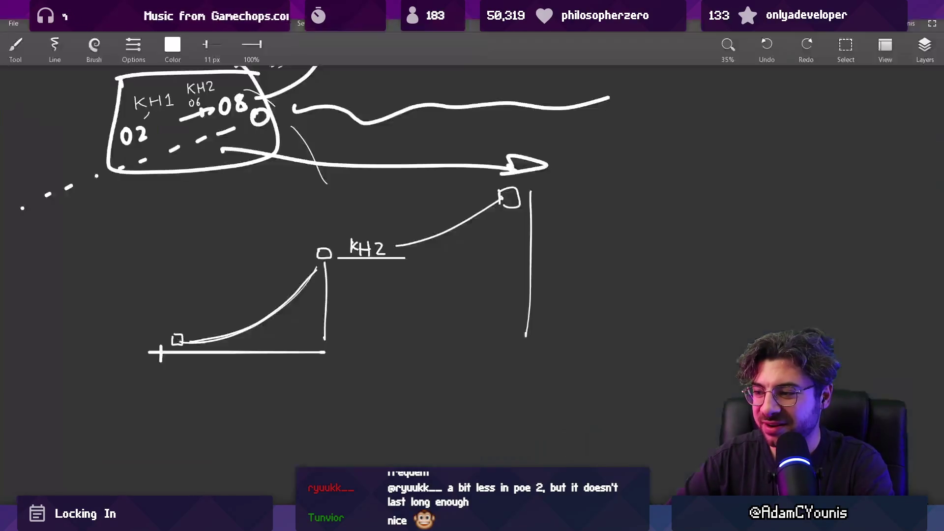
Sketch an arch crossed by a long horizontal line and a short vertical stroke, then return to Aseprite.
{"action": "left_click_drag", "start_coordinate": [310, 225], "coordinate": [311, 295]}
{"action": "left_click_drag", "start_coordinate": [310, 224], "coordinate": [389, 300]}
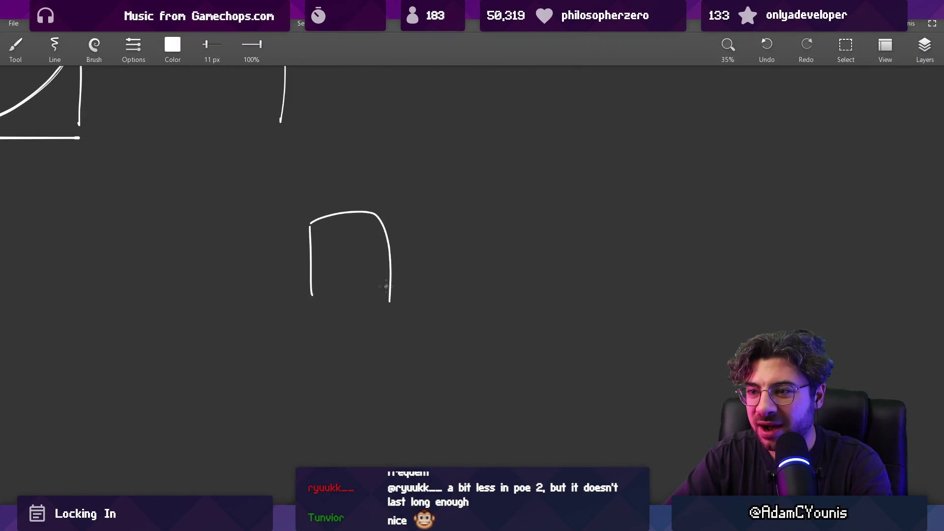
{"action": "left_click_drag", "start_coordinate": [244, 280], "coordinate": [458, 270]}
{"action": "left_click_drag", "start_coordinate": [348, 196], "coordinate": [350, 212]}
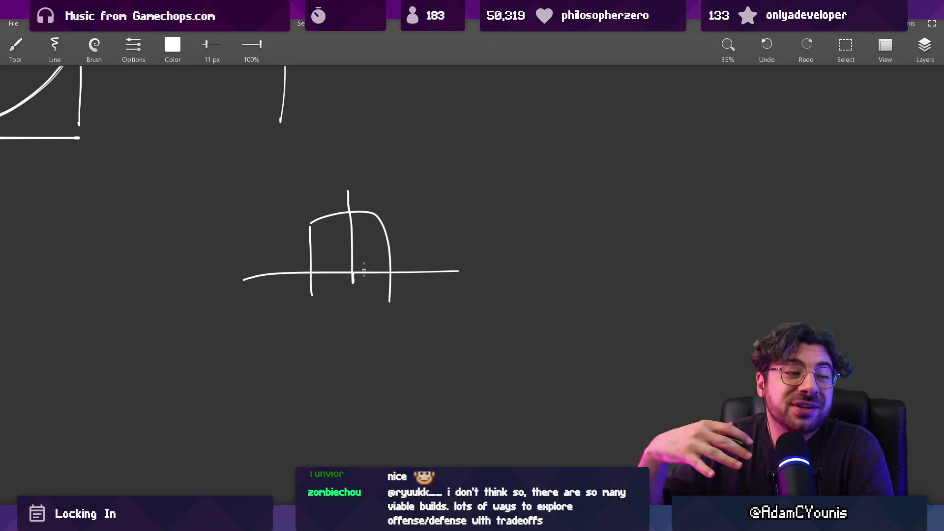
{"action": "mouse_move", "coordinate": [353, 520]}
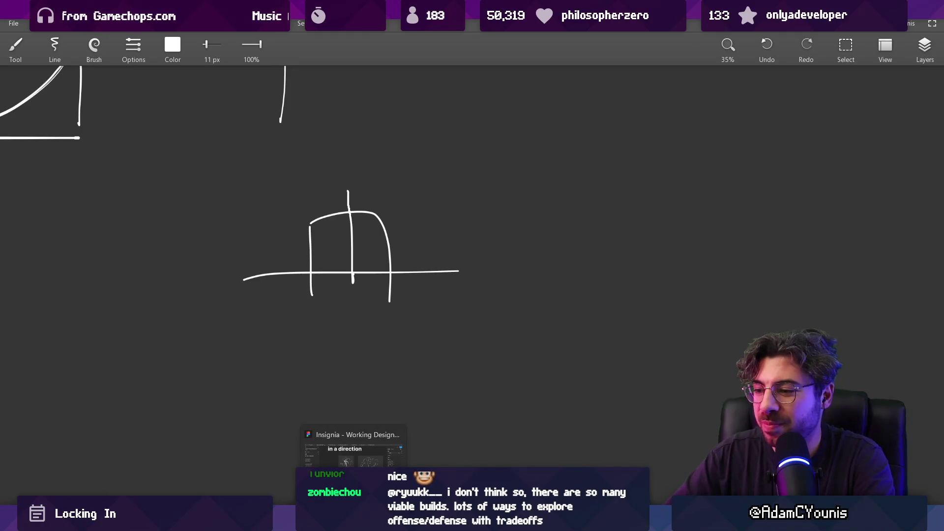
{"action": "left_click", "coordinate": [353, 452]}
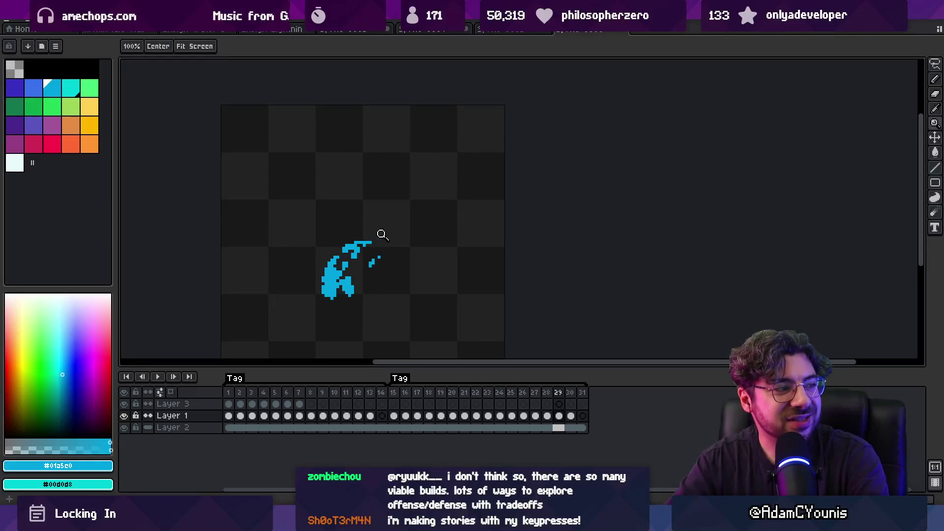
Play and stop the animation, erase a gap inside the splash on frame 26, and replay.
{"action": "key", "text": "Return"}
{"action": "scroll", "coordinate": [390, 253], "scroll_direction": "down", "scroll_amount": 3}
{"action": "scroll", "coordinate": [428, 251], "scroll_direction": "up", "scroll_amount": 2}
{"action": "key", "text": "Return"}
{"action": "key", "text": "Return"}
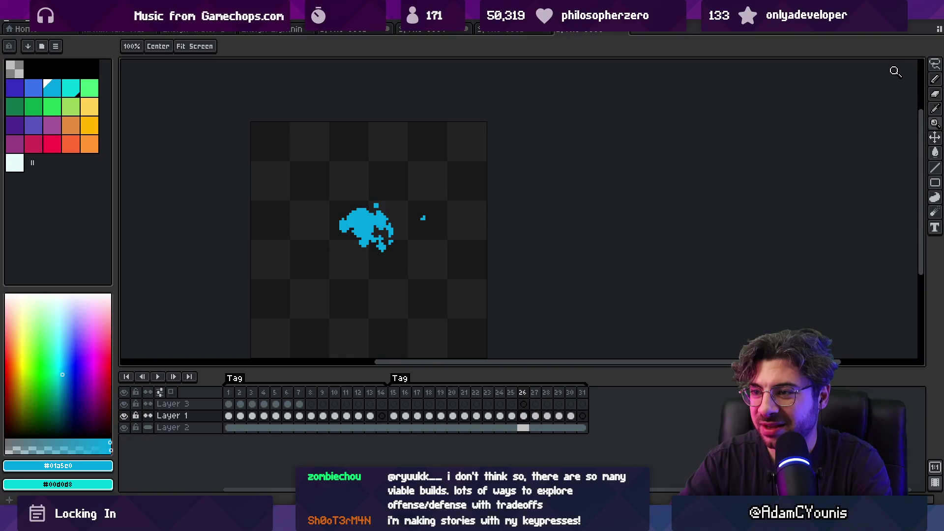
{"action": "left_click", "coordinate": [384, 211]}
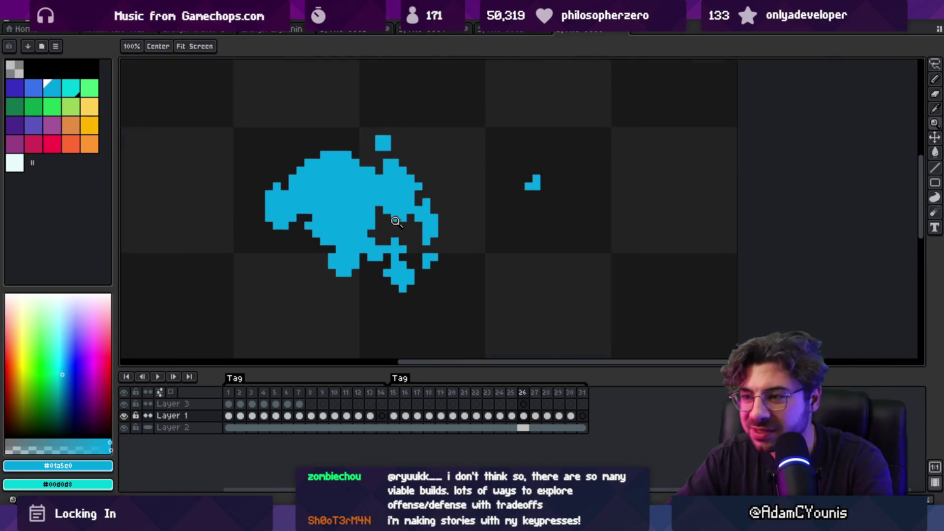
{"action": "key", "text": "b"}
{"action": "key", "text": "e"}
{"action": "left_click_drag", "start_coordinate": [369, 229], "coordinate": [382, 213]}
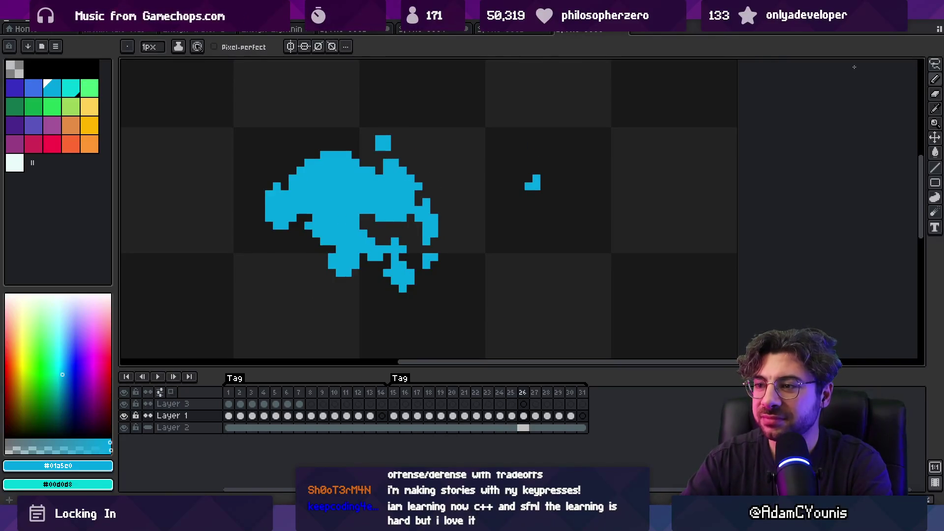
{"action": "key", "text": "Return"}
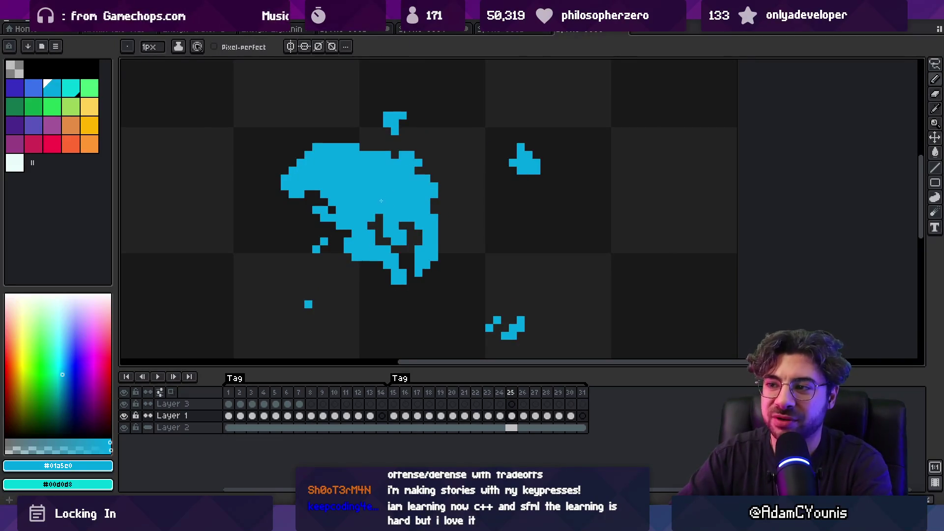
Zoom out to view the whole sprite and pick the darker blue shading colour.
{"action": "key", "text": "b"}
{"action": "key", "text": "e"}
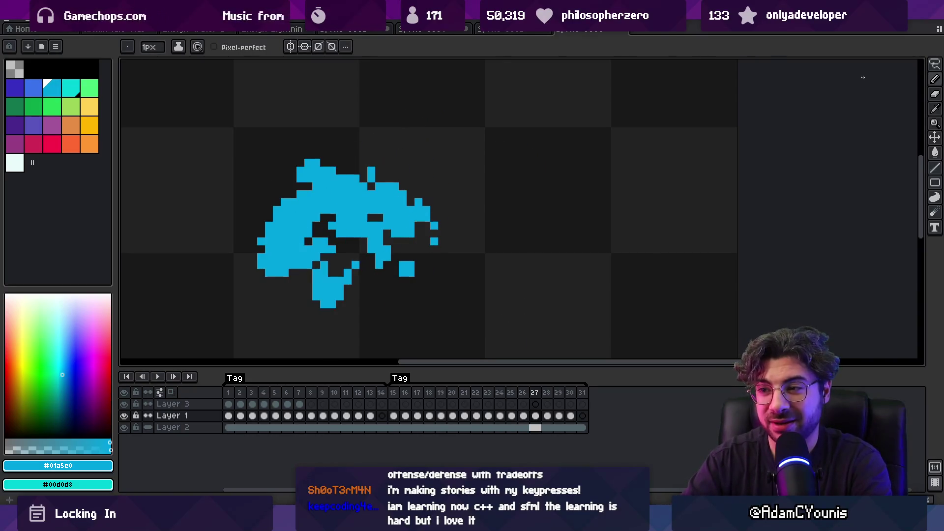
{"action": "key", "text": "b"}
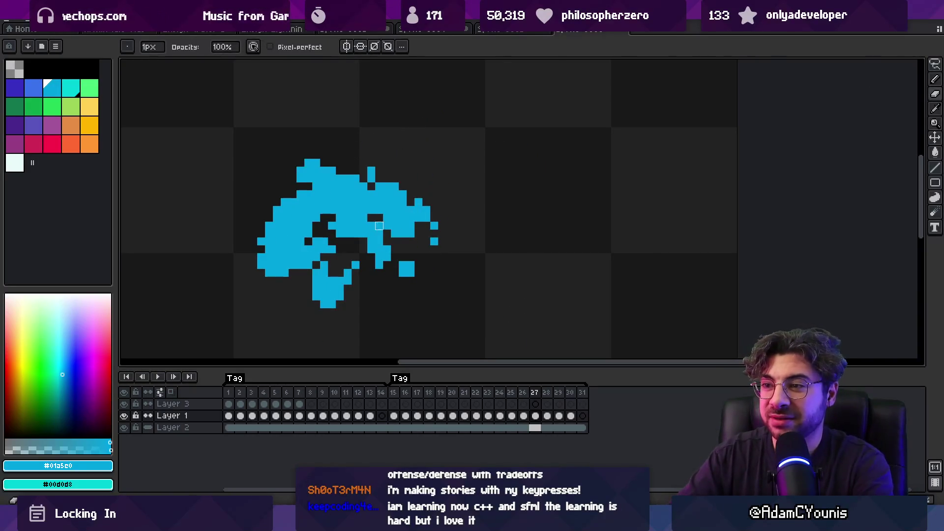
{"action": "key", "text": "z"}
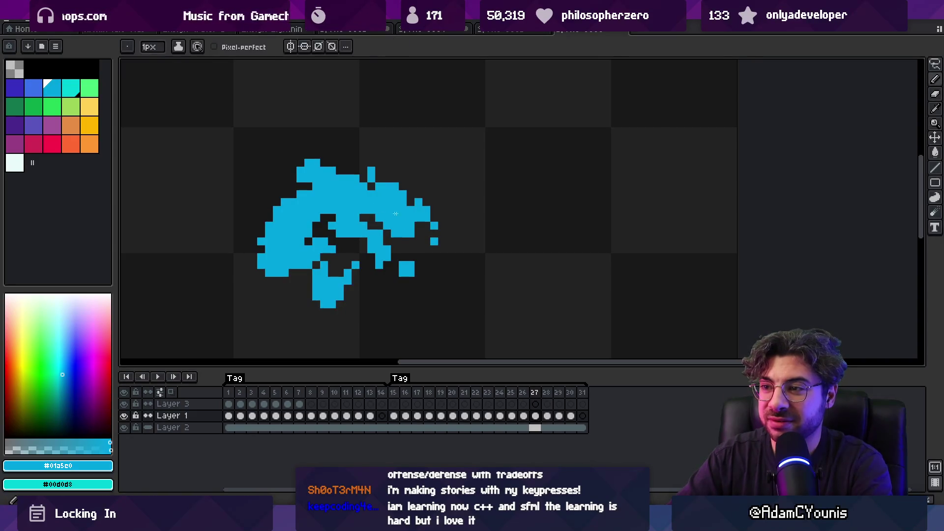
{"action": "scroll", "coordinate": [391, 180], "scroll_direction": "down", "scroll_amount": 3}
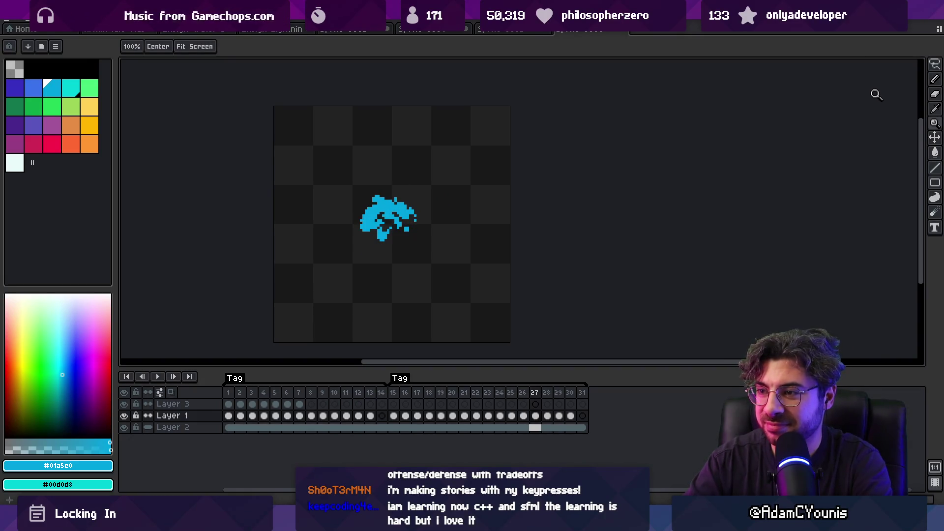
{"action": "scroll", "coordinate": [386, 212], "scroll_direction": "up", "scroll_amount": 4}
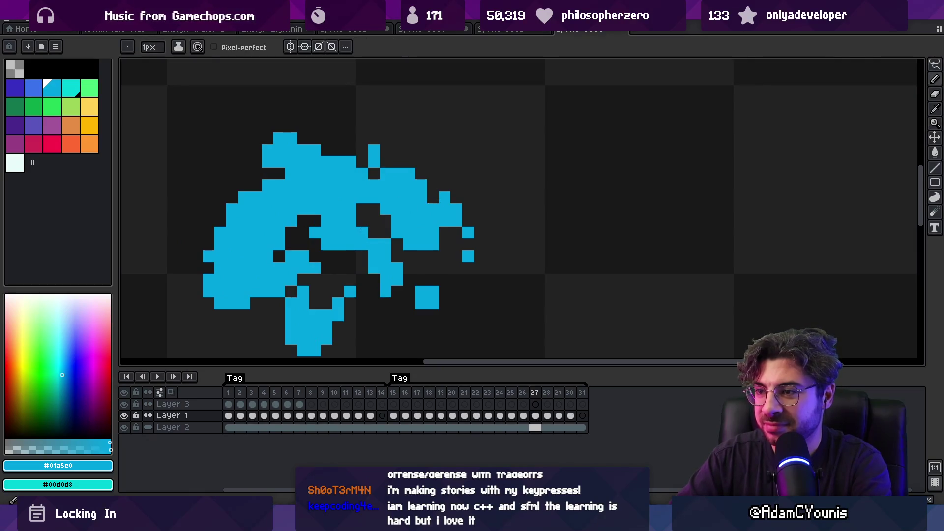
{"action": "scroll", "coordinate": [369, 211], "scroll_direction": "down", "scroll_amount": 4}
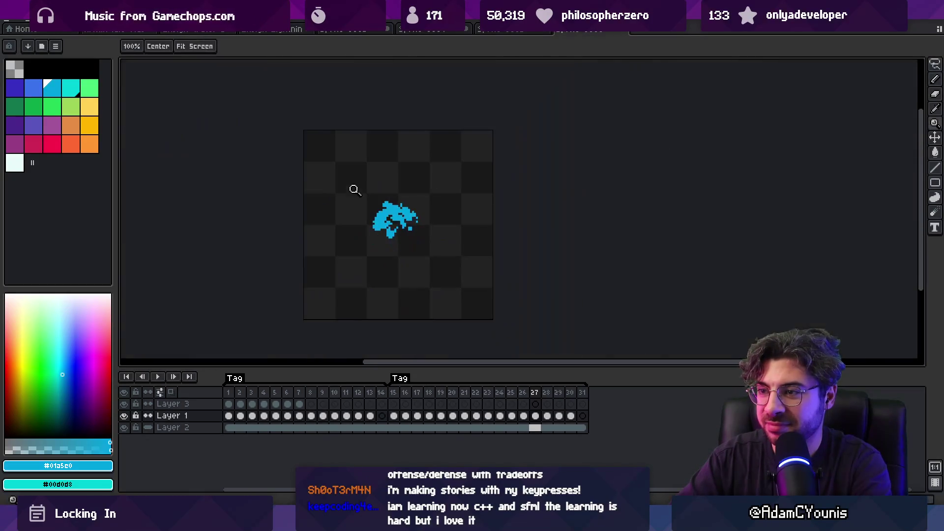
{"action": "scroll", "coordinate": [403, 181], "scroll_direction": "down", "scroll_amount": 2}
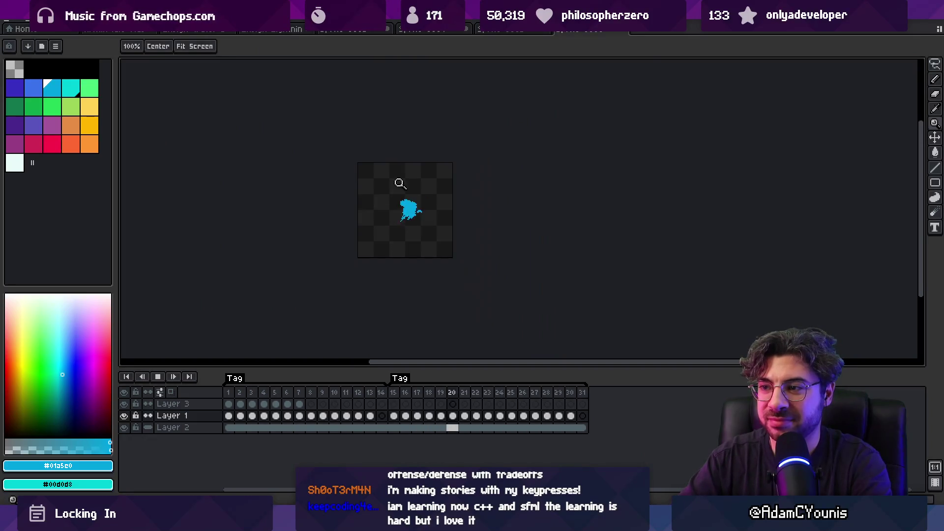
{"action": "scroll", "coordinate": [423, 156], "scroll_direction": "up", "scroll_amount": 2}
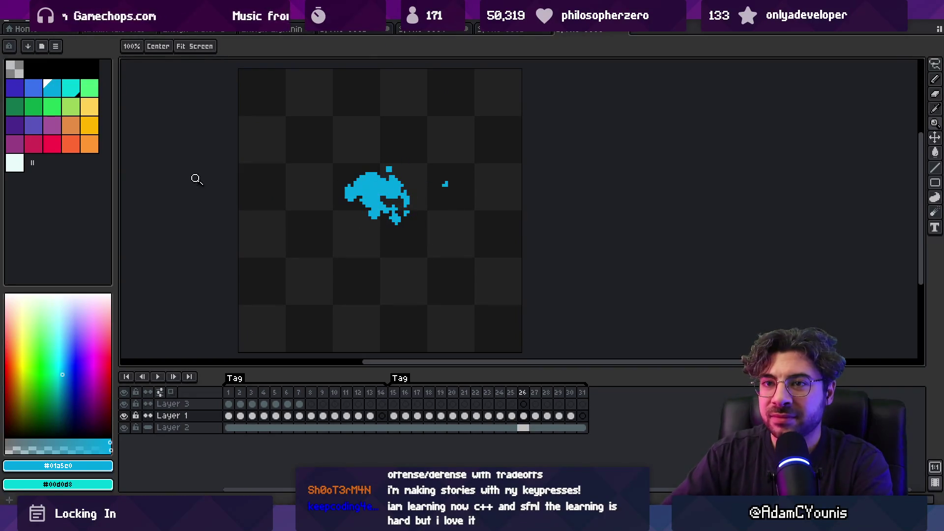
{"action": "left_click", "coordinate": [33, 87]}
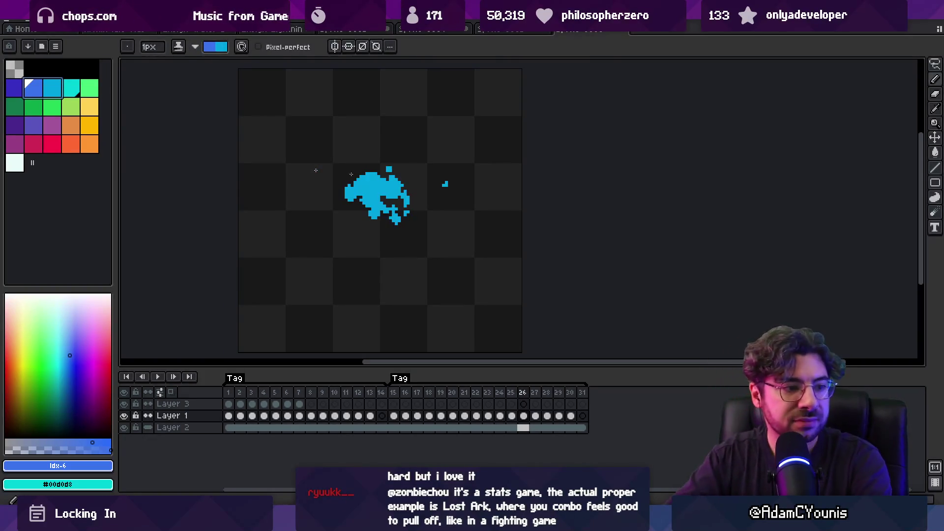
Go to frame 15, enlarge the brush to 4px, and step through frames 16–17 swapping colours.
{"action": "left_click", "coordinate": [394, 415]}
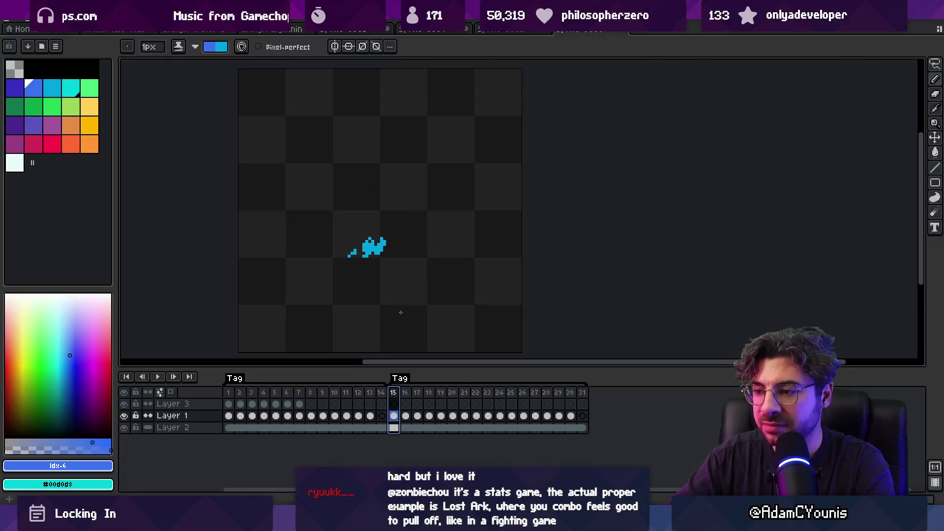
{"action": "key", "text": "plus"}
{"action": "key", "text": "plus"}
{"action": "key", "text": "plus"}
{"action": "key", "text": "x"}
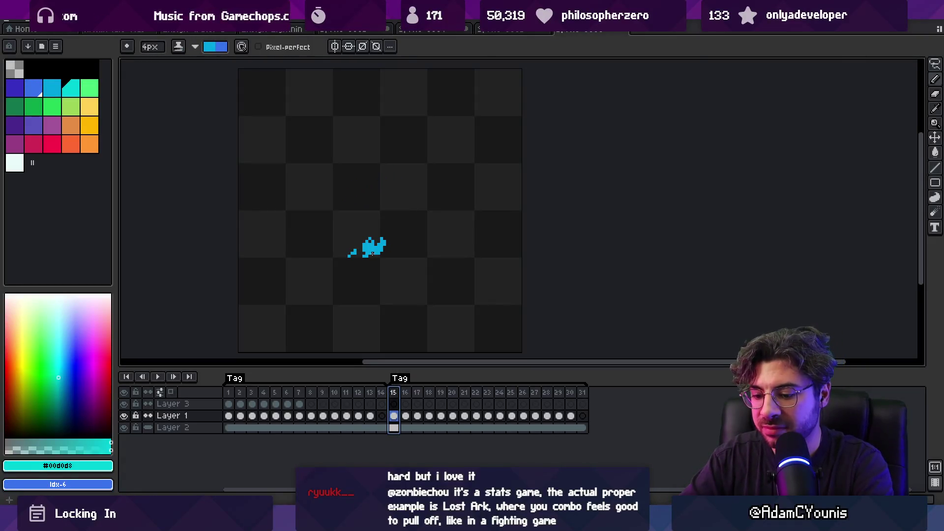
{"action": "key", "text": "Right"}
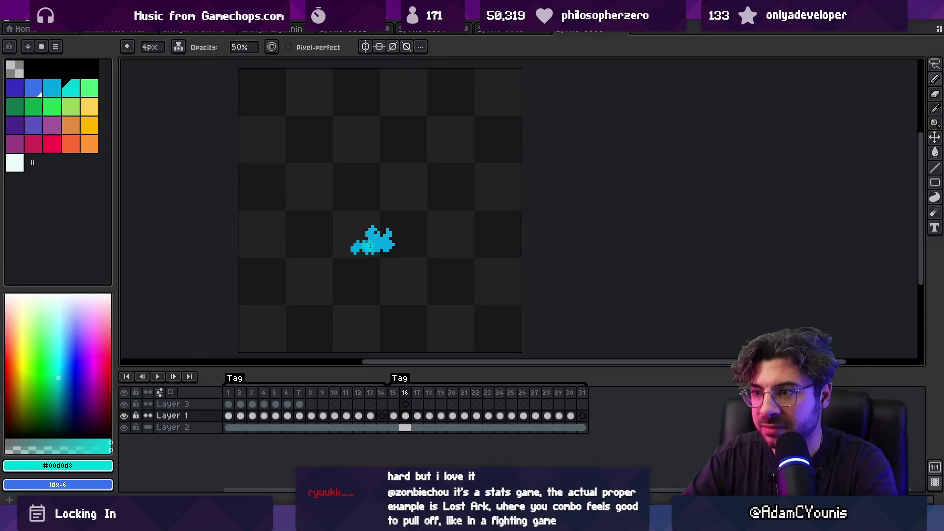
{"action": "key", "text": "x"}
{"action": "key", "text": "x"}
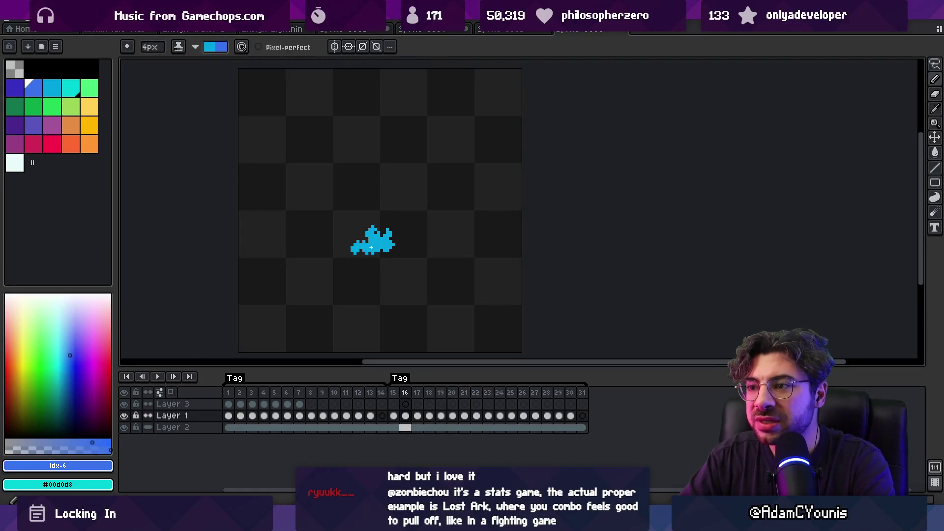
{"action": "key", "text": "x"}
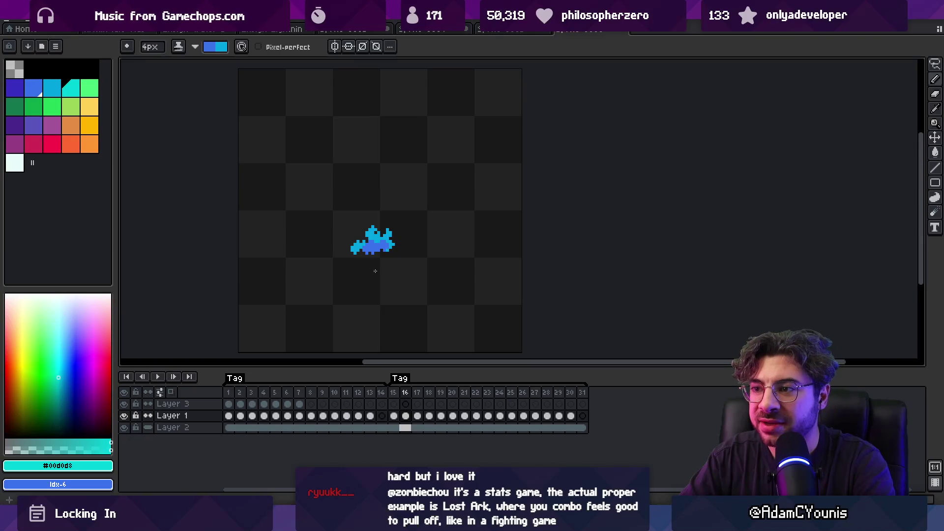
{"action": "key", "text": "Right"}
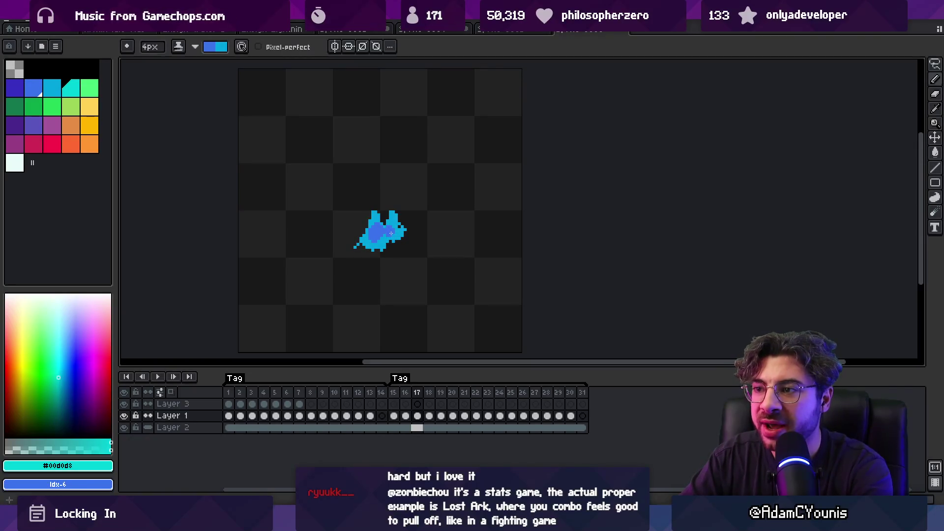
{"action": "key", "text": "Left"}
{"action": "key", "text": "Right"}
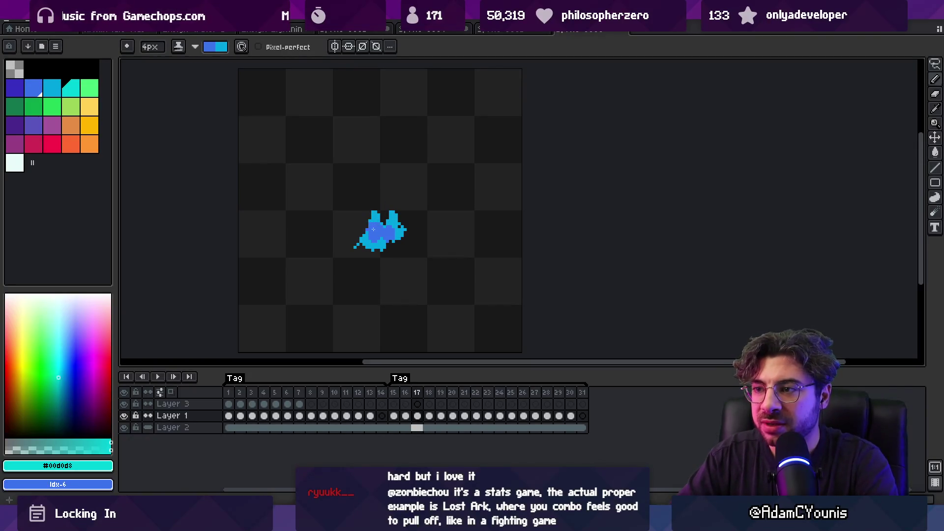
Paint darker blue shading blocks into the splash on frames 18–19, then advance to frame 20.
{"action": "key", "text": "x"}
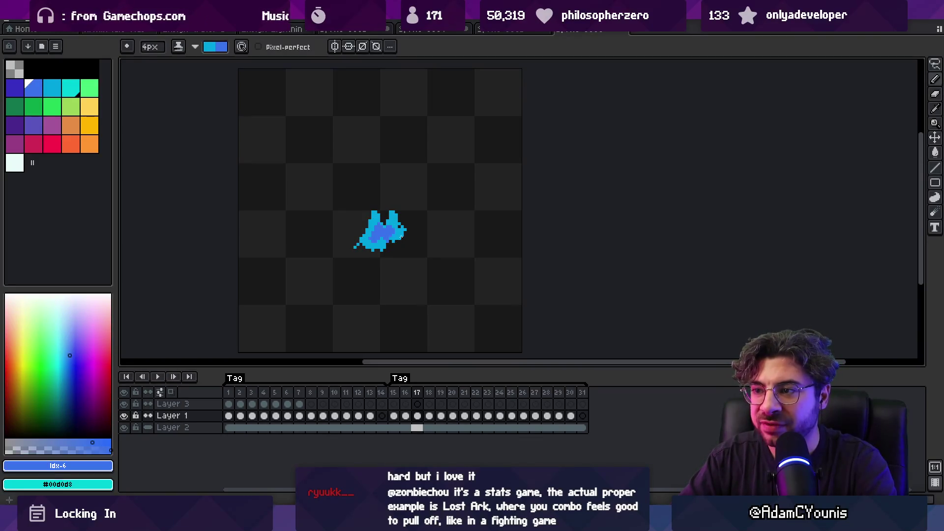
{"action": "key", "text": "Right"}
{"action": "key", "text": "x"}
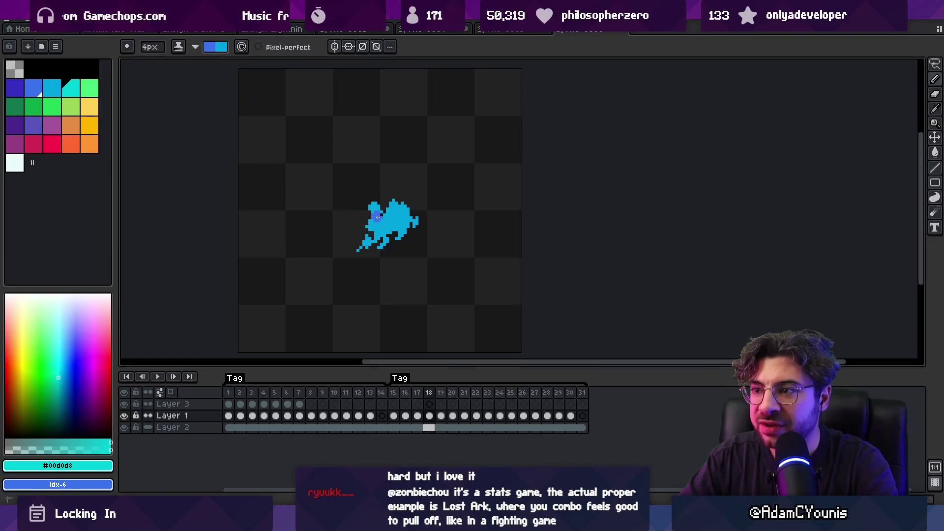
{"action": "key", "text": "x"}
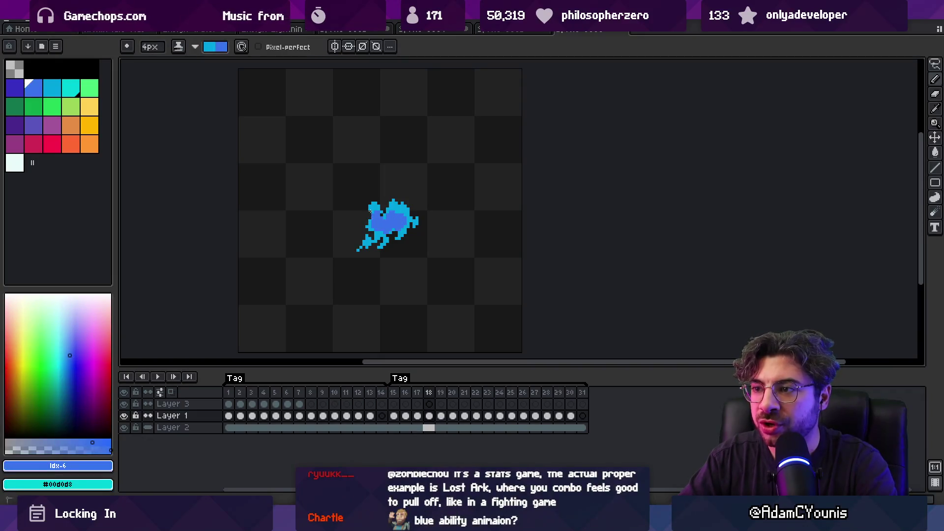
{"action": "key", "text": "x"}
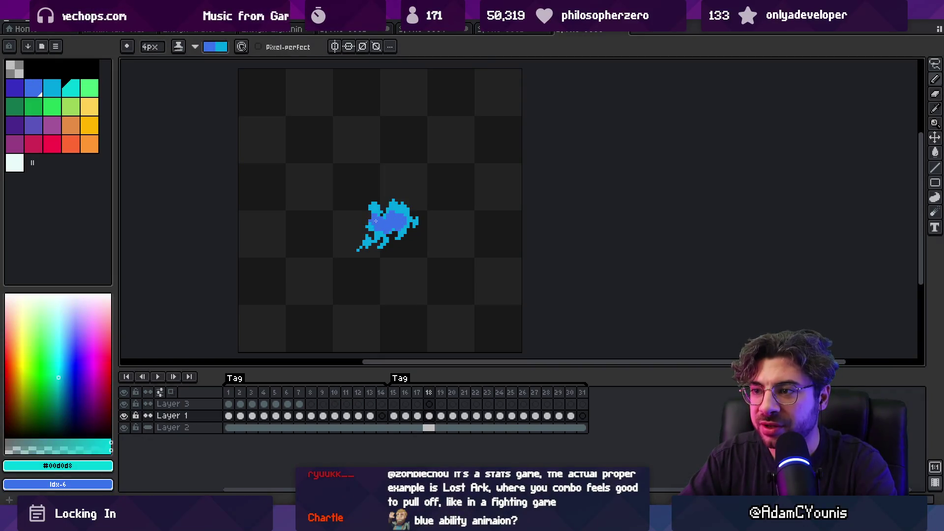
{"action": "key", "text": "x"}
{"action": "left_click", "coordinate": [375, 213]}
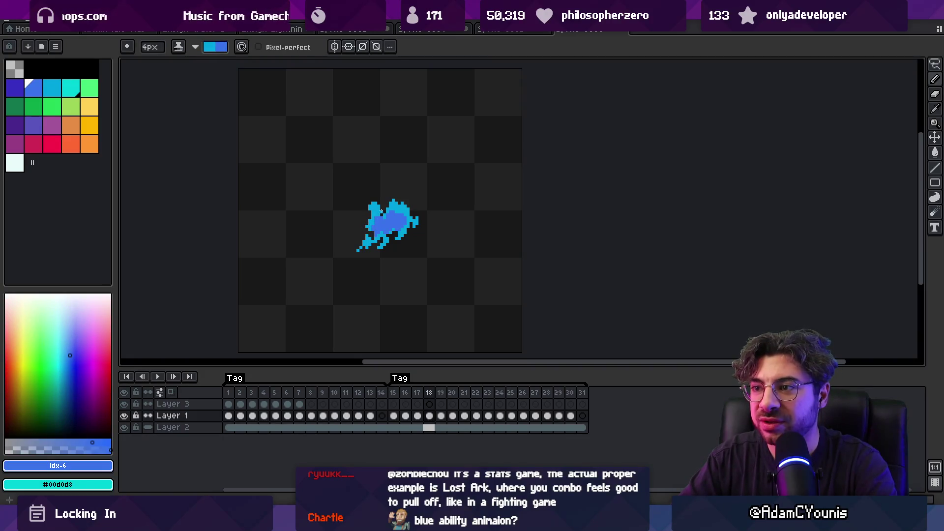
{"action": "key", "text": "x"}
{"action": "key", "text": "x"}
{"action": "key", "text": "x"}
{"action": "key", "text": "x"}
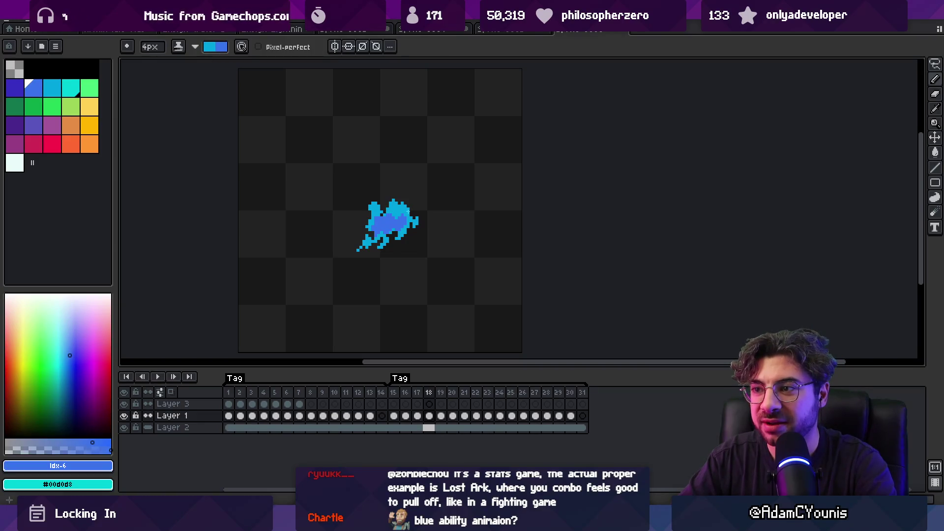
{"action": "key", "text": "x"}
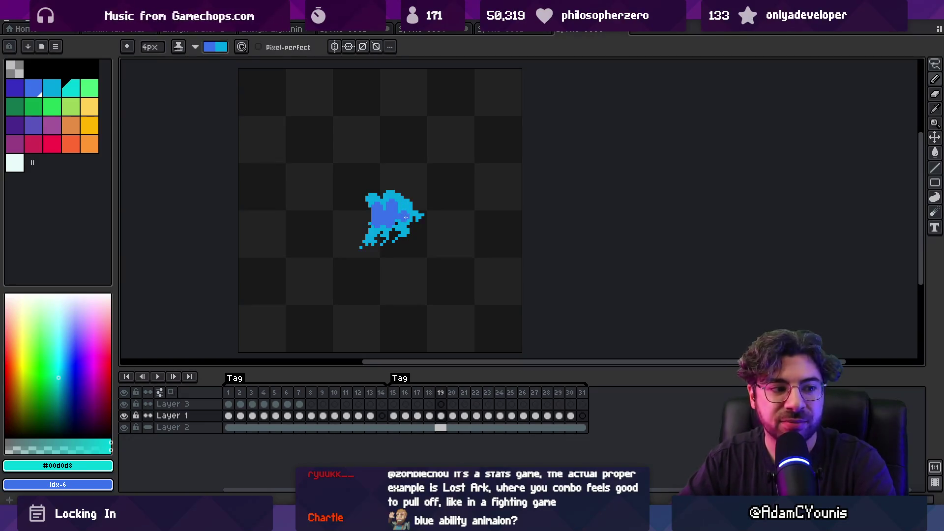
{"action": "key", "text": "x"}
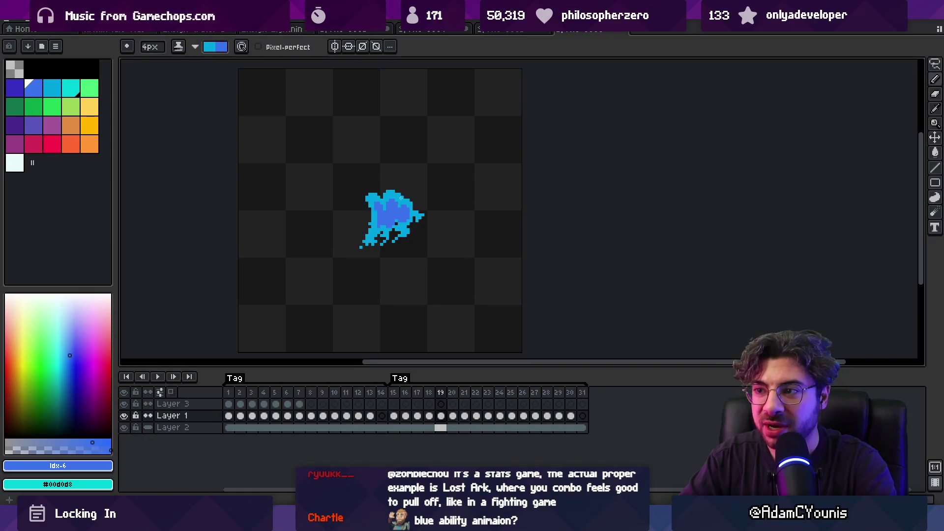
{"action": "key", "text": "Right"}
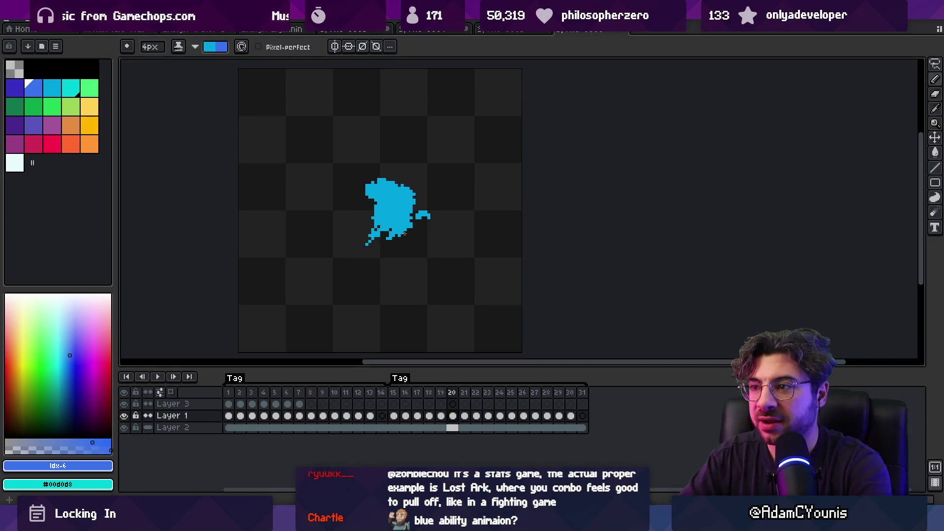
Shade the frame 20 splash in darker blue with a 2px brush.
{"action": "key", "text": "x"}
{"action": "left_click_drag", "start_coordinate": [387, 217], "coordinate": [400, 209]}
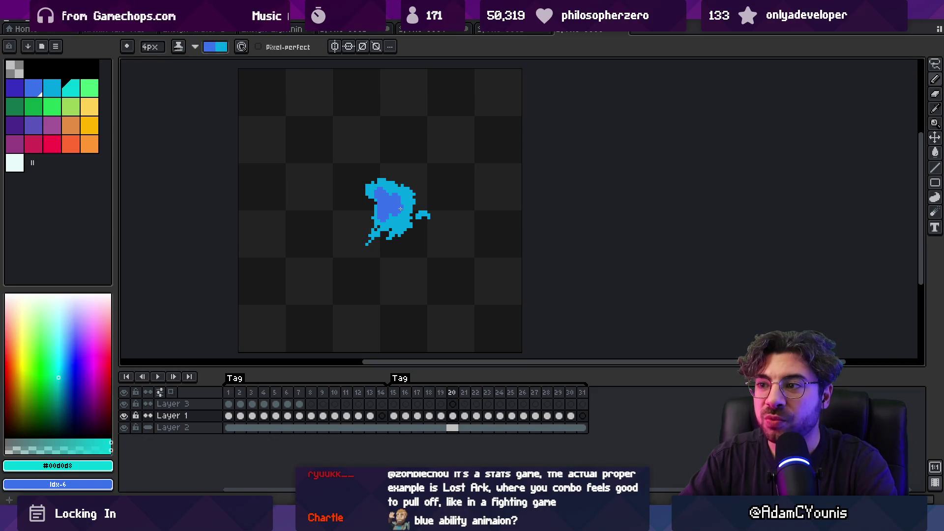
{"action": "key", "text": "minus"}
{"action": "key", "text": "minus"}
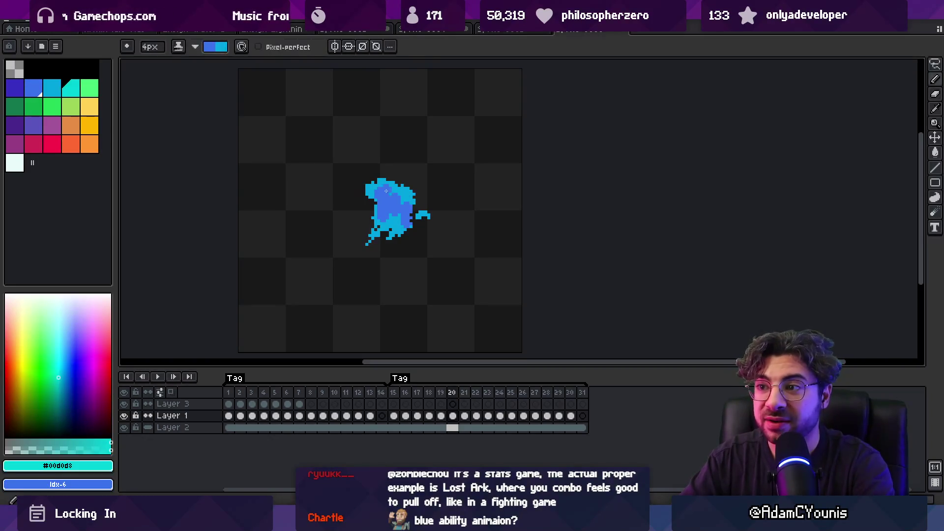
{"action": "key", "text": "x"}
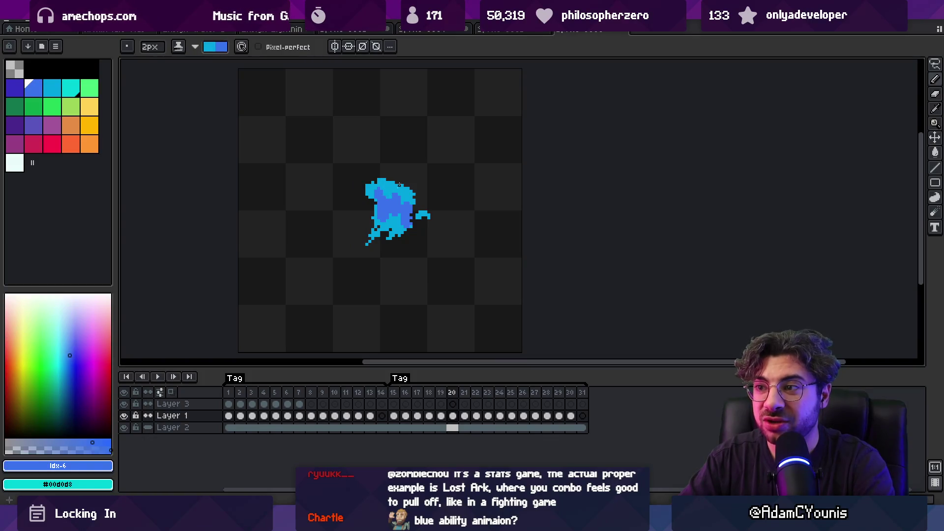
{"action": "key", "text": "x"}
{"action": "key", "text": "x"}
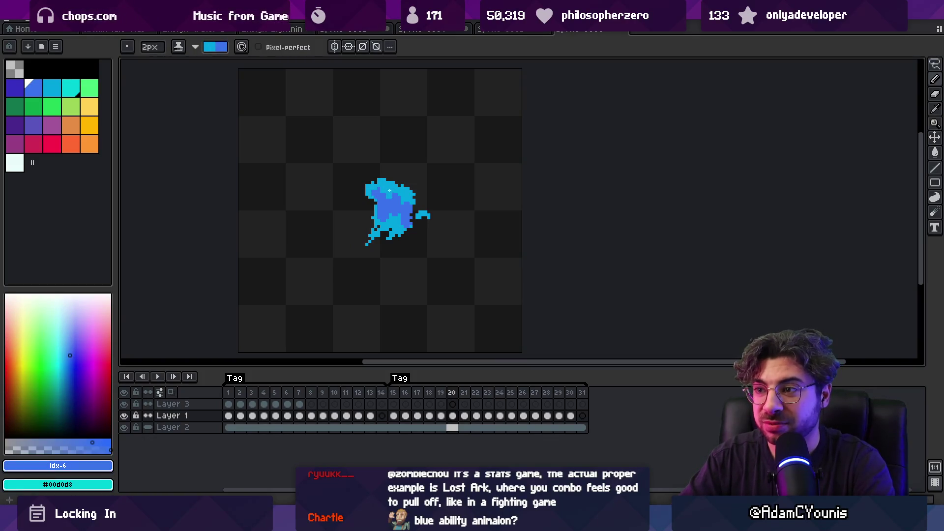
{"action": "key", "text": "x"}
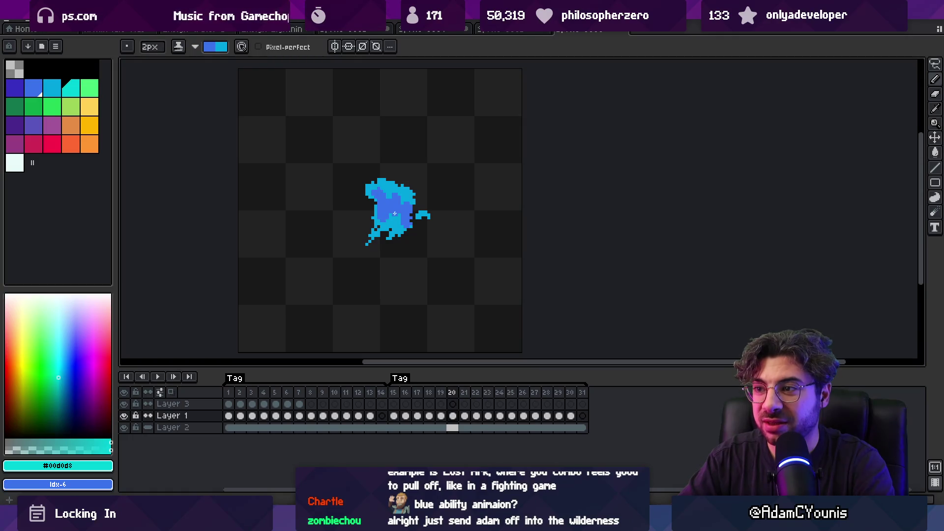
{"action": "key", "text": "x"}
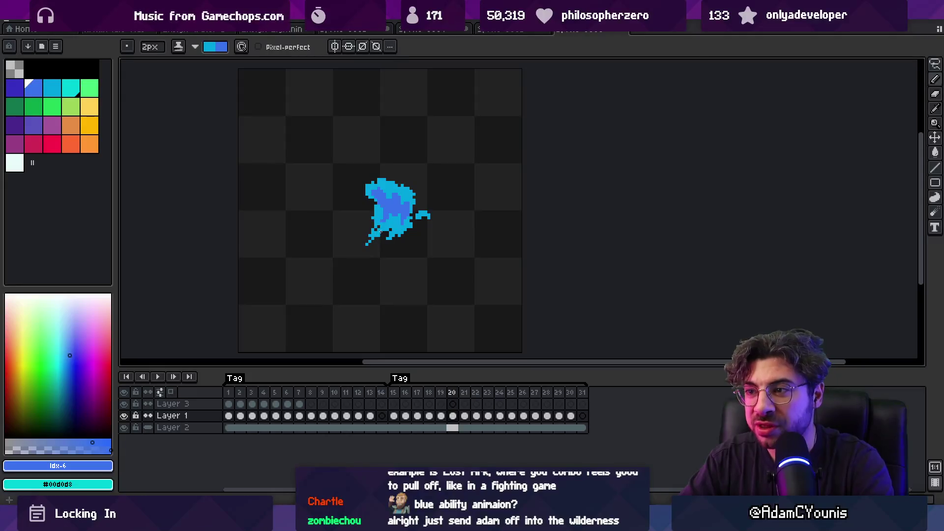
{"action": "key", "text": "x"}
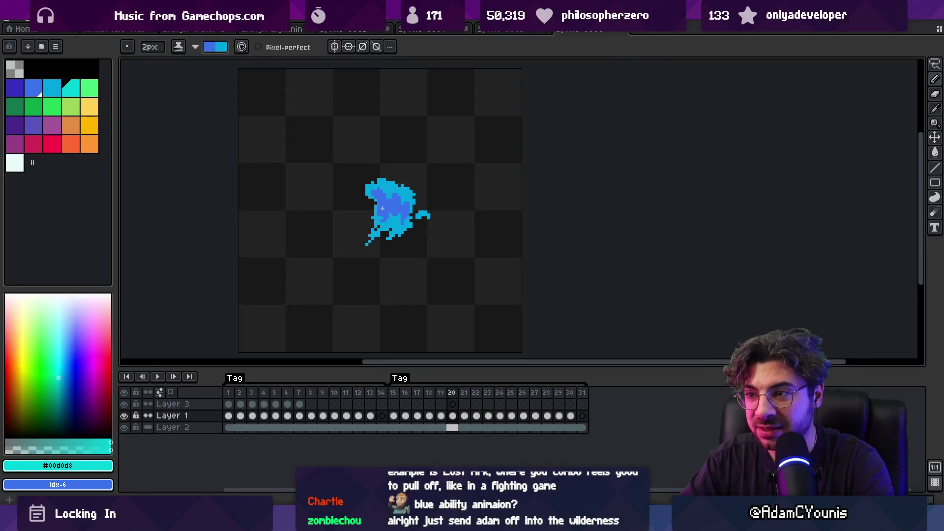
{"action": "key", "text": "x"}
{"action": "key", "text": "x"}
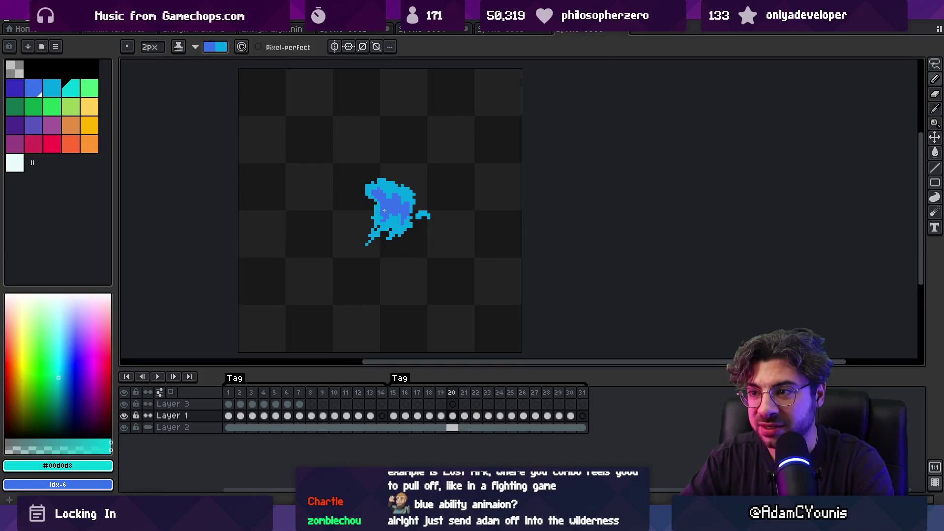
Compare frame 20 against the shaded frame 21, then move on to frame 22.
{"action": "key", "text": "Right"}
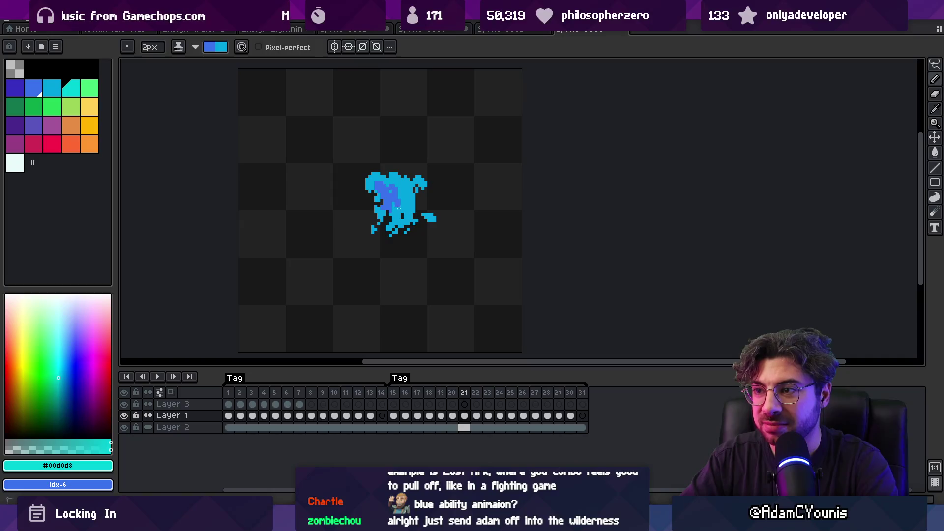
{"action": "key", "text": "x"}
{"action": "key", "text": "x"}
{"action": "key", "text": "x"}
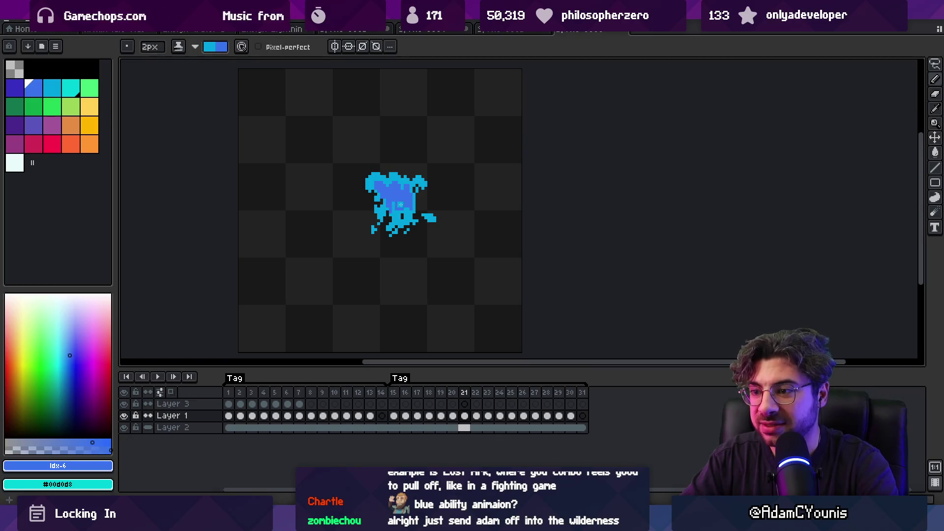
{"action": "key", "text": "Left"}
{"action": "key", "text": "Left"}
{"action": "key", "text": "Left"}
{"action": "key", "text": "Right"}
{"action": "key", "text": "Right"}
{"action": "key", "text": "Right"}
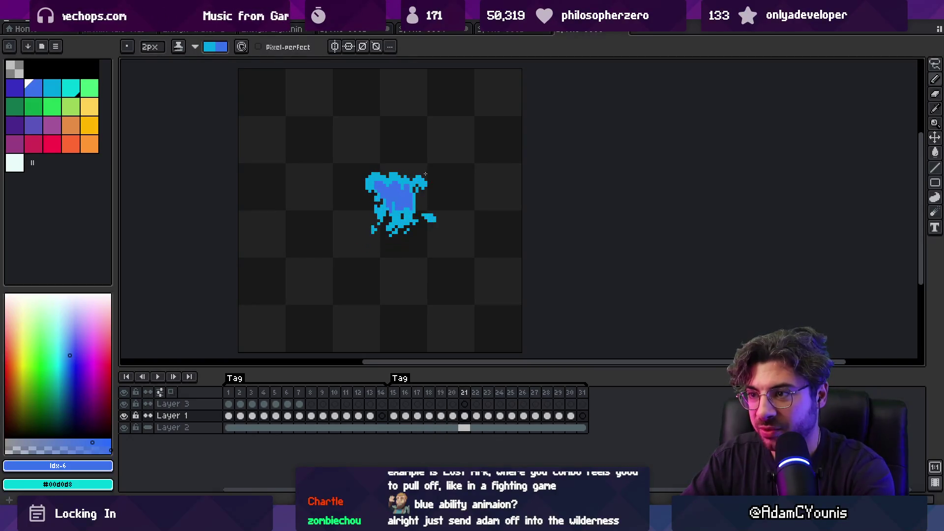
{"action": "key", "text": "Left"}
{"action": "key", "text": "x"}
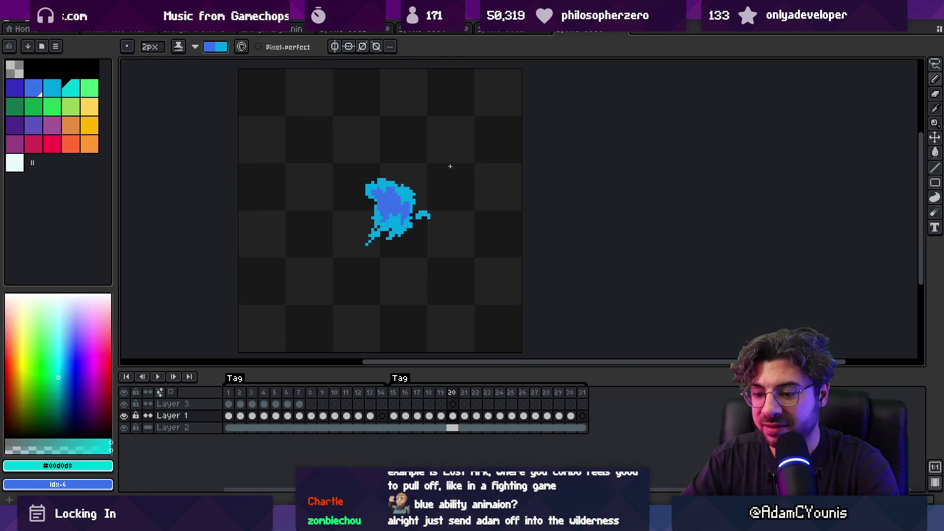
{"action": "key", "text": "Right"}
{"action": "key", "text": "Right"}
Add a darker blue shading stroke to frame 22 and prepare frame 23's shading colour.
{"action": "left_click_drag", "start_coordinate": [377, 184], "coordinate": [390, 197]}
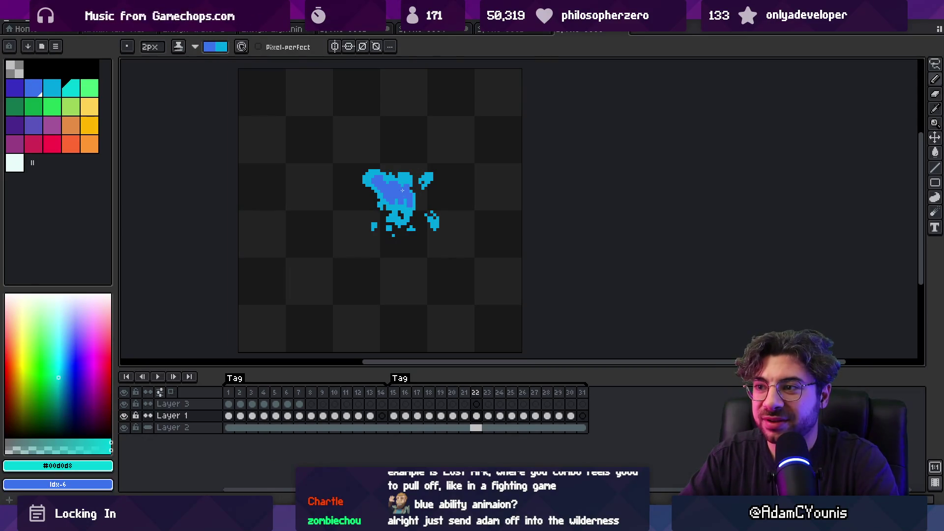
{"action": "key", "text": "Right"}
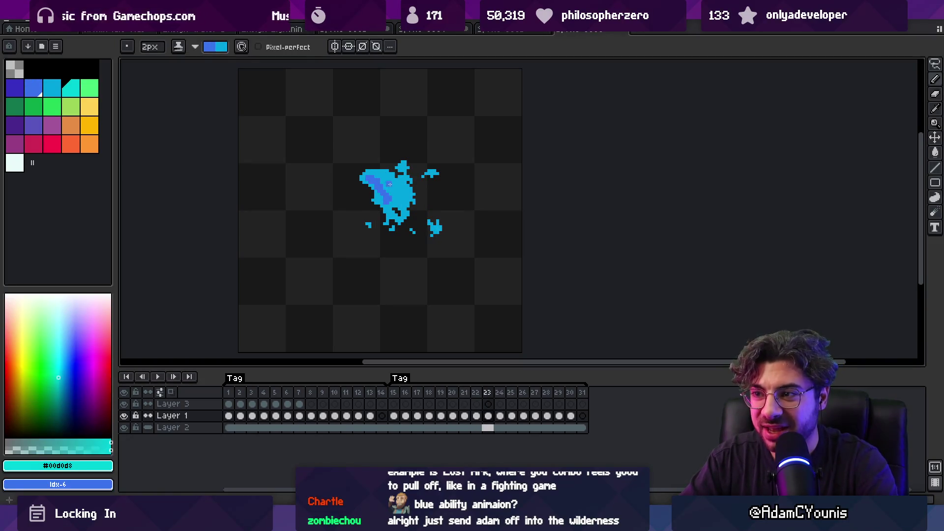
{"action": "key", "text": "x"}
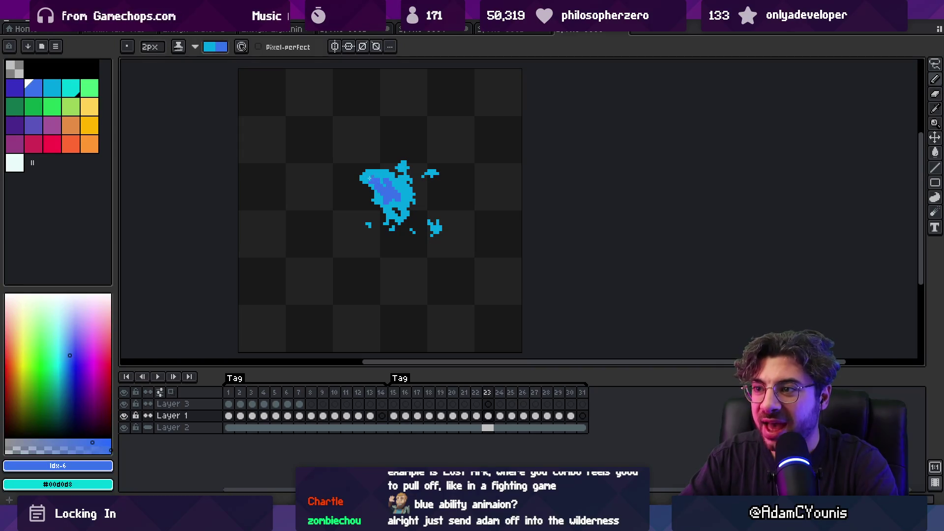
{"action": "key", "text": "x"}
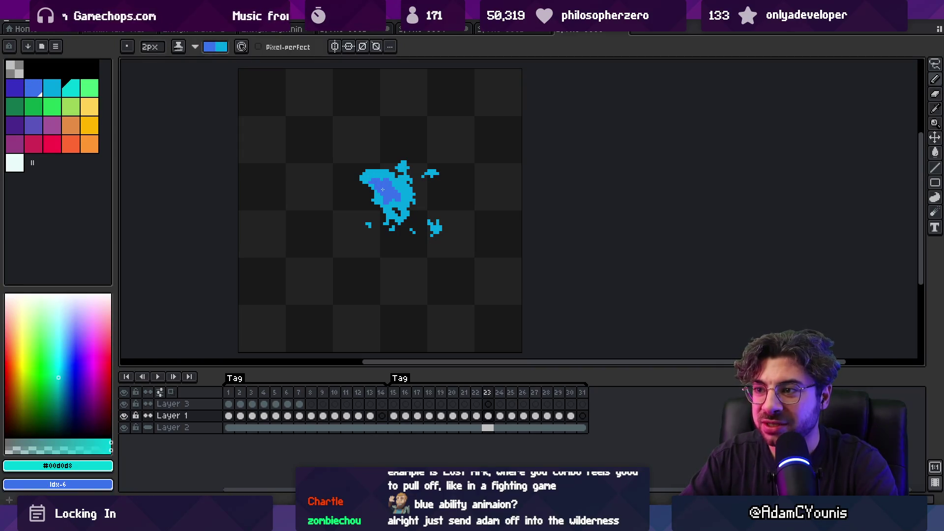
{"action": "key", "text": "x"}
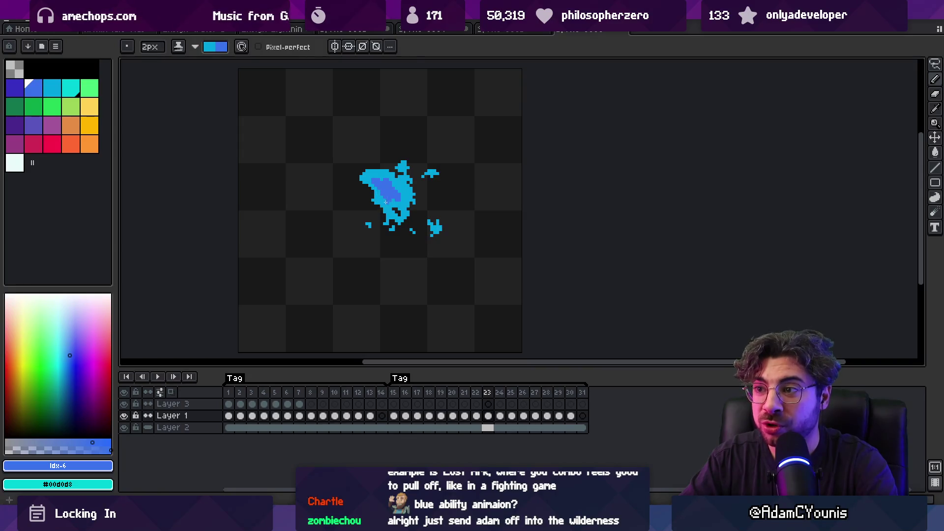
{"action": "key", "text": "x"}
{"action": "key", "text": "x"}
{"action": "key", "text": "x"}
{"action": "key", "text": "x"}
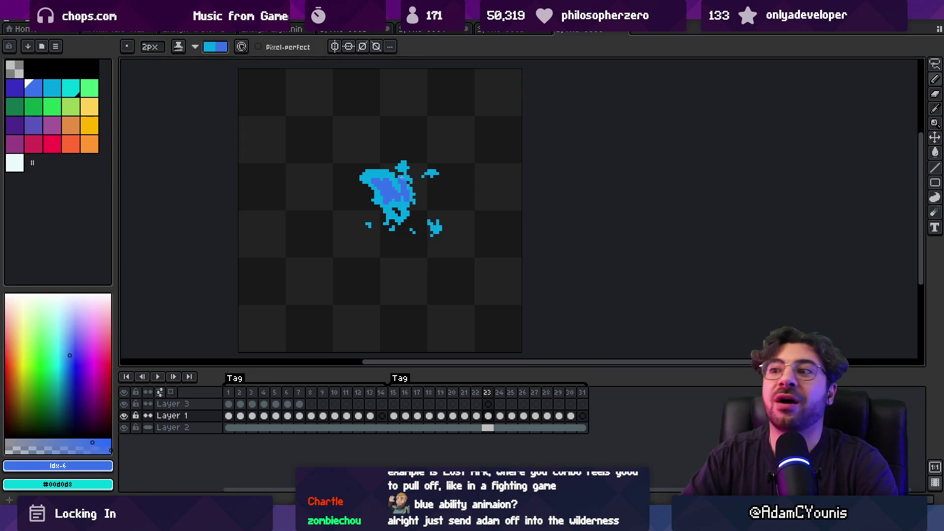
{"action": "key", "text": "x"}
{"action": "key", "text": "x"}
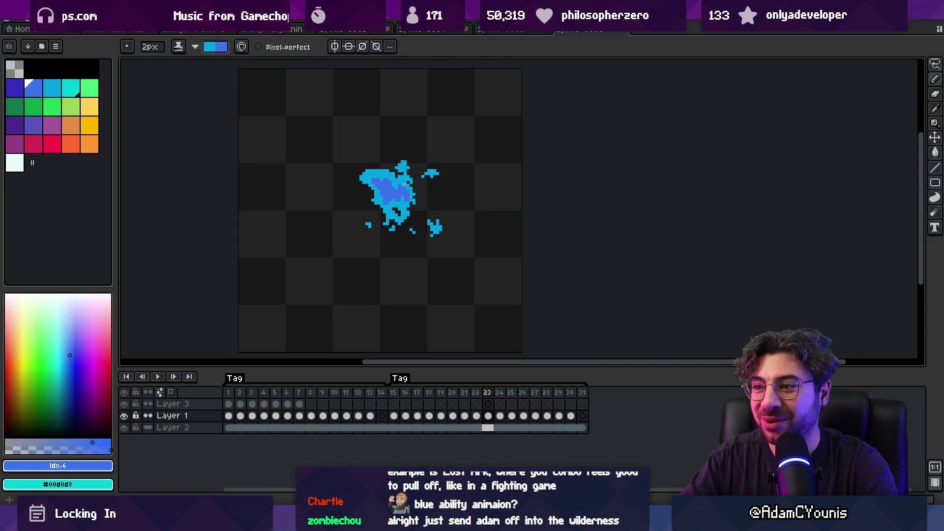
{"action": "key", "text": "x"}
{"action": "key", "text": "x"}
{"action": "key", "text": "x"}
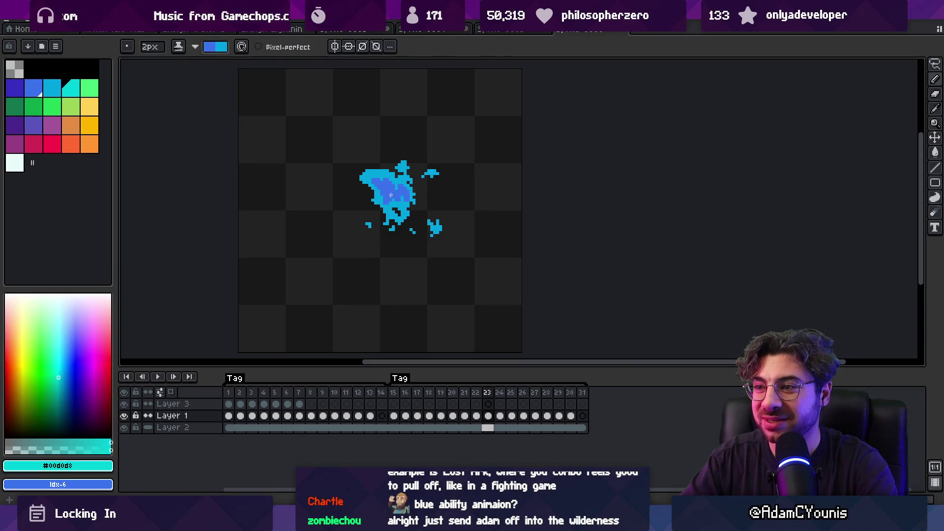
Shade the upper right of the frame 24 splash in darker blue.
{"action": "key", "text": "ctrl+Right"}
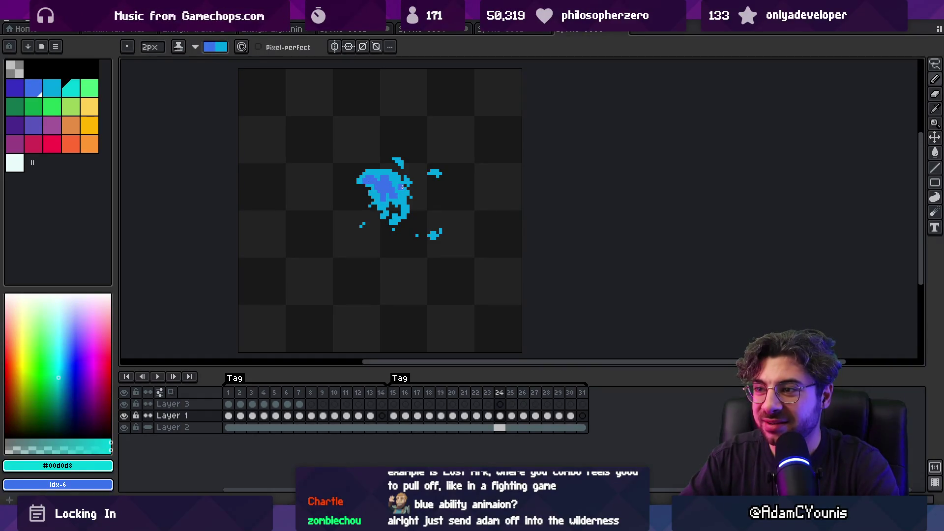
{"action": "key", "text": "x"}
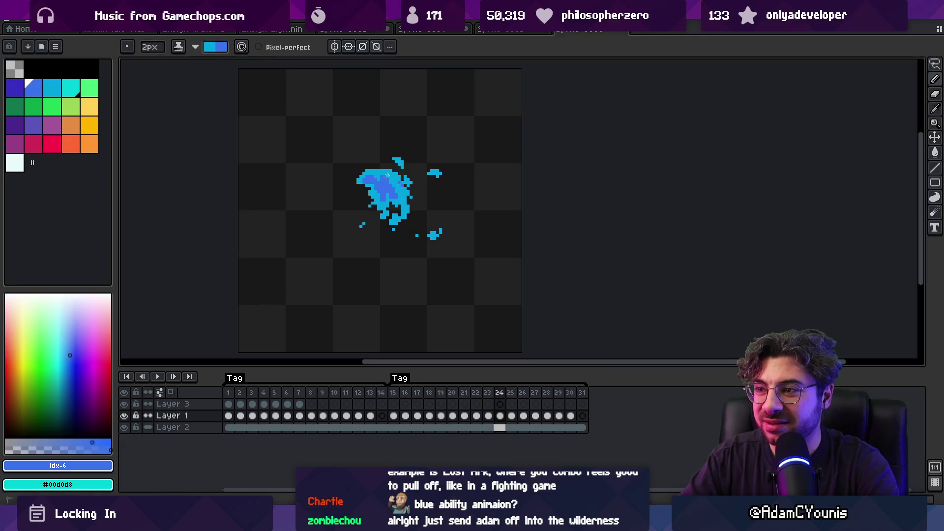
{"action": "left_click_drag", "start_coordinate": [403, 192], "coordinate": [392, 181]}
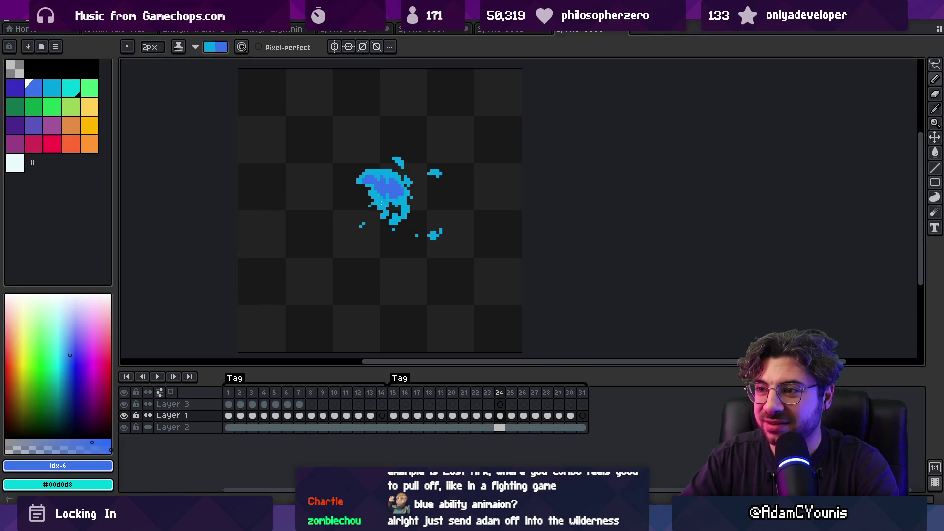
{"action": "key", "text": "x"}
{"action": "key", "text": "x"}
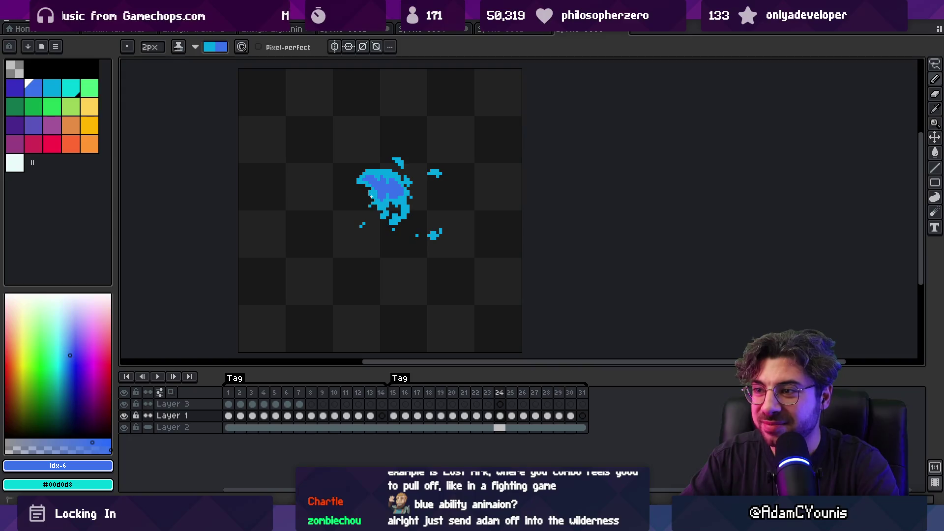
{"action": "key", "text": "period"}
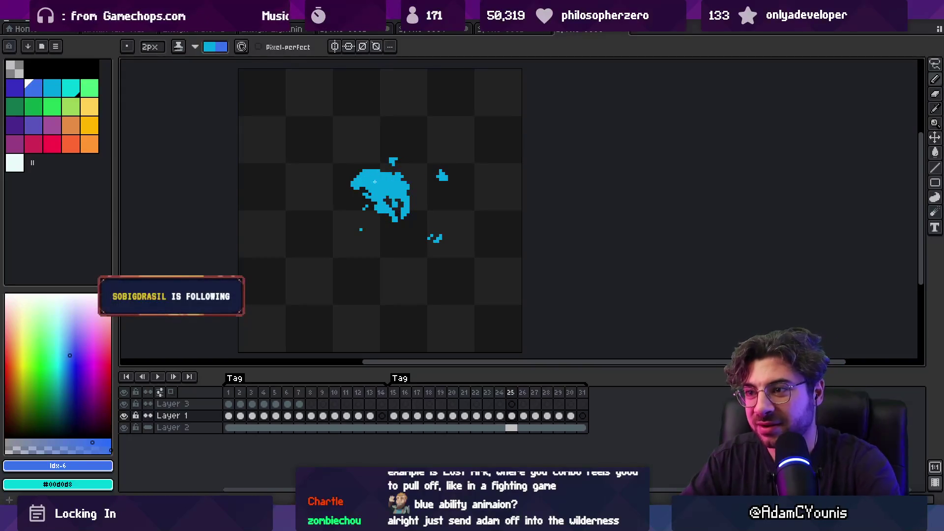
{"action": "key", "text": "x"}
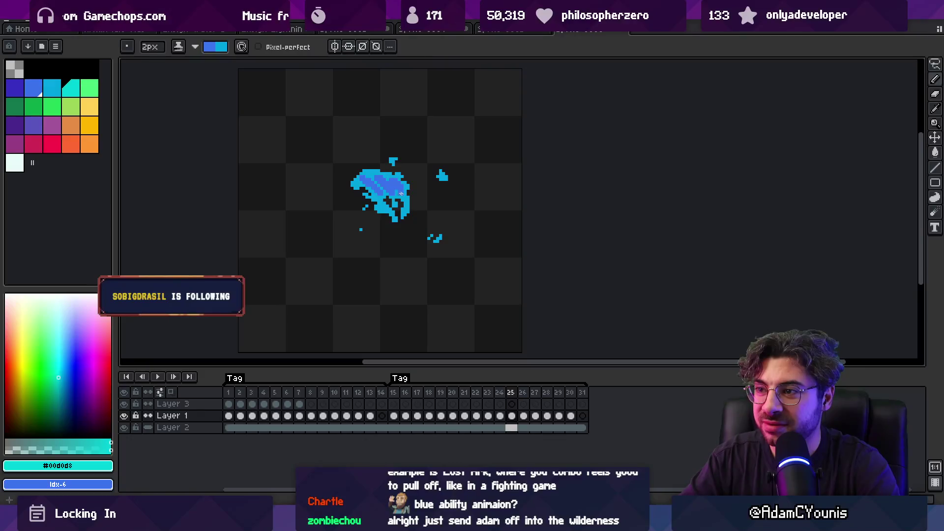
Shade frames 25–28 in darker blue, then zoom to actual size and play the animation.
{"action": "key", "text": "x"}
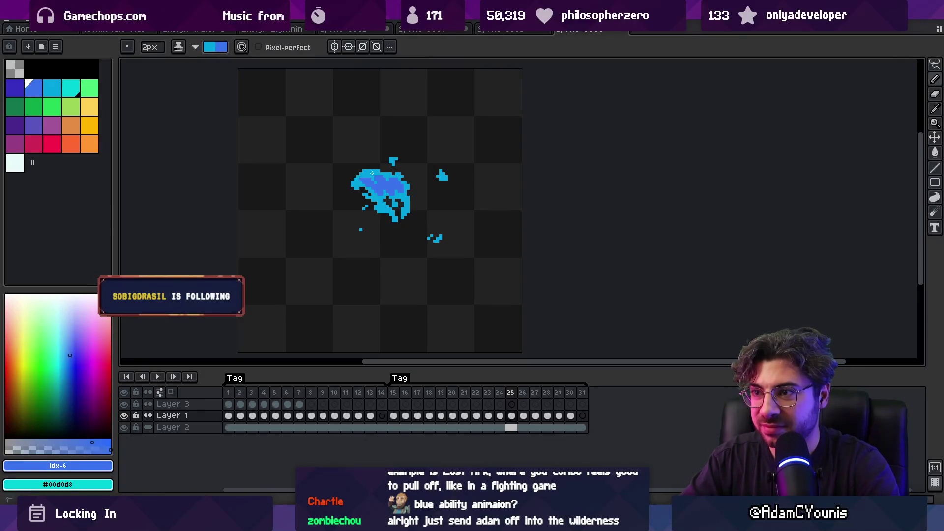
{"action": "key", "text": "comma"}
{"action": "key", "text": "comma"}
{"action": "key", "text": "comma"}
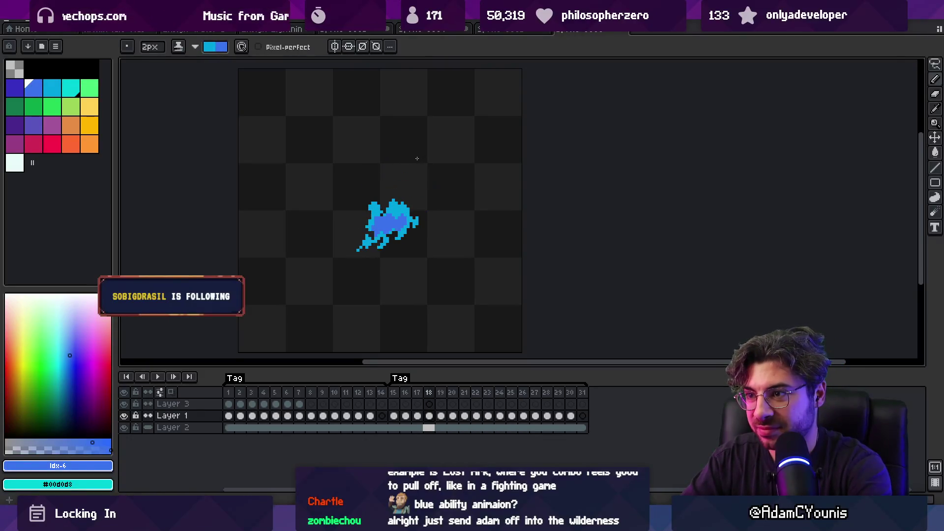
{"action": "key", "text": "period"}
{"action": "key", "text": "period"}
{"action": "key", "text": "period"}
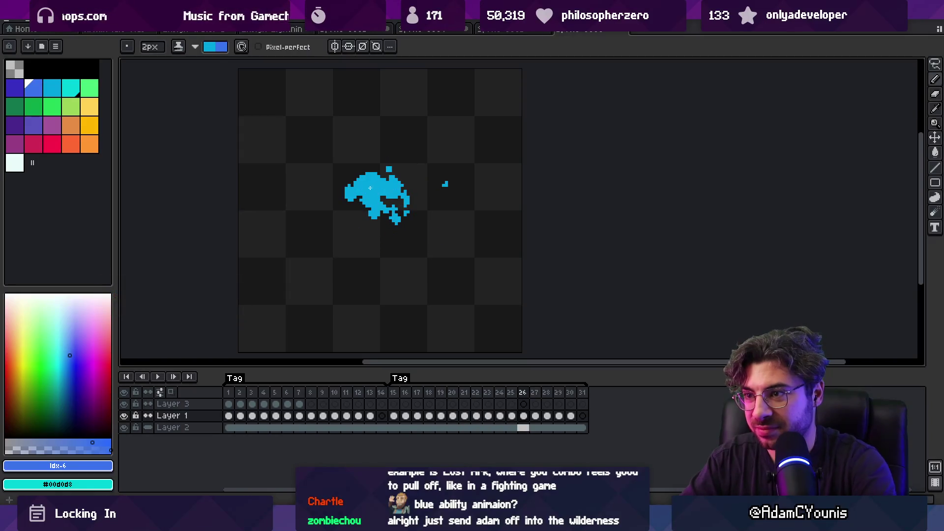
{"action": "key", "text": "x"}
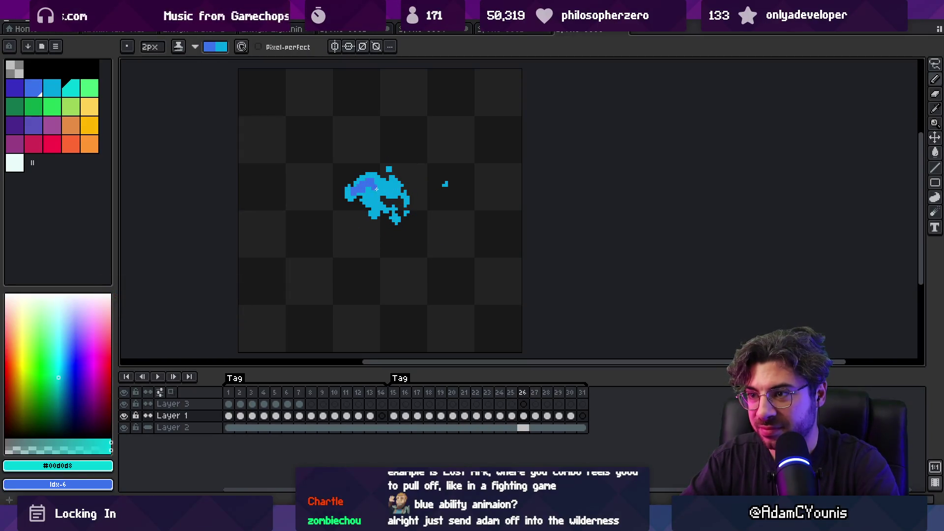
{"action": "key", "text": "period"}
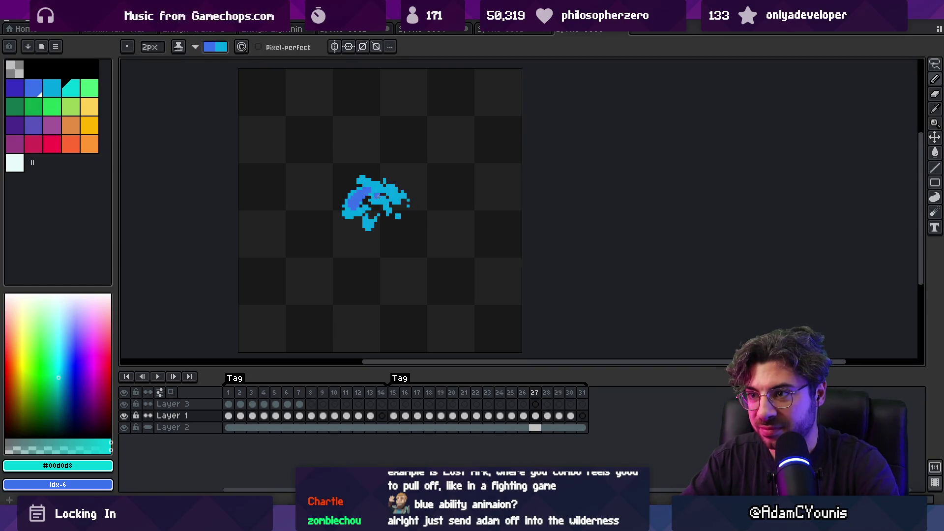
{"action": "key", "text": "period"}
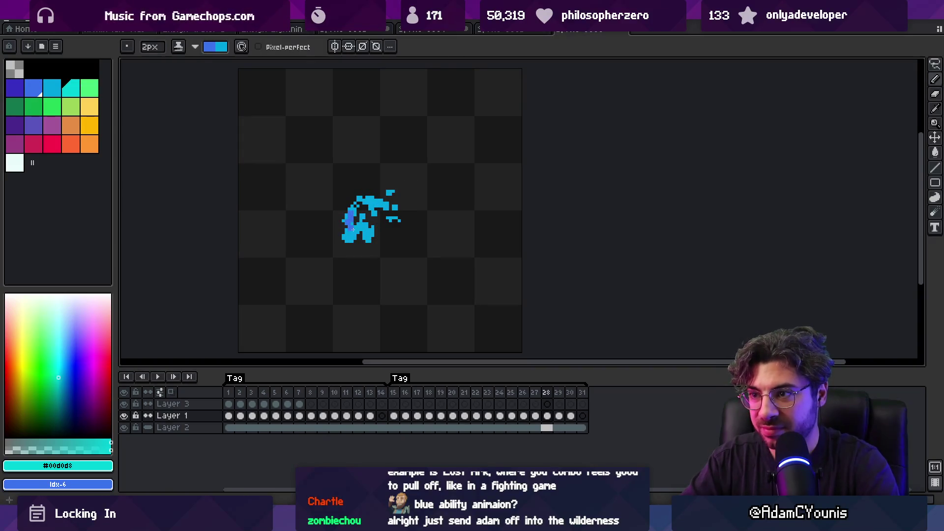
{"action": "key", "text": "z"}
{"action": "key", "text": "1"}
{"action": "key", "text": "Return"}
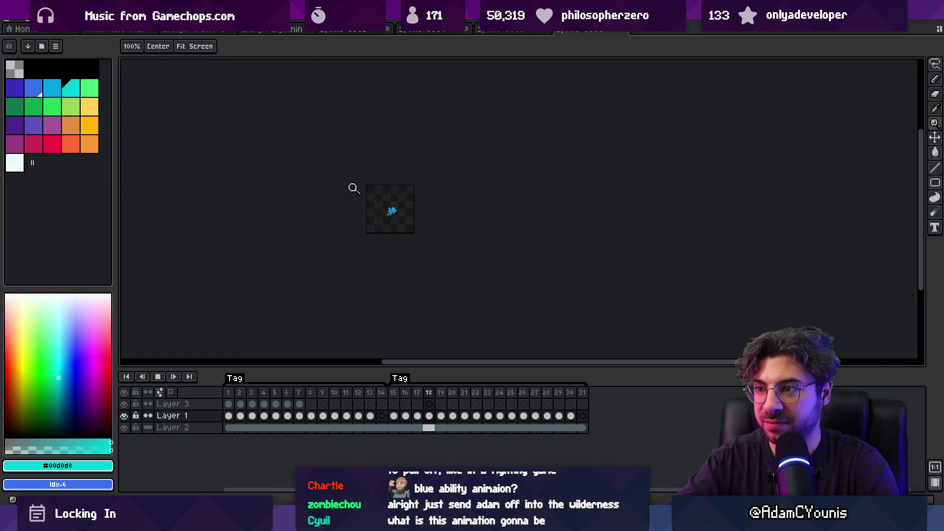
{"action": "scroll", "coordinate": [402, 173], "scroll_direction": "up", "scroll_amount": 4}
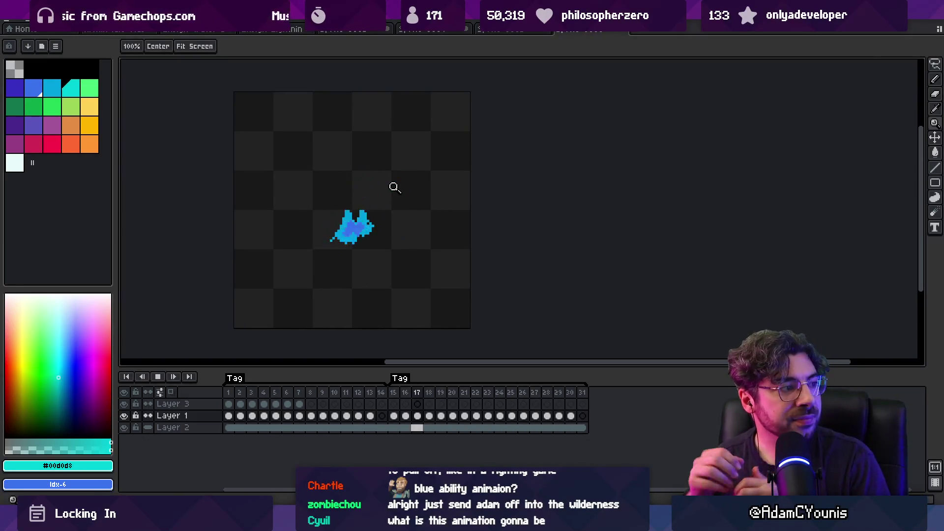
{"action": "left_click", "coordinate": [494, 31]}
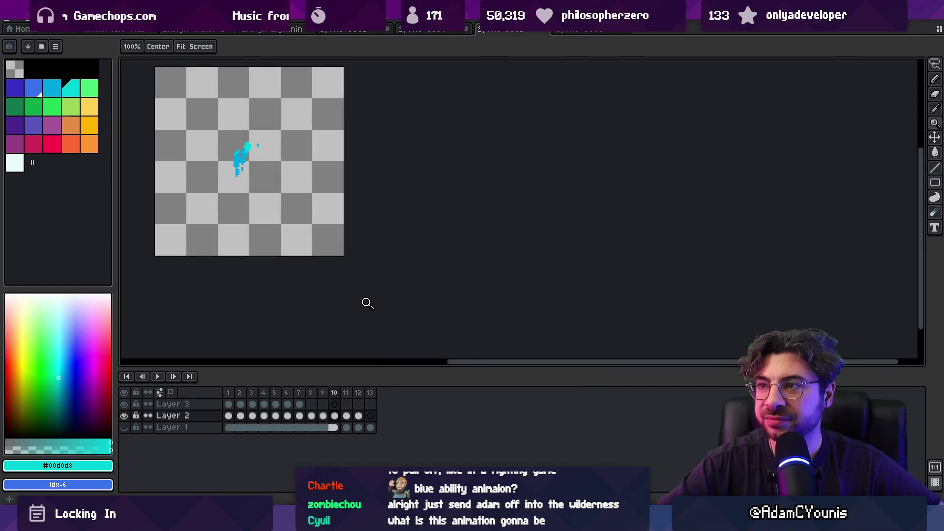
{"action": "key", "text": "ctrl+shift+Tab"}
{"action": "left_click_drag", "start_coordinate": [407, 164], "coordinate": [313, 189]}
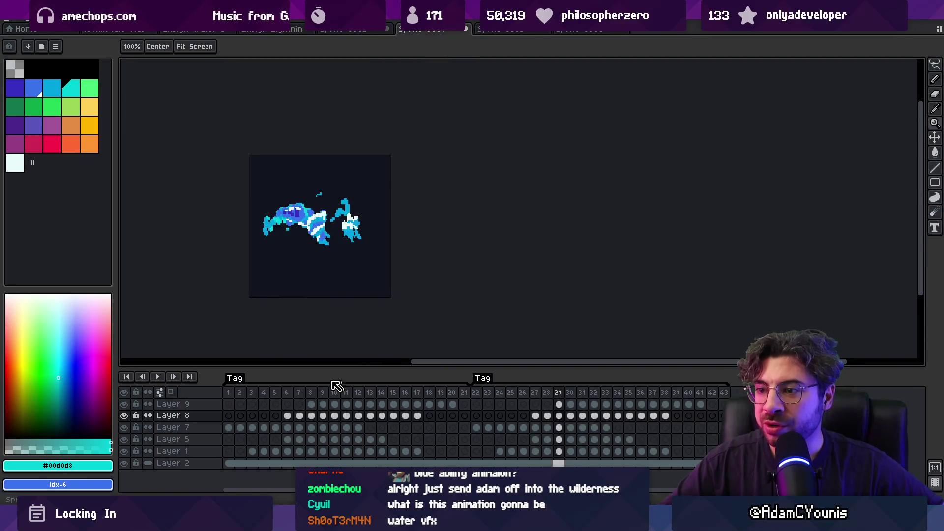
{"action": "key", "text": "Home"}
{"action": "key", "text": "Return"}
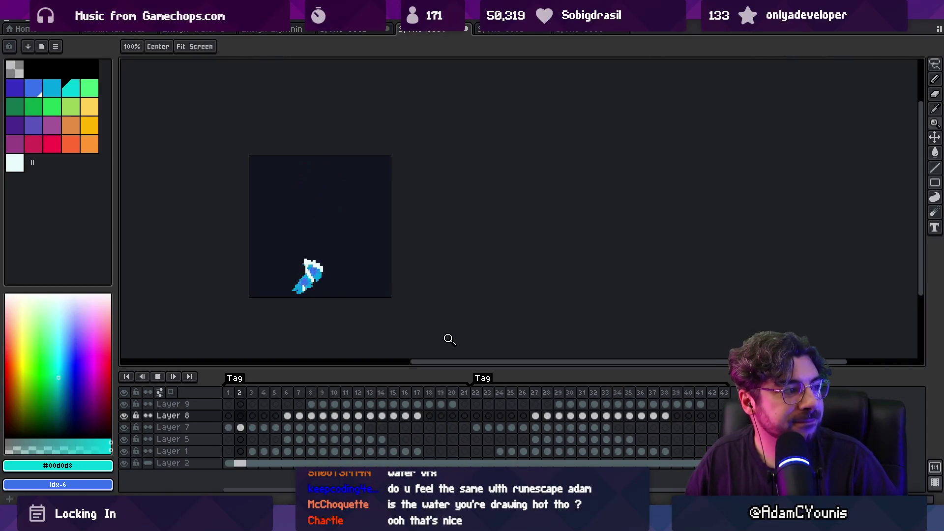
{"action": "left_click", "coordinate": [579, 30]}
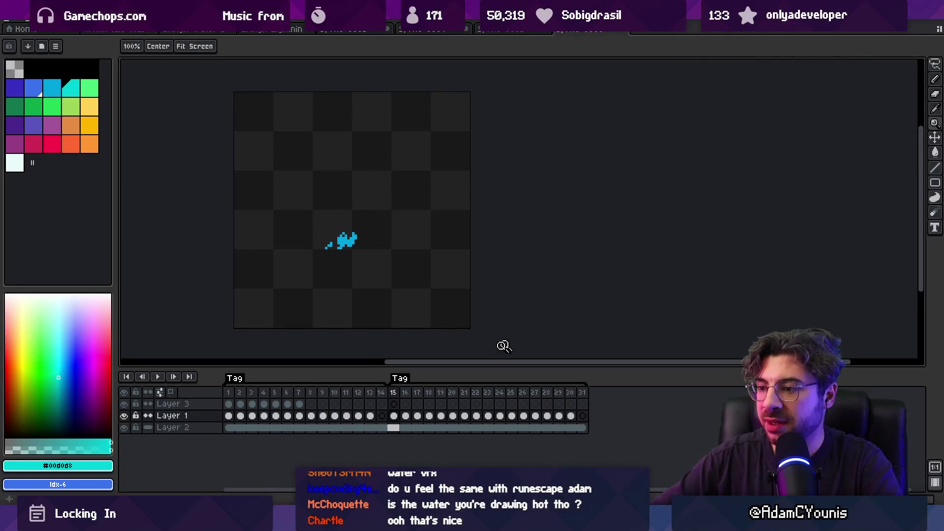
Set frames 15–31 to a 60 ms frame duration.
{"action": "left_click_drag", "start_coordinate": [393, 392], "coordinate": [581, 392]}
{"action": "right_click", "coordinate": [582, 393]}
{"action": "left_click", "coordinate": [585, 399]}
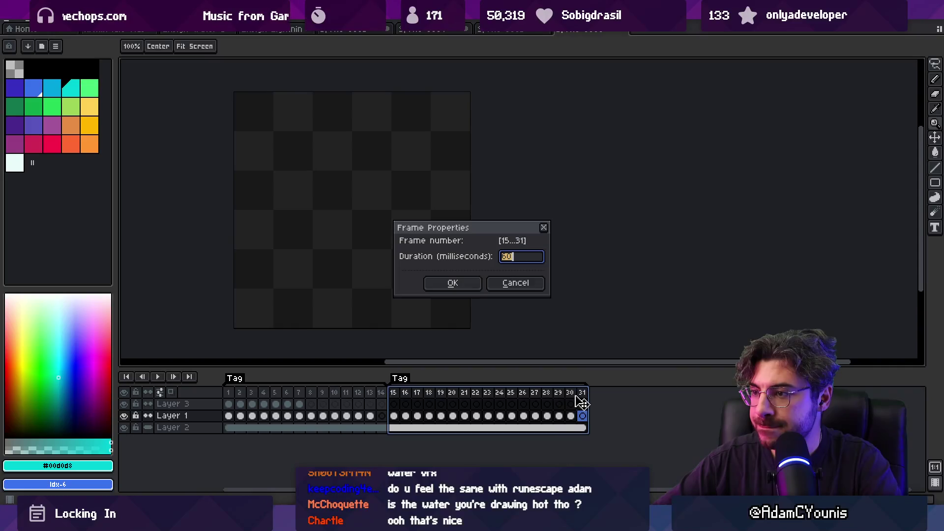
{"action": "type", "text": "60"}
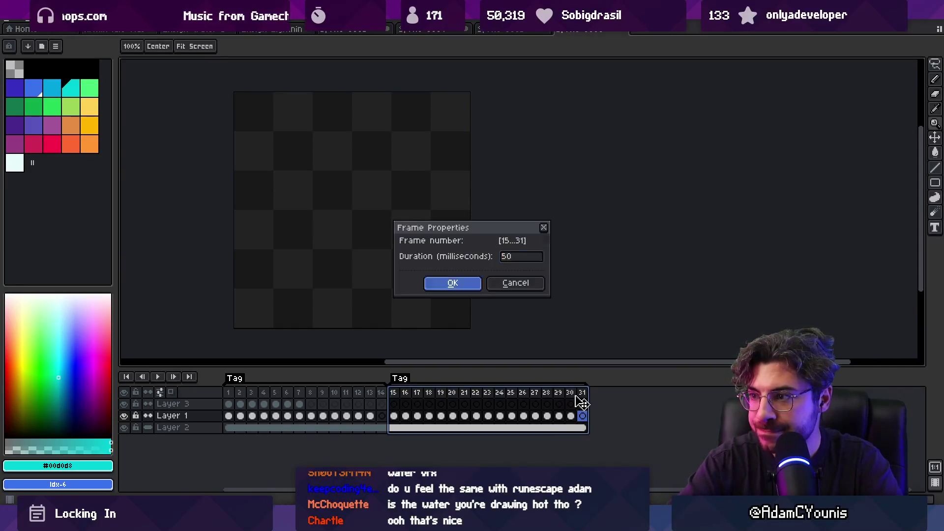
{"action": "key", "text": "Return"}
{"action": "key", "text": "Return"}
{"action": "scroll", "coordinate": [421, 191], "scroll_direction": "down", "scroll_amount": 3}
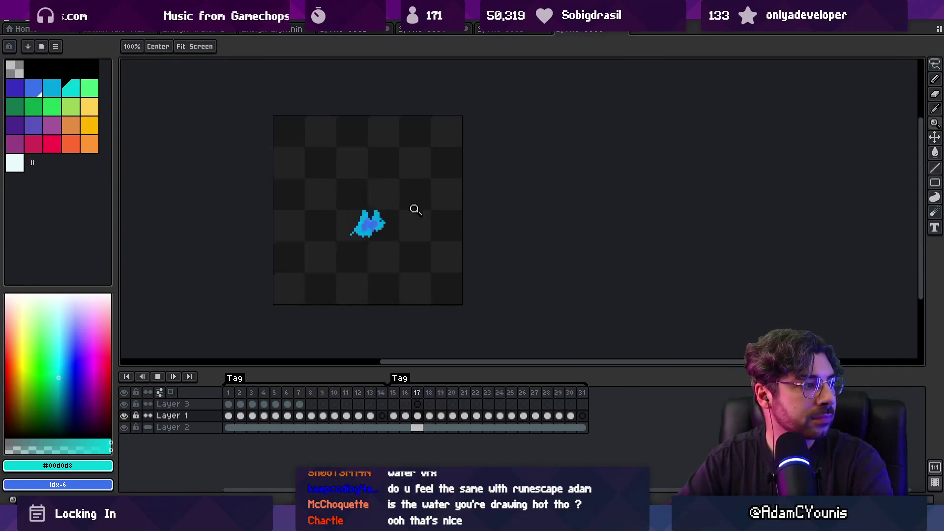
{"action": "scroll", "coordinate": [428, 210], "scroll_direction": "up", "scroll_amount": 2}
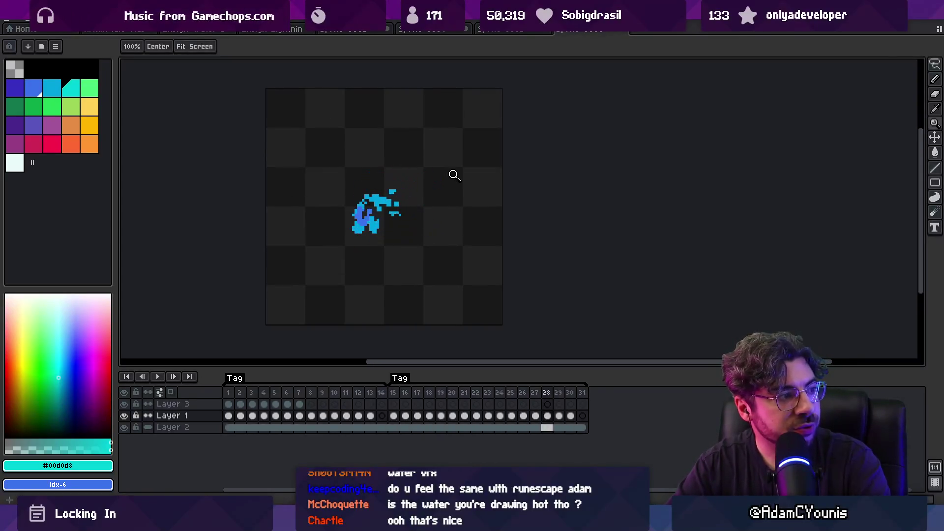
Reselect frames 15–31 and change their duration to 70 ms.
{"action": "mouse_move", "coordinate": [395, 394]}
{"action": "left_mouse_down"}
{"action": "mouse_move", "coordinate": [575, 396]}
{"action": "mouse_move", "coordinate": [396, 393]}
{"action": "left_mouse_up"}
{"action": "left_click", "coordinate": [583, 397]}
{"action": "right_click", "coordinate": [411, 390]}
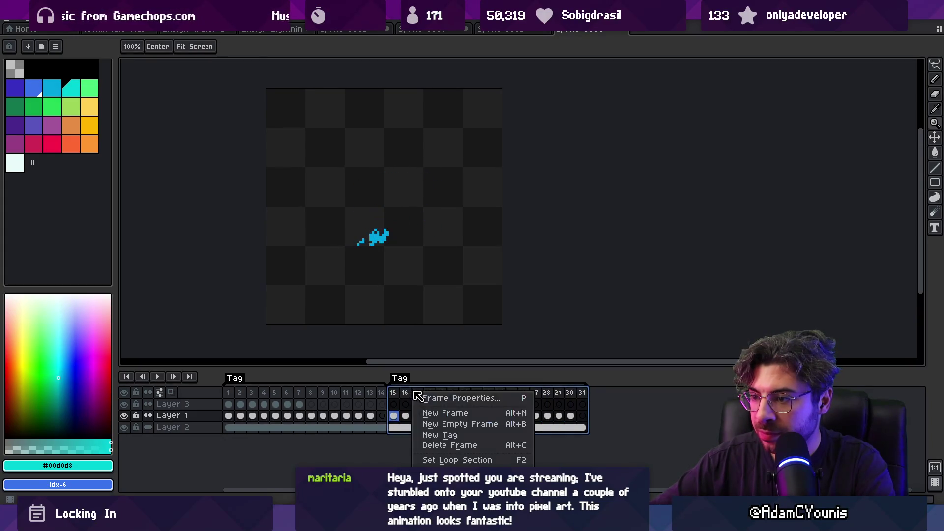
{"action": "left_click", "coordinate": [440, 397]}
{"action": "type", "text": "70"}
{"action": "key", "text": "Return"}
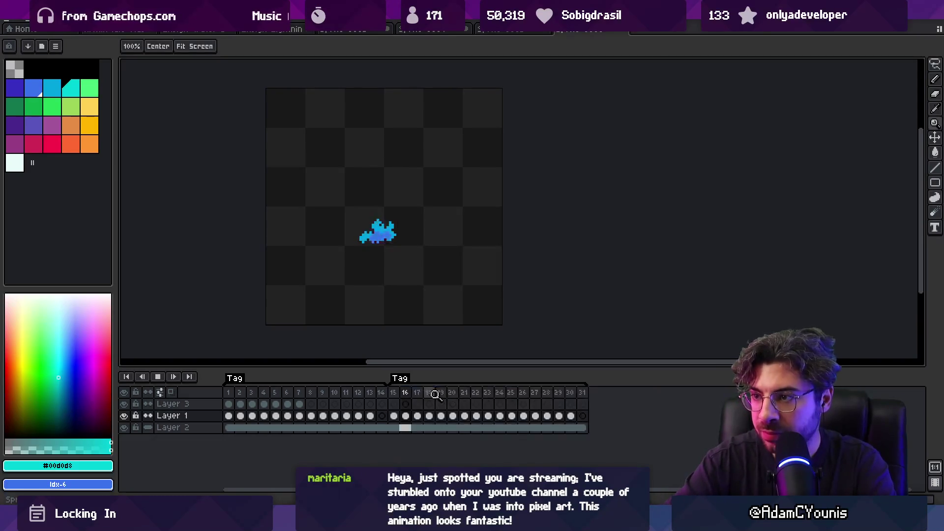
Play the retimed splash animation, stop it, and zoom in on the sprite.
{"action": "key", "text": "Return"}
{"action": "scroll", "coordinate": [356, 248], "scroll_direction": "down", "scroll_amount": 3}
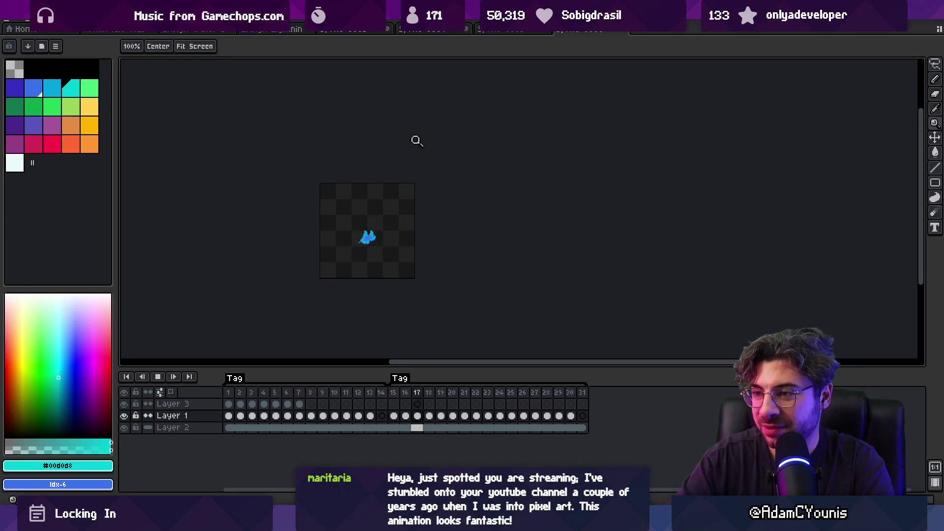
{"action": "key", "text": "Return"}
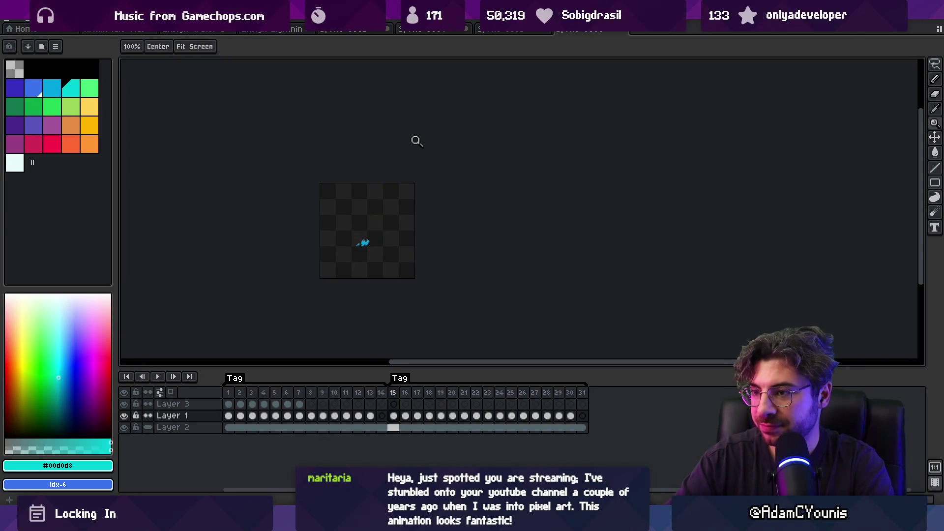
{"action": "left_click", "coordinate": [368, 245]}
Draw a white pencil highlight on Layer 3 at frame 15.
{"action": "scroll", "coordinate": [331, 196], "scroll_direction": "down", "scroll_amount": 1}
{"action": "scroll", "coordinate": [390, 230], "scroll_direction": "up", "scroll_amount": 1}
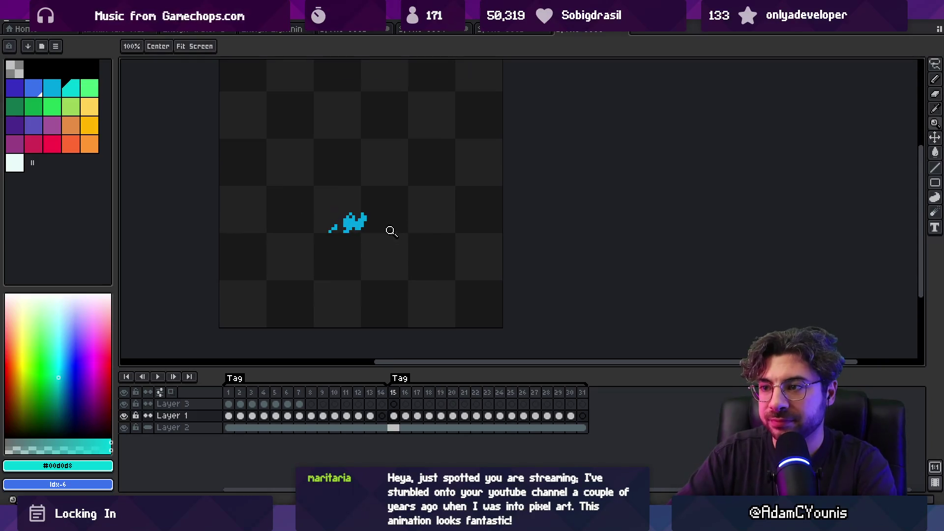
{"action": "left_click", "coordinate": [393, 403]}
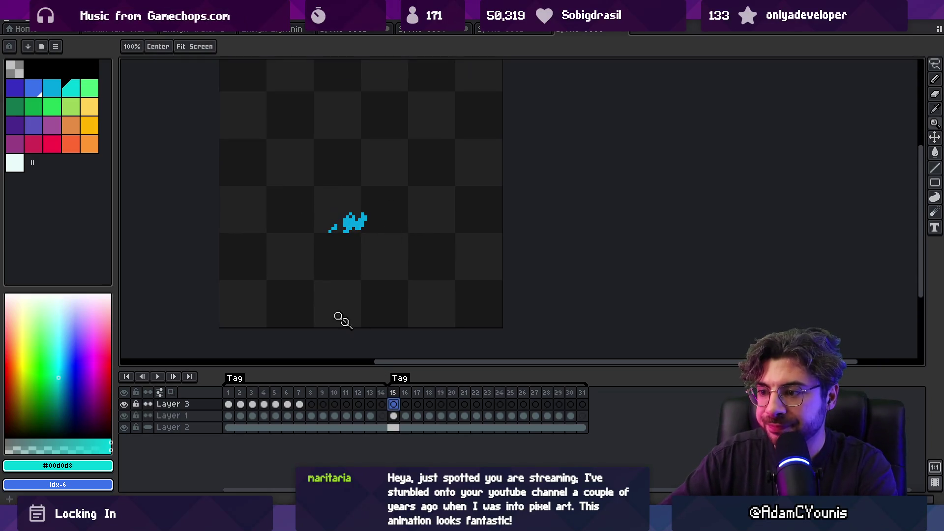
{"action": "left_click", "coordinate": [14, 163]}
{"action": "key", "text": "b"}
{"action": "left_click_drag", "start_coordinate": [346, 213], "coordinate": [339, 221]}
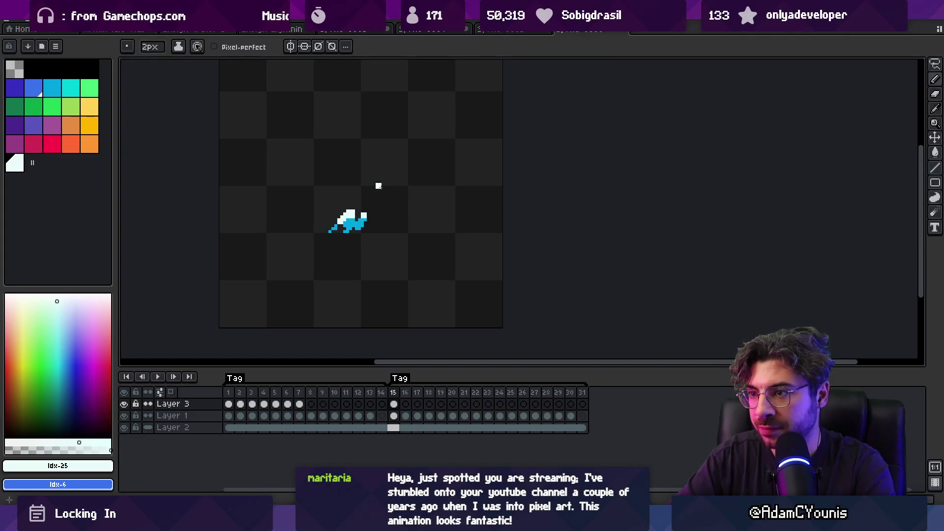
Add white highlights through frames 16–21 and compare frames 20 and 21.
{"action": "key", "text": "period"}
{"action": "left_click_drag", "start_coordinate": [339, 221], "coordinate": [346, 216]}
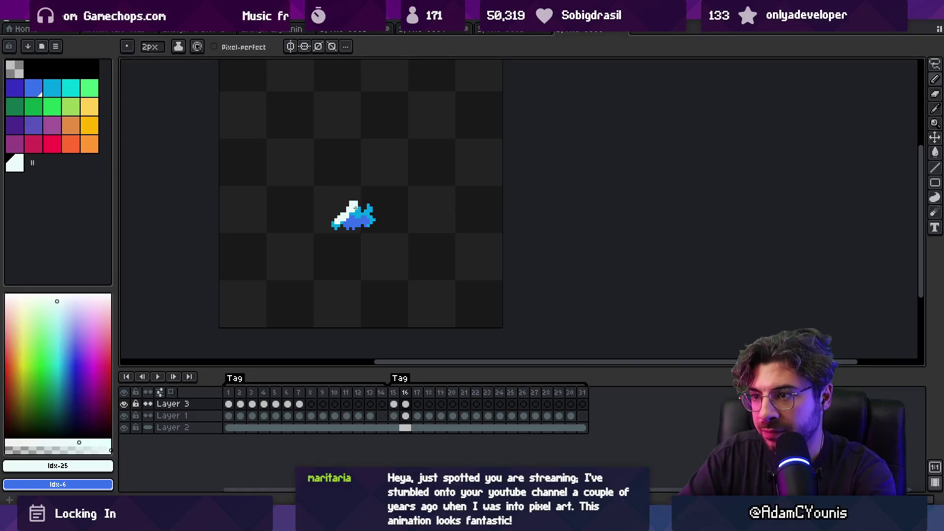
{"action": "key", "text": "period"}
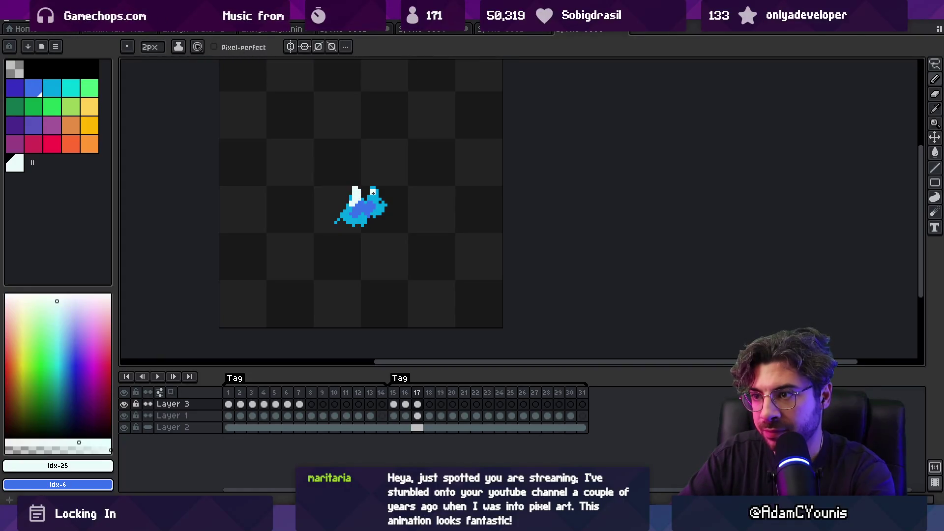
{"action": "key", "text": "period"}
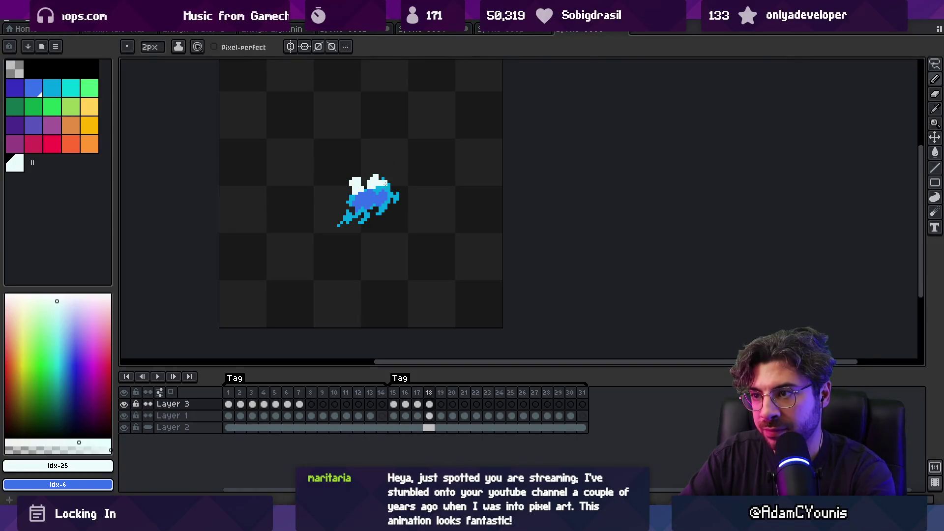
{"action": "key", "text": "period"}
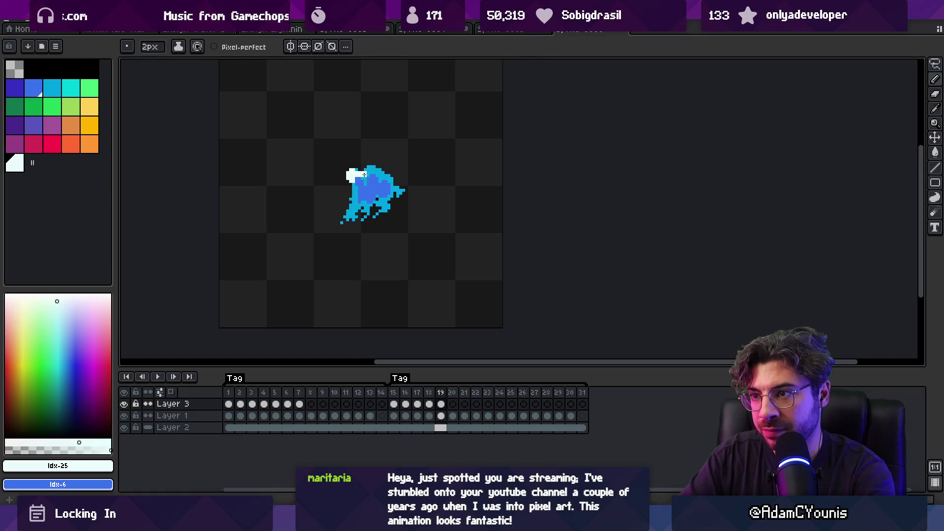
{"action": "key", "text": "period"}
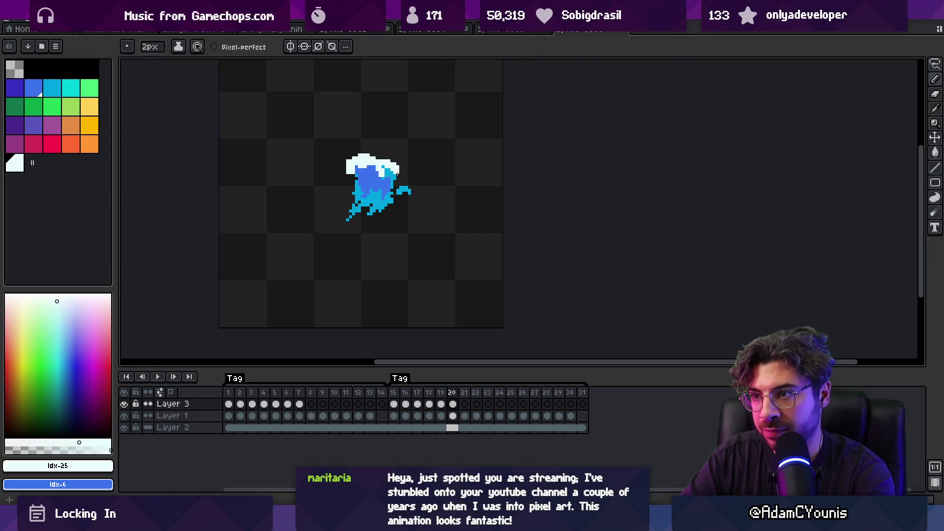
{"action": "key", "text": "period"}
{"action": "left_click_drag", "start_coordinate": [361, 152], "coordinate": [377, 167]}
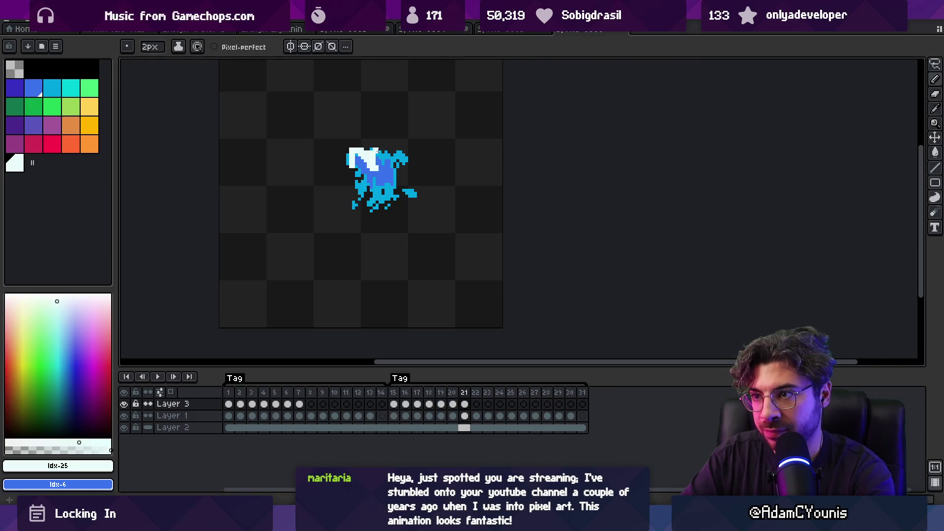
{"action": "key", "text": "comma"}
{"action": "key", "text": "period"}
{"action": "key", "text": "comma"}
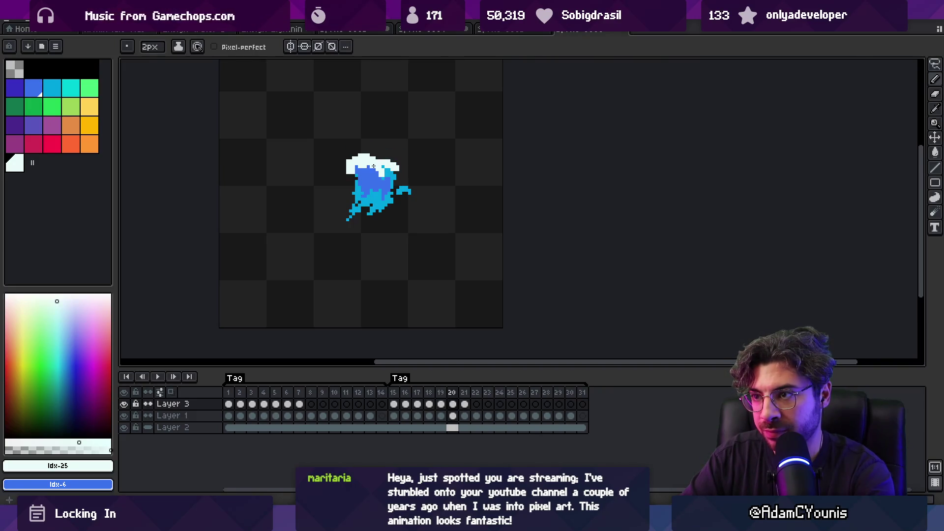
{"action": "key", "text": "e"}
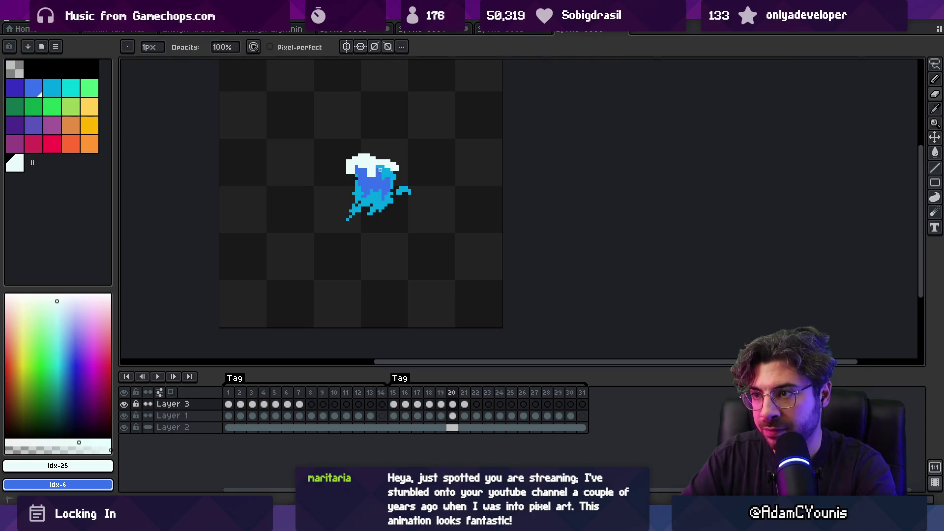
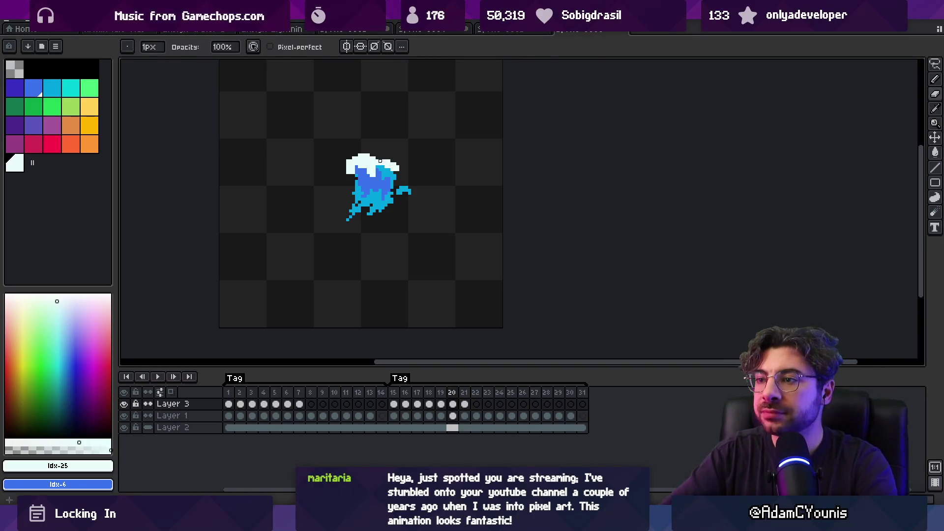
Play the wave animation to review it, then zoom in on the wave sprite.
{"action": "key", "text": "Return"}
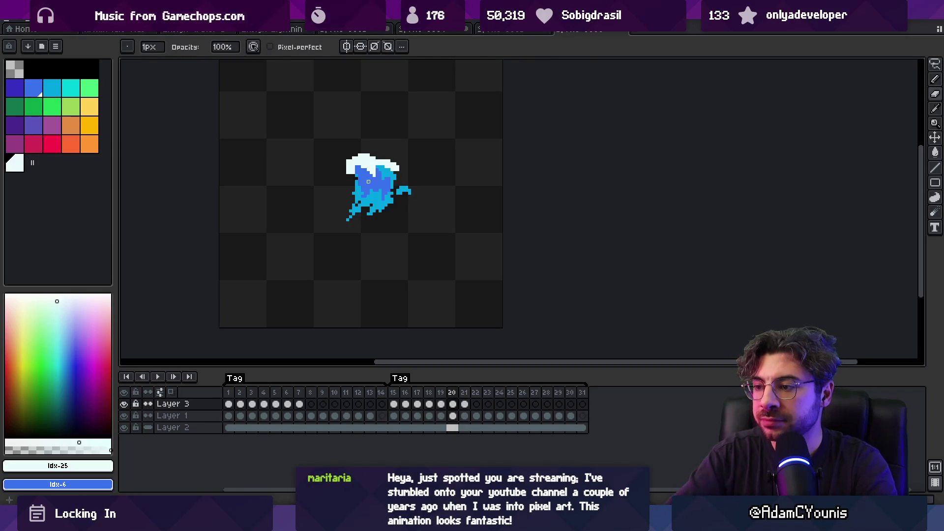
{"action": "scroll", "coordinate": [348, 177], "scroll_direction": "up", "scroll_amount": 2}
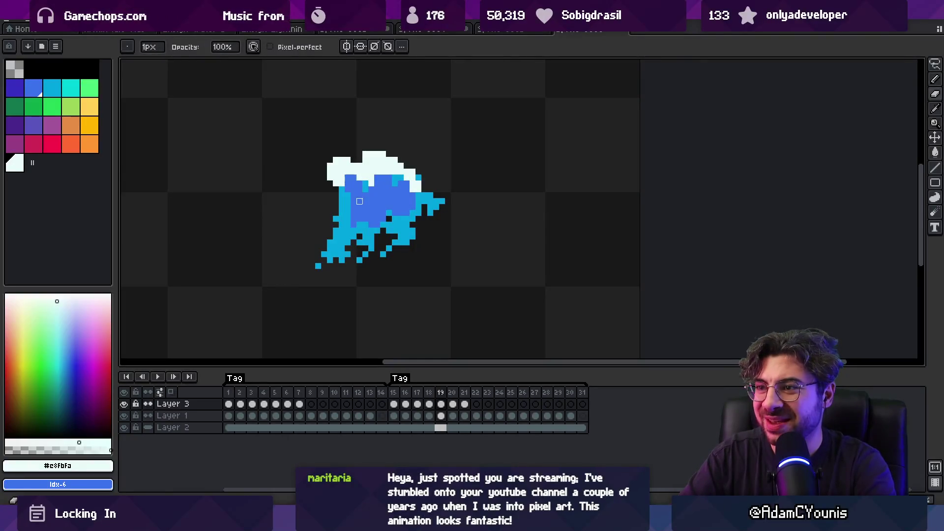
{"action": "scroll", "coordinate": [359, 195], "scroll_direction": "down", "scroll_amount": 3}
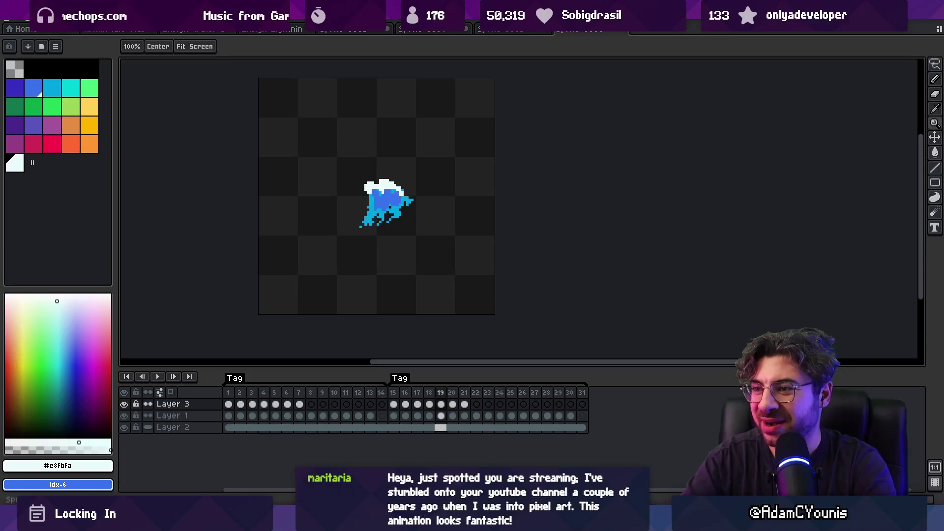
{"action": "left_click", "coordinate": [367, 168]}
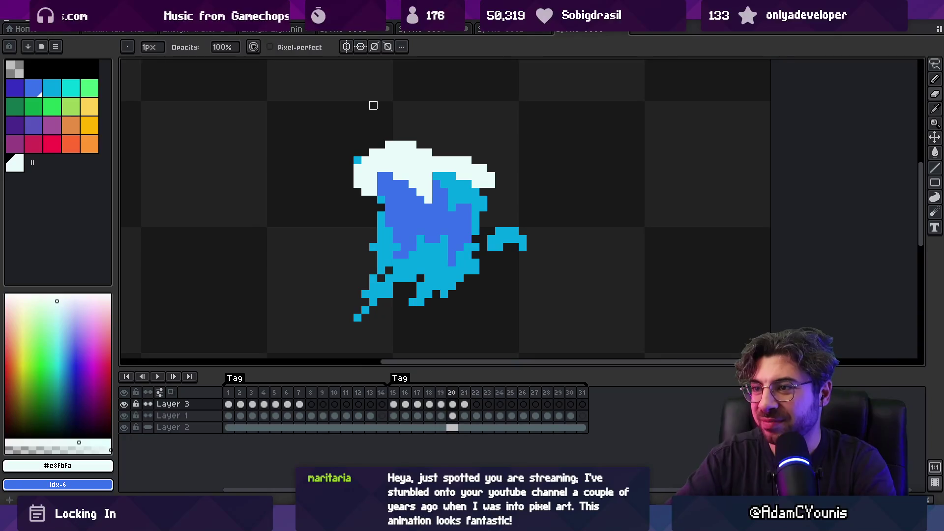
{"action": "left_click", "coordinate": [413, 193], "text": "ctrl"}
{"action": "key", "text": "z"}
{"action": "scroll", "coordinate": [348, 135], "scroll_direction": "down", "scroll_amount": 3}
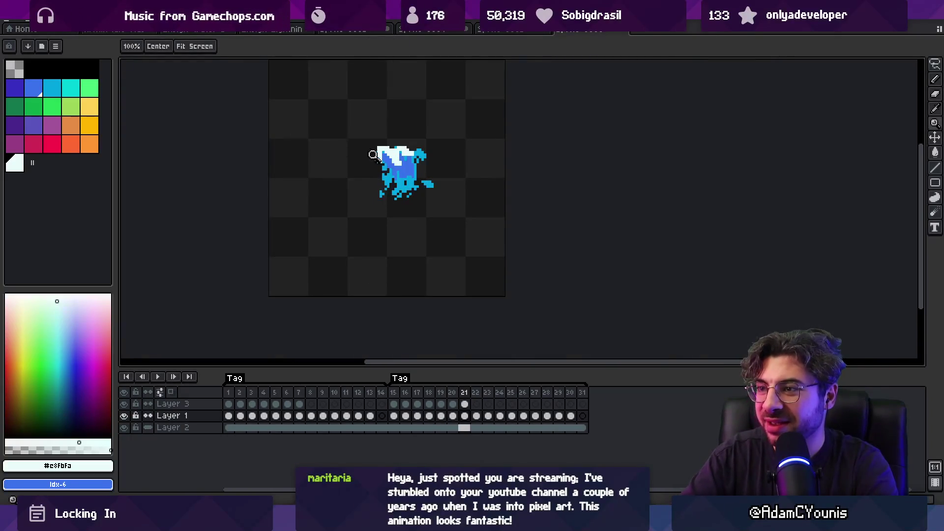
{"action": "scroll", "coordinate": [382, 155], "scroll_direction": "up", "scroll_amount": 2}
{"action": "left_click", "coordinate": [388, 152], "text": "ctrl"}
Touch up foam on frames 21–22 with Pencil and Eraser, undoing stray erasures.
{"action": "key", "text": "b"}
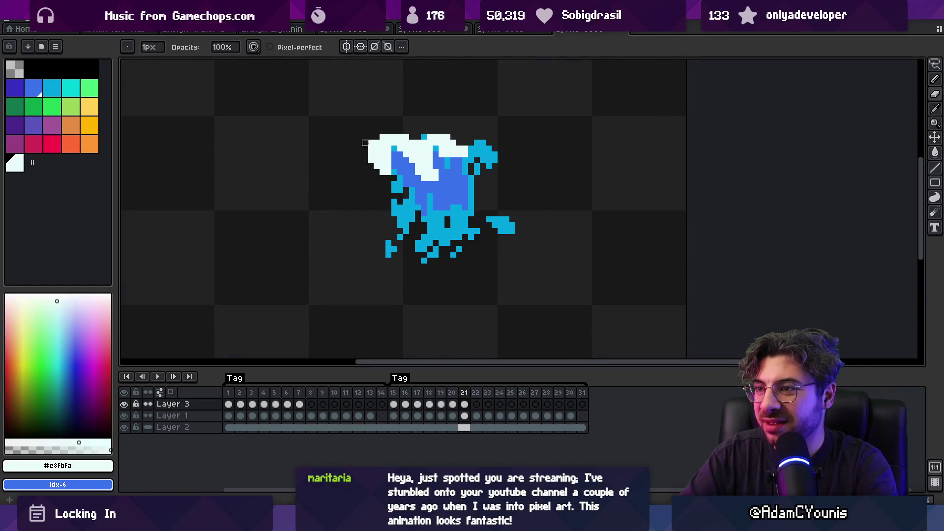
{"action": "key", "text": "e"}
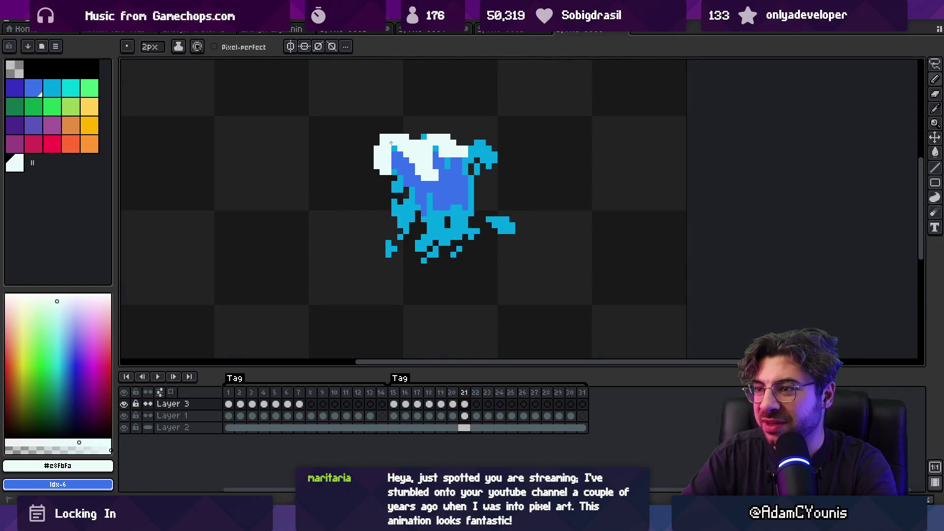
{"action": "key", "text": "b"}
{"action": "key", "text": "Left"}
{"action": "key", "text": "Right"}
{"action": "key", "text": "Right"}
{"action": "key", "text": "e"}
{"action": "key", "text": "ctrl+z"}
{"action": "key", "text": "minus"}
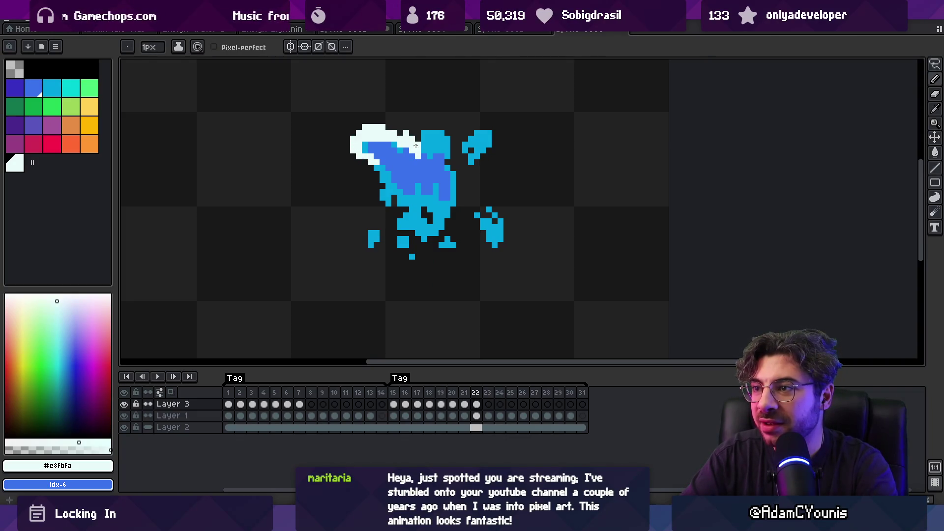
Paint white foam across the top of the wave in frame 22.
{"action": "left_click_drag", "start_coordinate": [415, 133], "coordinate": [442, 138]}
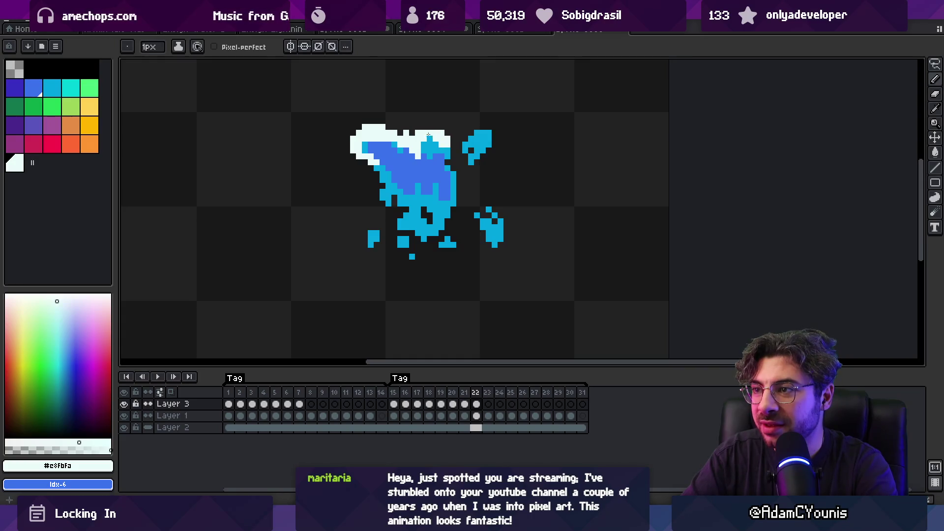
{"action": "scroll", "coordinate": [417, 133], "scroll_direction": "down", "scroll_amount": 1}
{"action": "scroll", "coordinate": [330, 186], "scroll_direction": "up", "scroll_amount": 2}
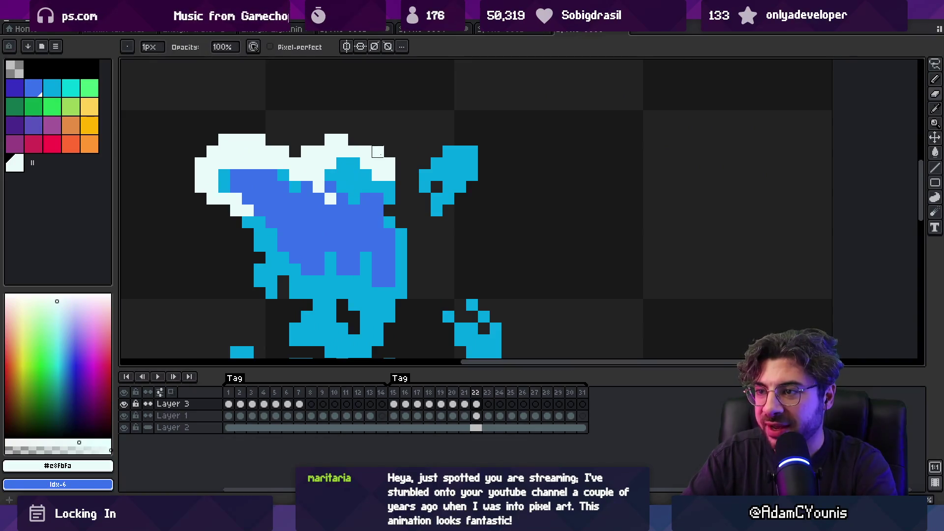
On frame 23, paint white foam along the wave's left edge, restoring a few cyan pixels.
{"action": "key", "text": "period"}
{"action": "mouse_move", "coordinate": [225, 193]}
{"action": "left_mouse_down"}
{"action": "mouse_move", "coordinate": [194, 172]}
{"action": "mouse_move", "coordinate": [213, 149]}
{"action": "mouse_move", "coordinate": [246, 143]}
{"action": "mouse_move", "coordinate": [303, 151]}
{"action": "mouse_move", "coordinate": [318, 187]}
{"action": "left_mouse_up"}
{"action": "left_click", "coordinate": [475, 392]}
{"action": "left_click", "coordinate": [487, 392], "text": "shift"}
{"action": "scroll", "coordinate": [370, 216], "scroll_direction": "down", "scroll_amount": 4}
{"action": "scroll", "coordinate": [370, 216], "scroll_direction": "up", "scroll_amount": 2}
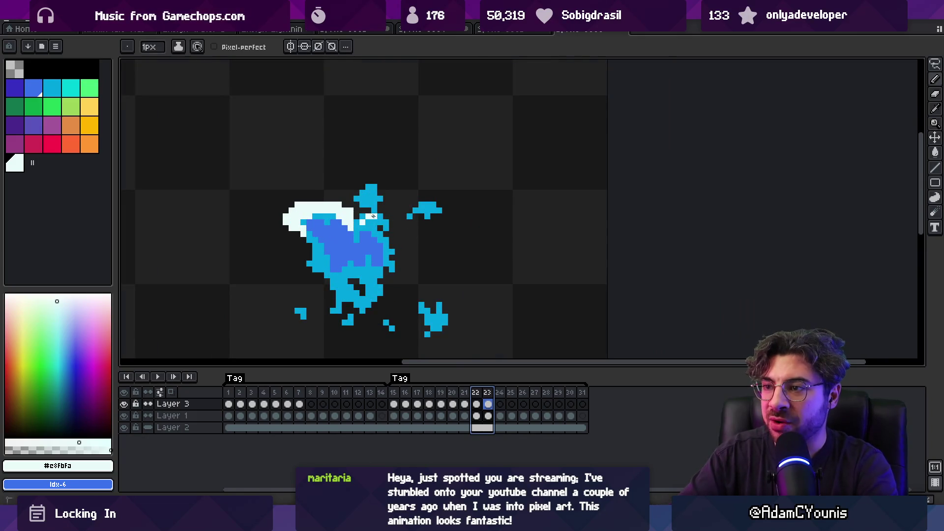
{"action": "left_click", "coordinate": [373, 215]}
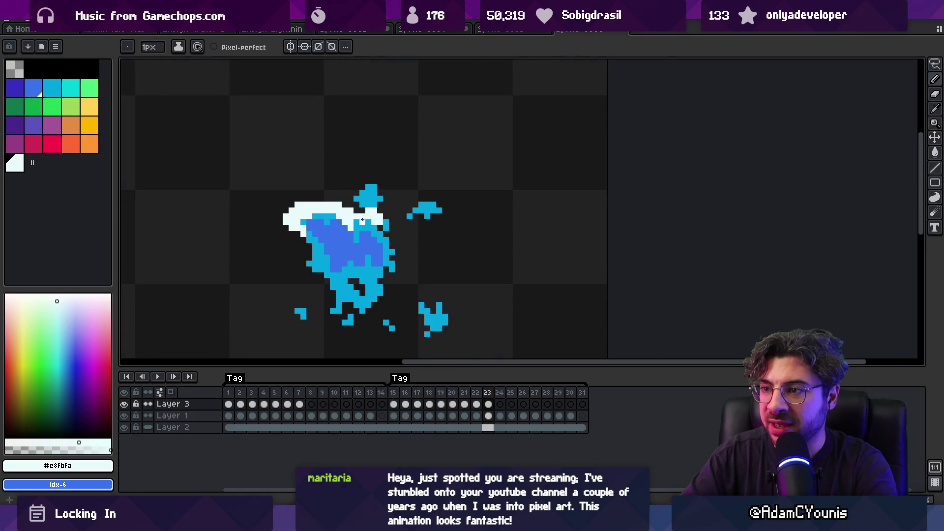
{"action": "right_click", "coordinate": [366, 223]}
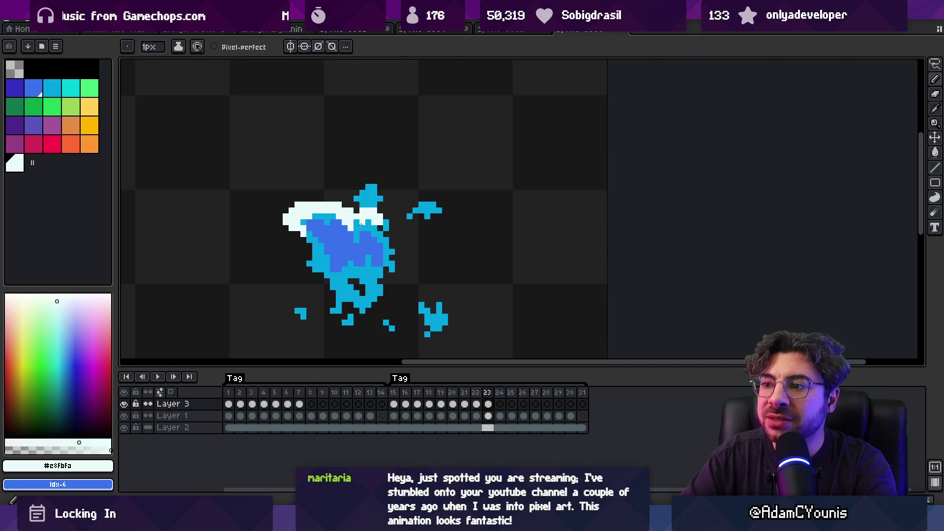
On frame 24, paint white foam along the wave's top-left edge.
{"action": "key", "text": "e"}
{"action": "key", "text": "Left"}
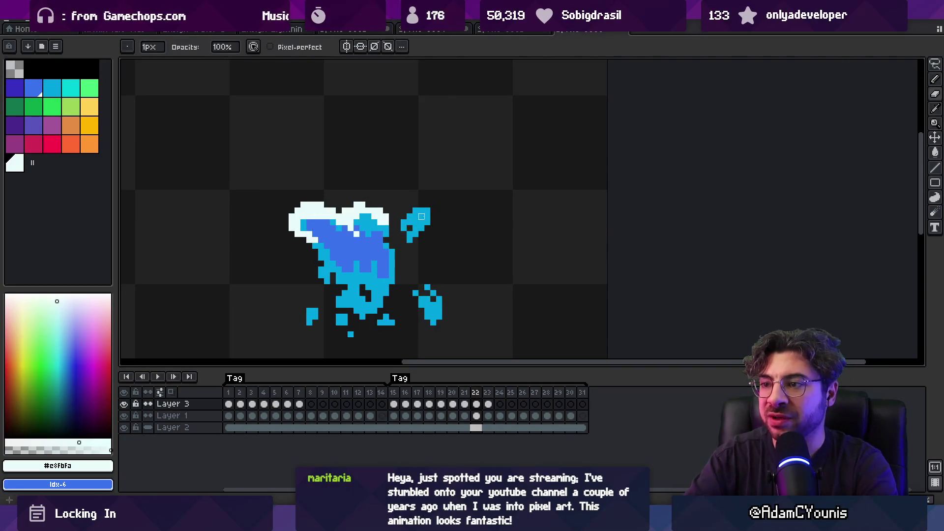
{"action": "key", "text": "Right"}
{"action": "key", "text": "Right"}
{"action": "key", "text": "b"}
{"action": "left_click_drag", "start_coordinate": [278, 224], "coordinate": [323, 205]}
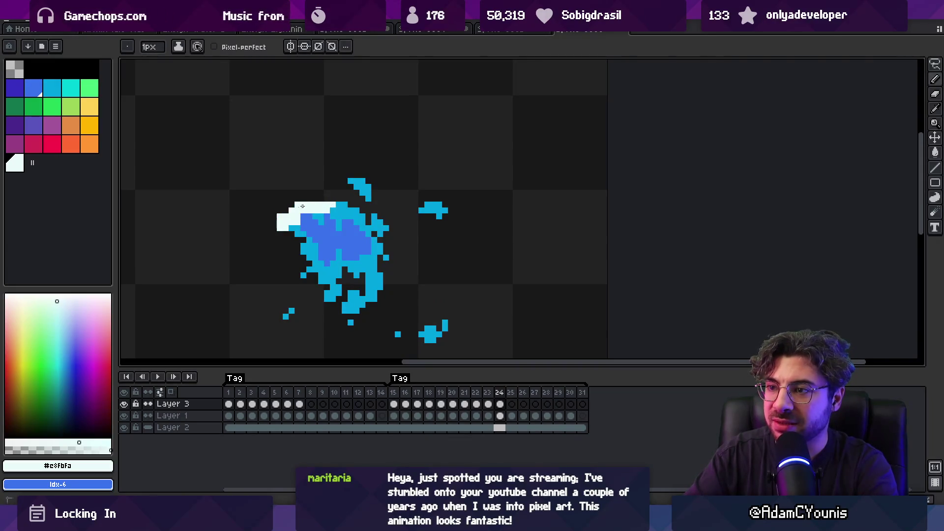
Turn on onion skin and paint pale foam on frames 24 and 25's upper and left edges.
{"action": "left_click", "coordinate": [171, 391]}
{"action": "left_click_drag", "start_coordinate": [338, 206], "coordinate": [363, 218]}
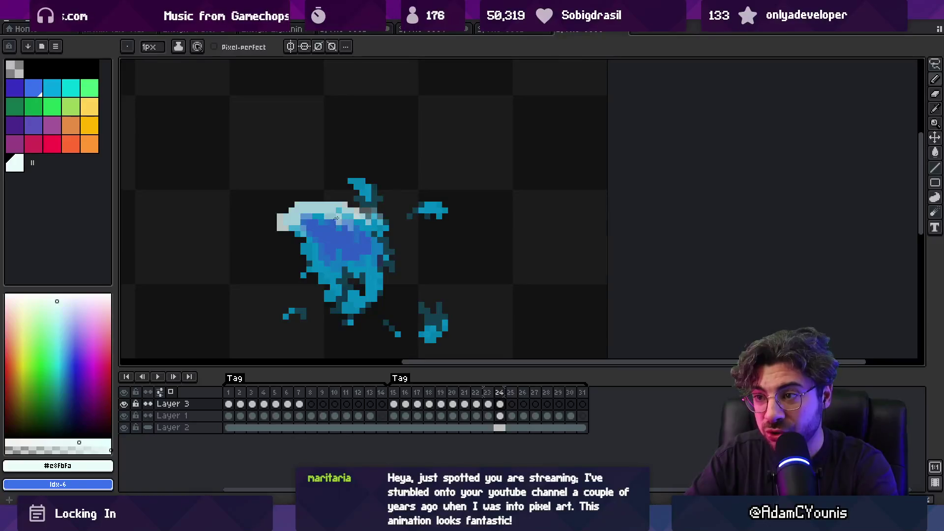
{"action": "key", "text": "Right"}
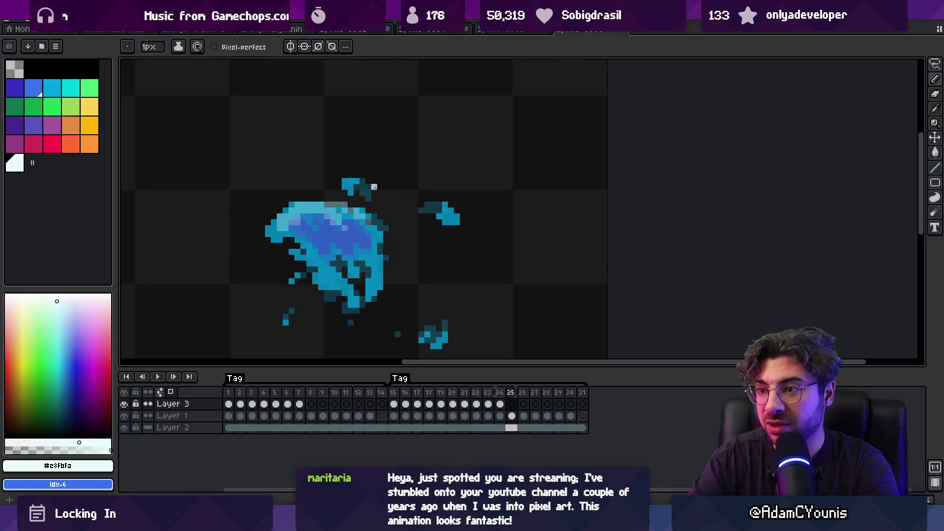
{"action": "key", "text": "plus"}
{"action": "mouse_move", "coordinate": [282, 224]}
{"action": "left_mouse_down"}
{"action": "mouse_move", "coordinate": [273, 235]}
{"action": "mouse_move", "coordinate": [292, 222]}
{"action": "left_mouse_up"}
{"action": "key", "text": "minus"}
{"action": "key", "text": "b"}
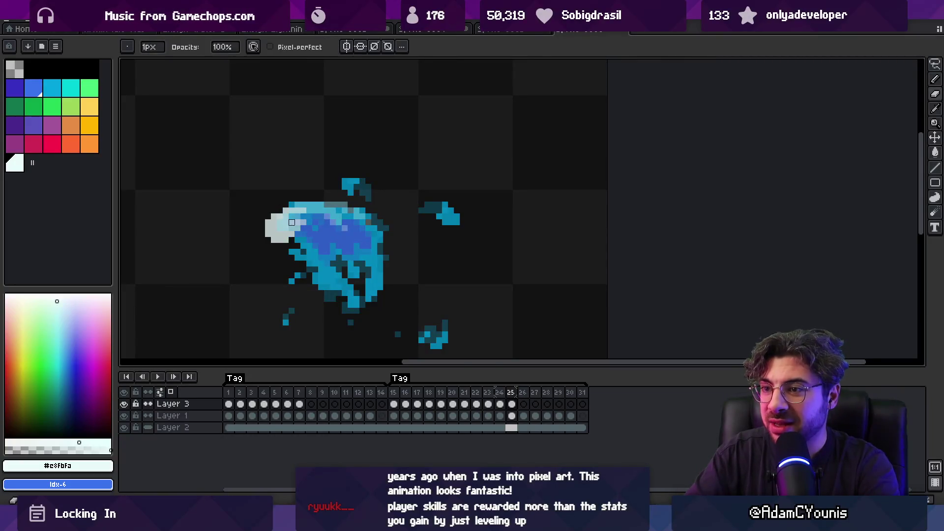
Draw pale foam down the wave's left and lower-left edge on frames 26 and 27.
{"action": "key", "text": "Right"}
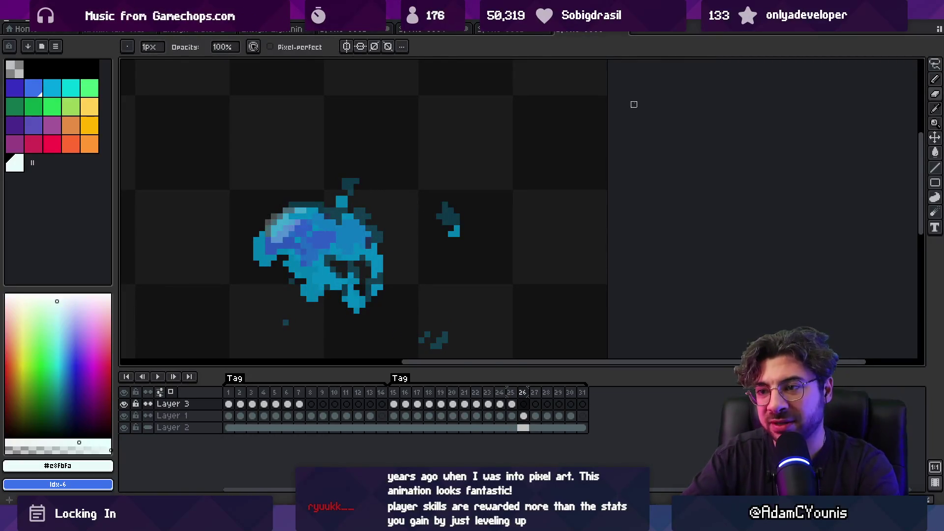
{"action": "key", "text": "e"}
{"action": "scroll", "coordinate": [275, 223], "scroll_direction": "up", "scroll_amount": 3}
{"action": "scroll", "coordinate": [305, 246], "scroll_direction": "down", "scroll_amount": 1}
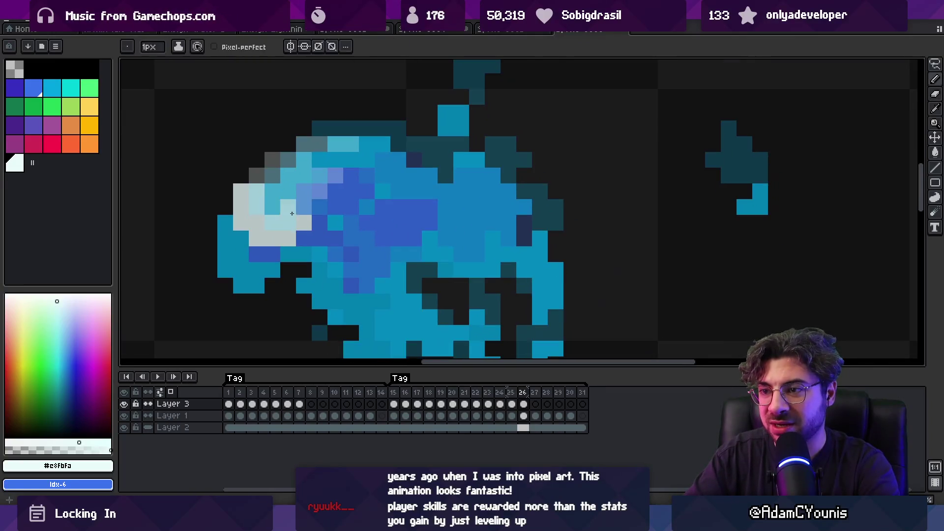
{"action": "key", "text": "z"}
{"action": "scroll", "coordinate": [290, 231], "scroll_direction": "down", "scroll_amount": 2}
{"action": "key", "text": "b"}
{"action": "left_click_drag", "start_coordinate": [278, 217], "coordinate": [276, 245]}
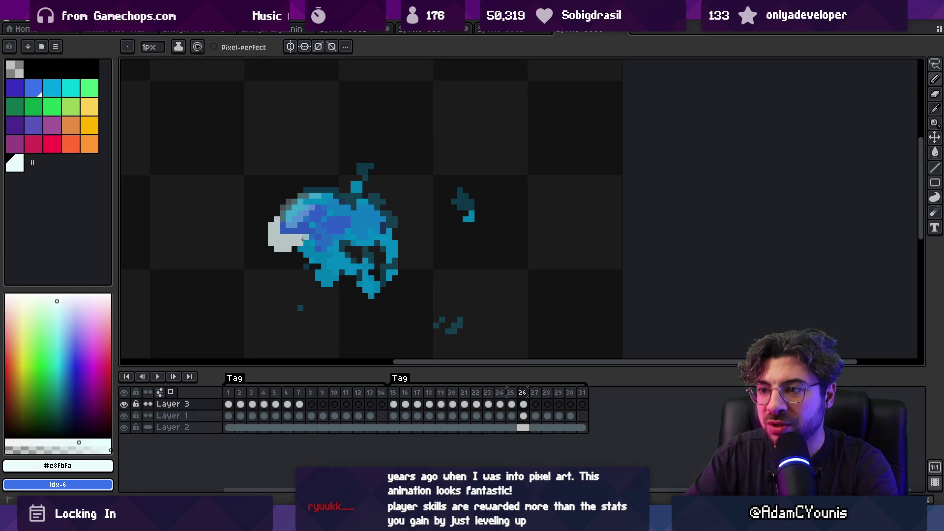
{"action": "key", "text": "e"}
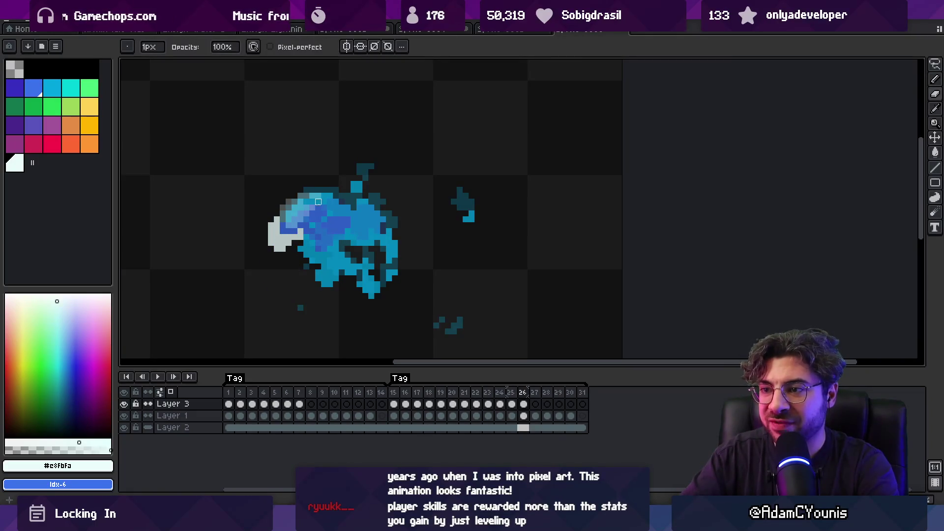
{"action": "key", "text": "period"}
{"action": "key", "text": "b"}
{"action": "mouse_move", "coordinate": [269, 256]}
{"action": "left_mouse_down"}
{"action": "mouse_move", "coordinate": [270, 274]}
{"action": "mouse_move", "coordinate": [304, 274]}
{"action": "mouse_move", "coordinate": [271, 279]}
{"action": "left_mouse_up"}
Advance to frame 28 and start the animation playing.
{"action": "key", "text": "e"}
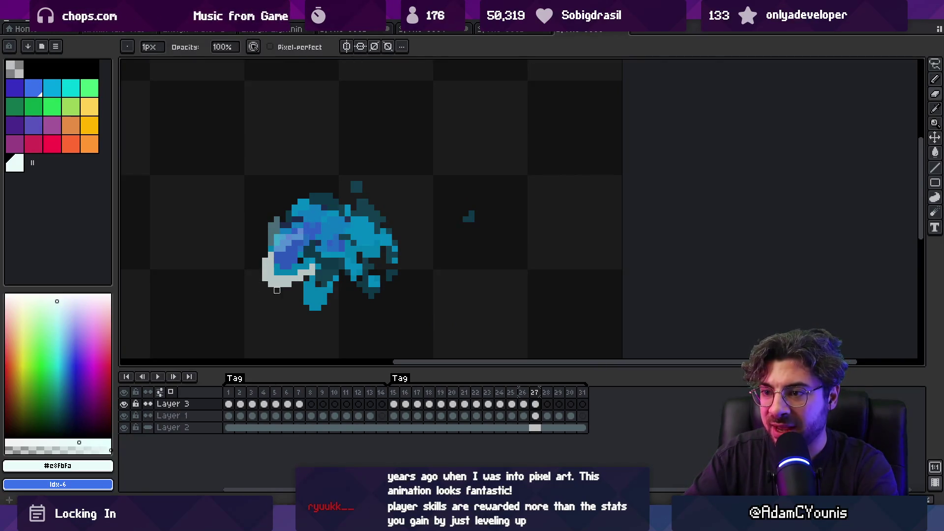
{"action": "key", "text": "b"}
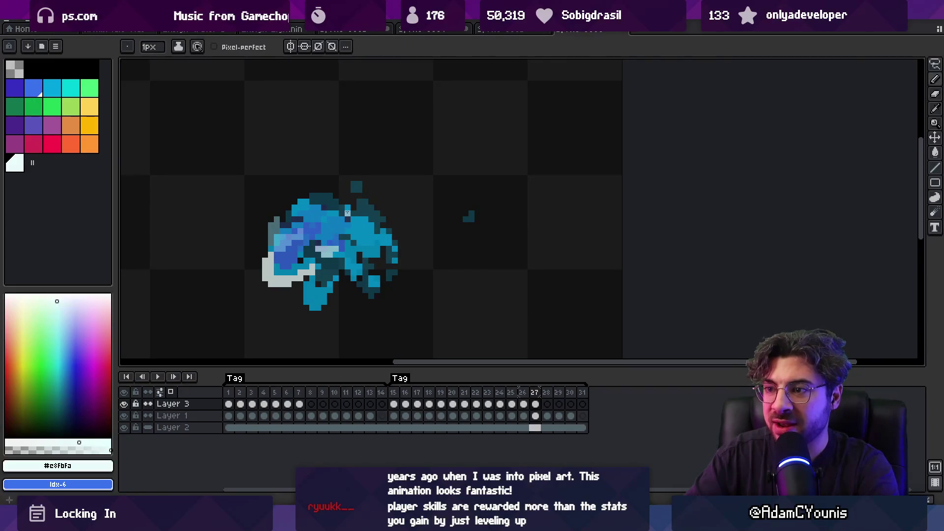
{"action": "key", "text": "Right"}
{"action": "left_click", "coordinate": [158, 377]}
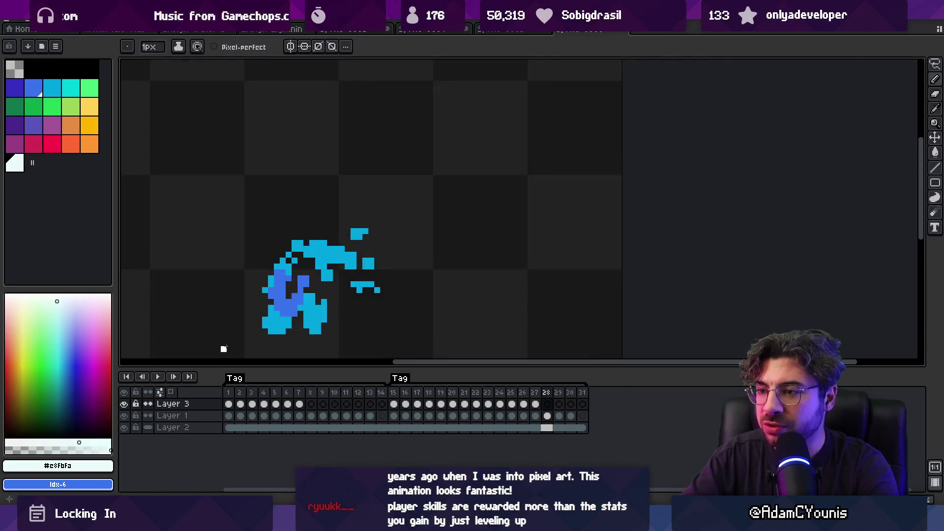
{"action": "key", "text": "z"}
{"action": "scroll", "coordinate": [320, 219], "scroll_direction": "down", "scroll_amount": 3}
Stop playback and undo the lower-left white foam pixels on frame 27.
{"action": "scroll", "coordinate": [354, 266], "scroll_direction": "down", "scroll_amount": 2}
{"action": "scroll", "coordinate": [373, 256], "scroll_direction": "up", "scroll_amount": 2}
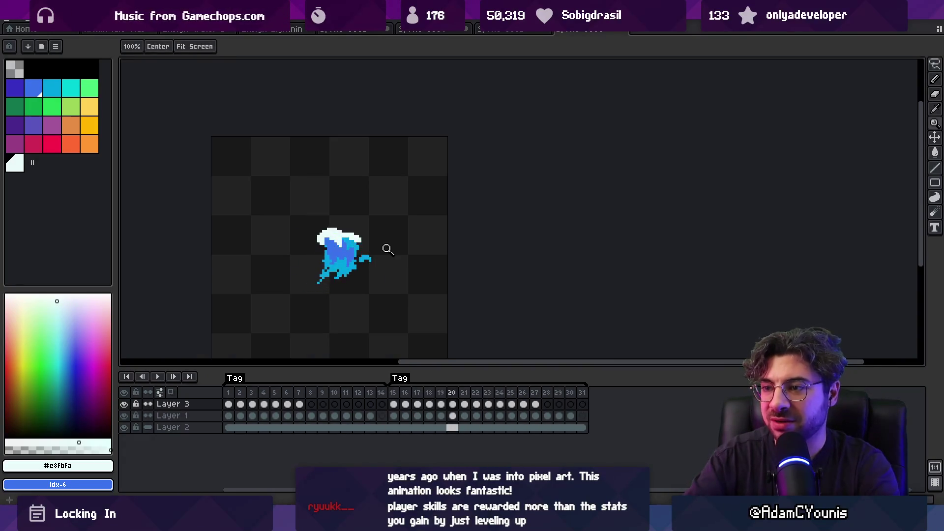
{"action": "key", "text": "Return"}
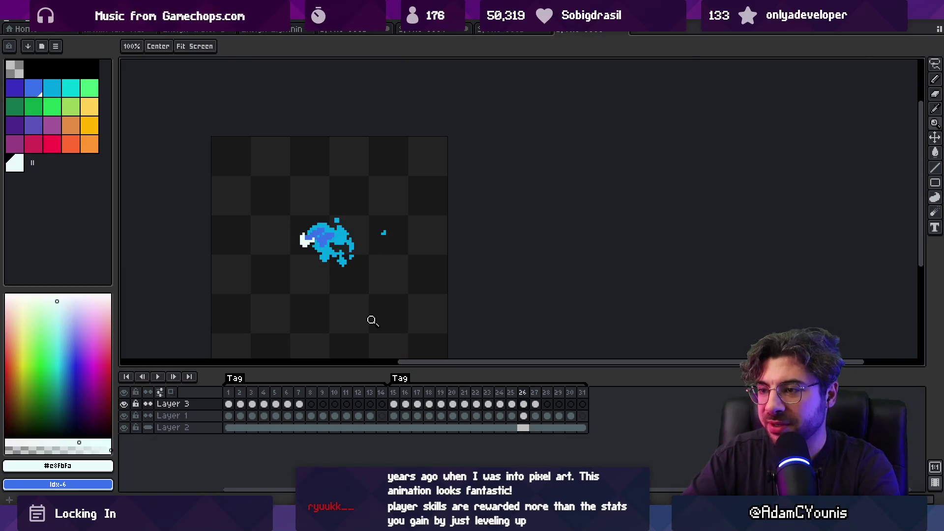
{"action": "key", "text": "Left"}
{"action": "key", "text": "v"}
{"action": "key", "text": "b"}
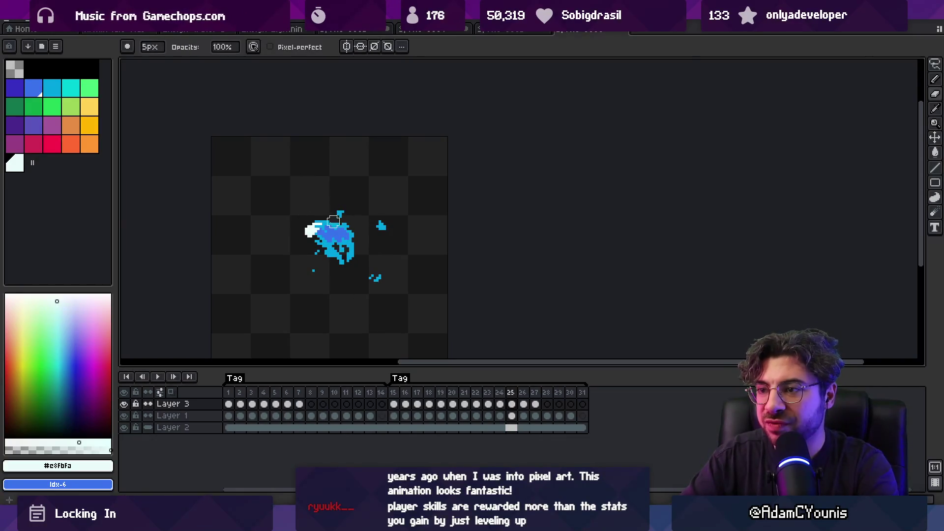
{"action": "key", "text": "Right"}
{"action": "key", "text": "Right"}
{"action": "key", "text": "ctrl+z"}
Replay the animation, stop on frame 23, then check frame 25 and return to 24.
{"action": "key", "text": "Return"}
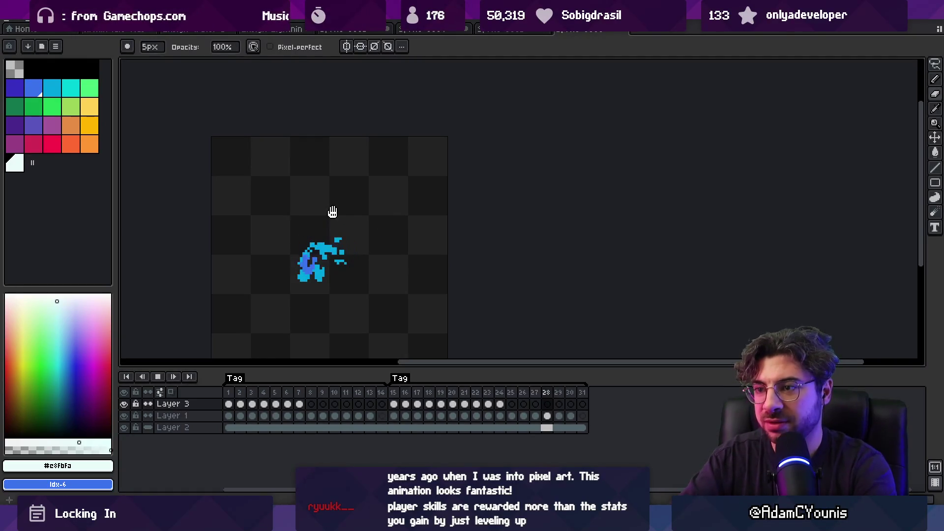
{"action": "key", "text": "z"}
{"action": "scroll", "coordinate": [414, 210], "scroll_direction": "down", "scroll_amount": 4}
{"action": "scroll", "coordinate": [421, 177], "scroll_direction": "up", "scroll_amount": 5}
{"action": "key", "text": "Return"}
{"action": "key", "text": "Right"}
{"action": "key", "text": "Right"}
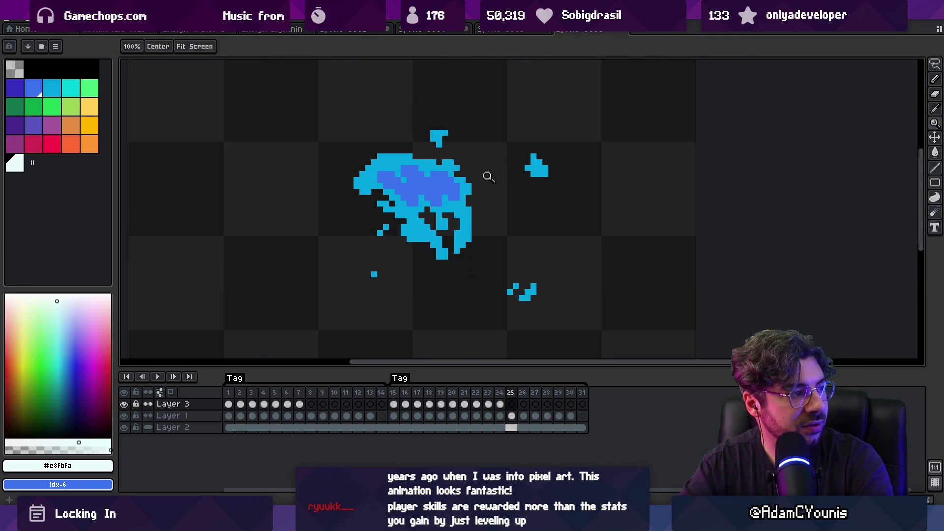
{"action": "key", "text": "Left"}
With the Pencil, go to frame 25 and add a white foam rim on the crest.
{"action": "key", "text": "v"}
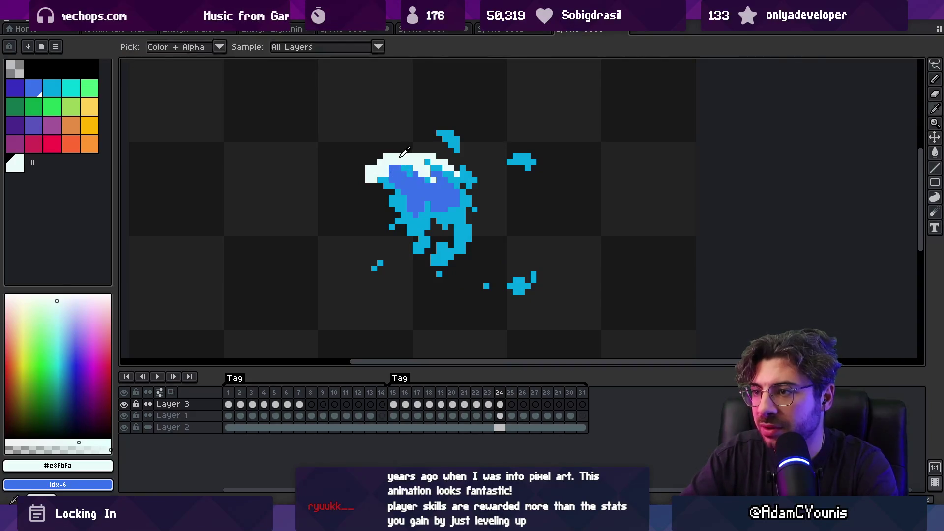
{"action": "key", "text": "b"}
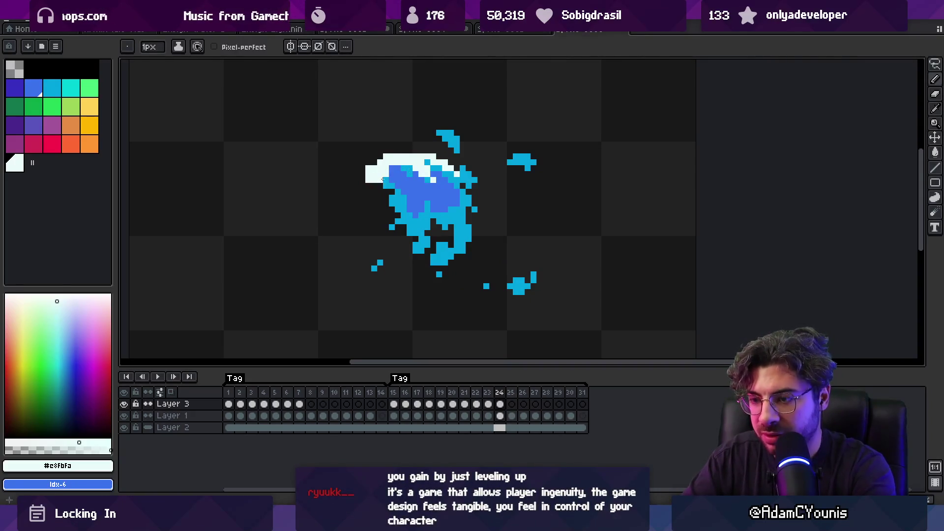
{"action": "key", "text": "Right"}
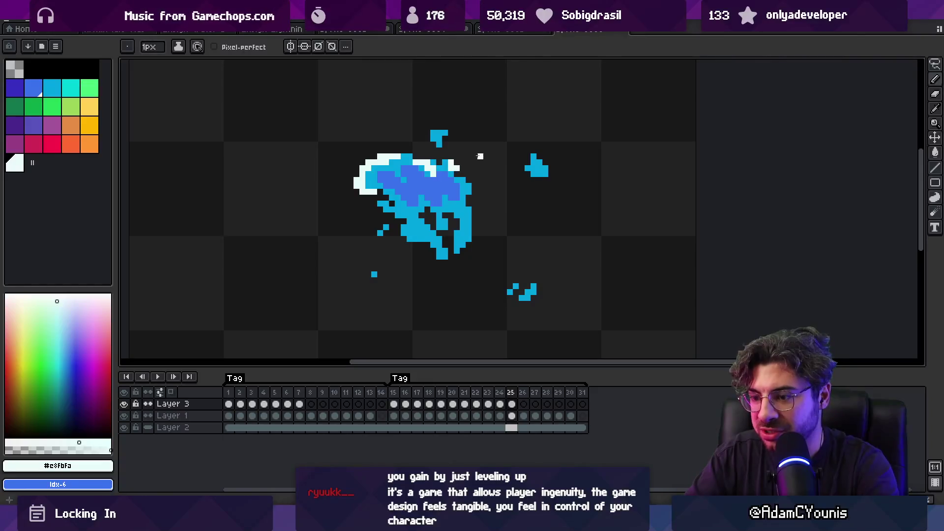
Step to frame 26, zoom out to the whole canvas and play the animation.
{"action": "key", "text": "Right"}
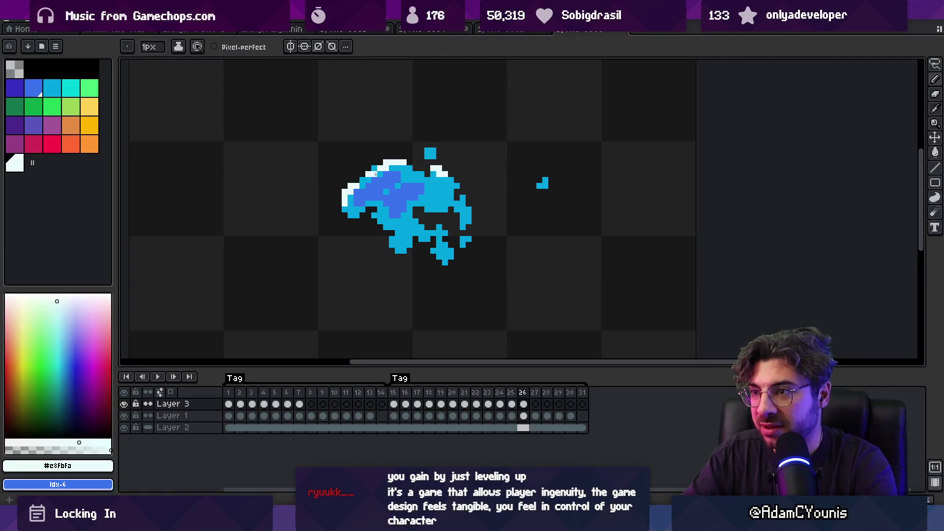
{"action": "key", "text": "z"}
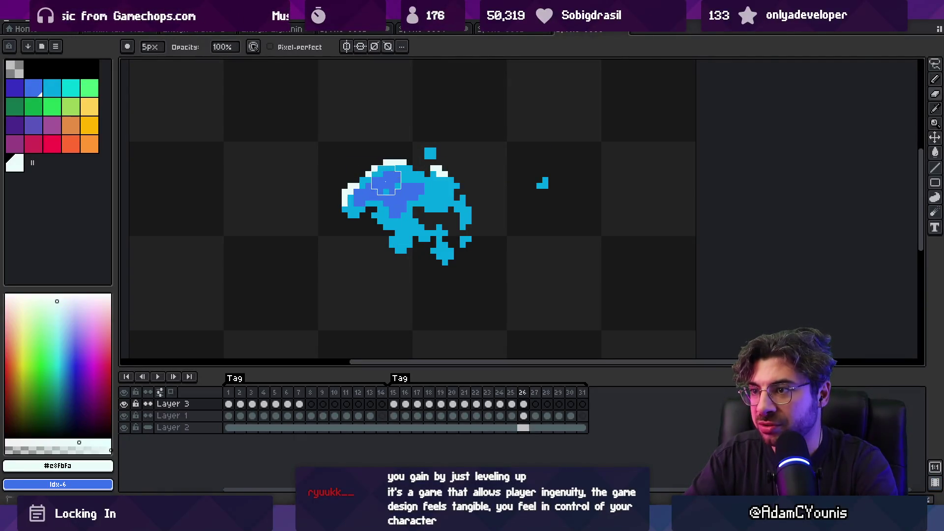
{"action": "scroll", "coordinate": [393, 138], "scroll_direction": "down", "scroll_amount": 5}
{"action": "key", "text": "Return"}
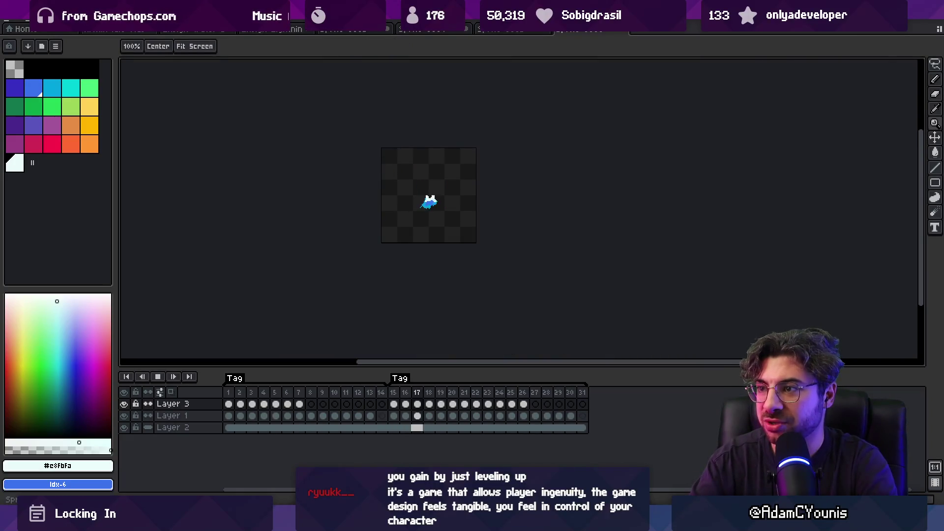
Stop playback and settle on frame 19 after comparing it with neighbouring frames.
{"action": "scroll", "coordinate": [461, 192], "scroll_direction": "up", "scroll_amount": 1}
{"action": "scroll", "coordinate": [461, 191], "scroll_direction": "up", "scroll_amount": 2}
{"action": "key", "text": "Return"}
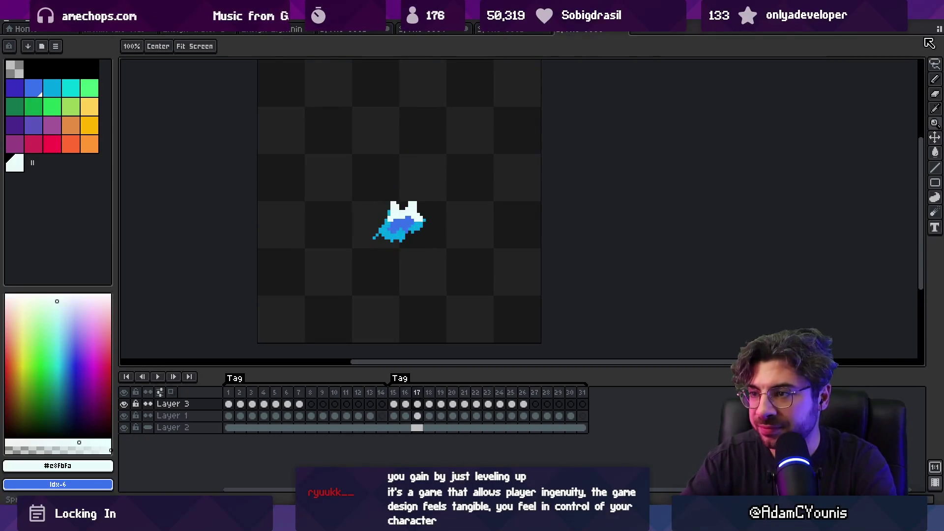
{"action": "key", "text": "Right"}
{"action": "key", "text": "Right"}
{"action": "key", "text": "Right"}
{"action": "key", "text": "Left"}
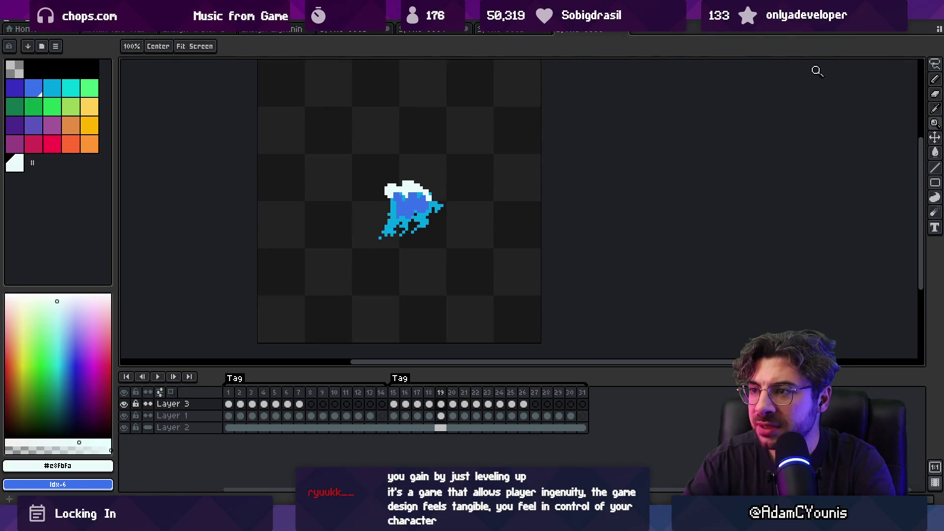
{"action": "key", "text": "Left"}
{"action": "key", "text": "Right"}
{"action": "key", "text": "Right"}
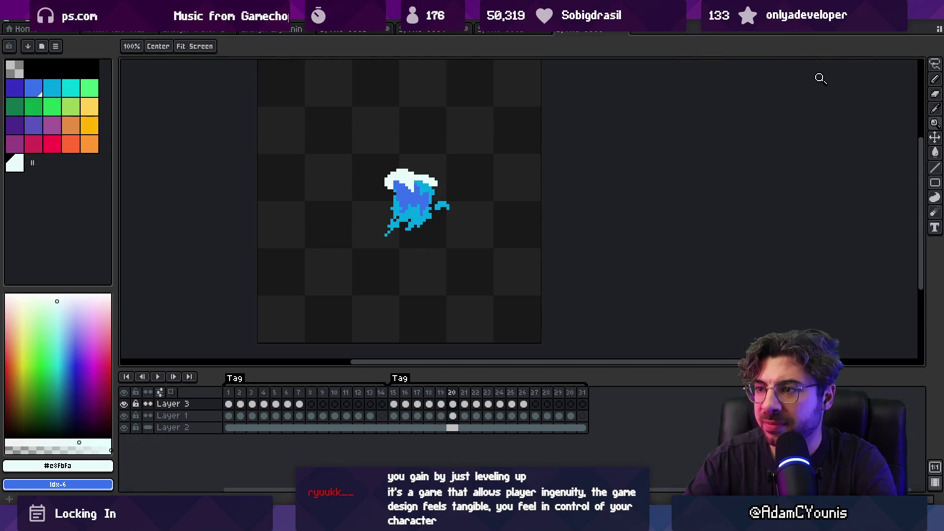
{"action": "key", "text": "Left"}
Marquee-select a patch of the blue wave body, nudge it down one pixel, then go to frame 21.
{"action": "left_click", "coordinate": [443, 203]}
{"action": "key", "text": "m"}
{"action": "mouse_move", "coordinate": [418, 241]}
{"action": "left_mouse_down"}
{"action": "mouse_move", "coordinate": [432, 211]}
{"action": "mouse_move", "coordinate": [450, 218]}
{"action": "mouse_move", "coordinate": [451, 234]}
{"action": "left_mouse_up"}
{"action": "key", "text": "b"}
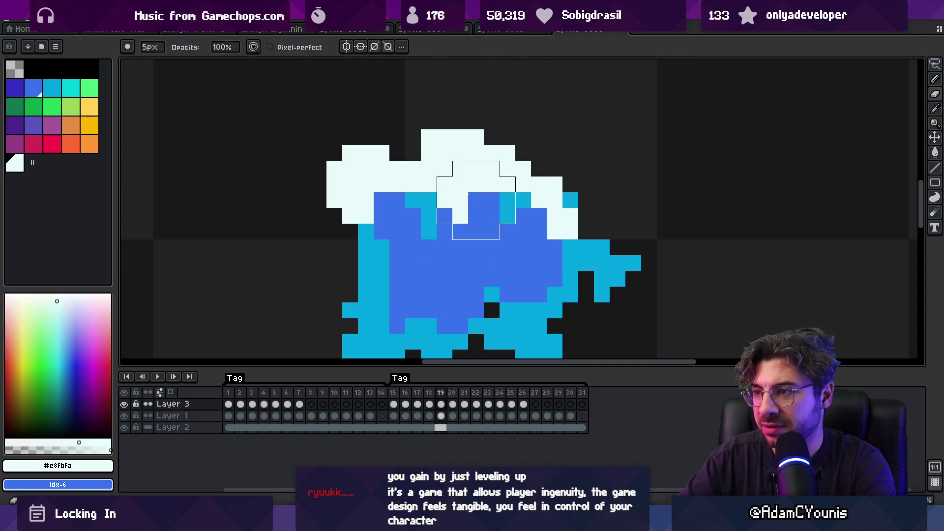
{"action": "key", "text": "z"}
{"action": "scroll", "coordinate": [476, 184], "scroll_direction": "down", "scroll_amount": 5}
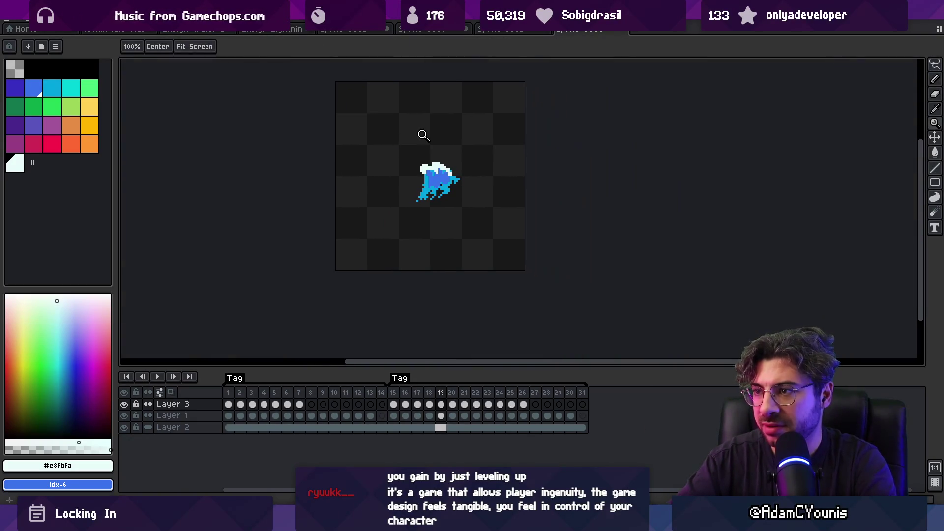
{"action": "key", "text": "Right"}
{"action": "key", "text": "Right"}
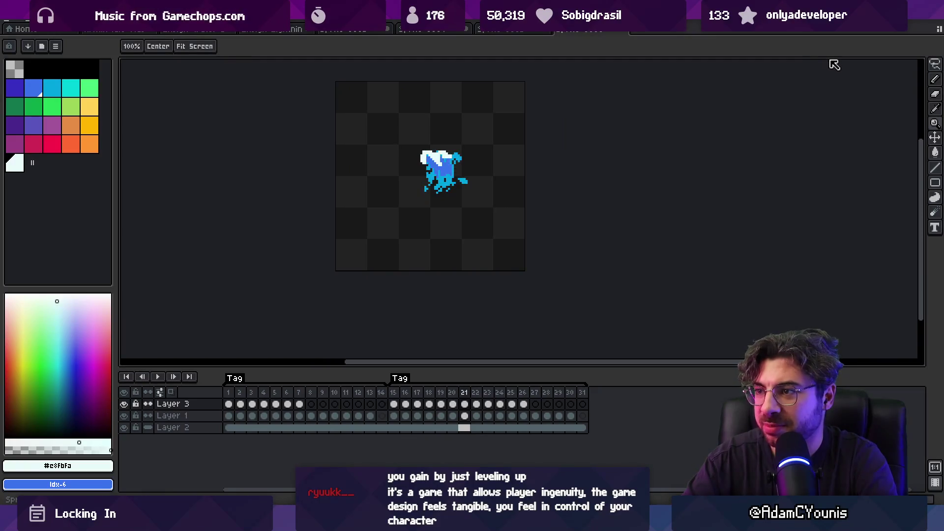
{"action": "scroll", "coordinate": [458, 147], "scroll_direction": "up", "scroll_amount": 4}
{"action": "key", "text": "b"}
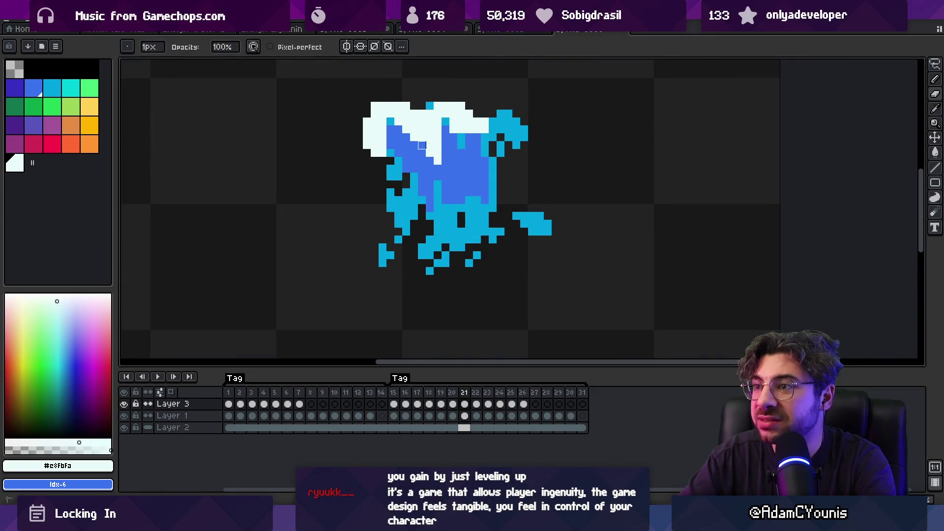
On frame 21, add a white foam pixel and cyan left-edge pixels, comparing against frame 22.
{"action": "left_click", "coordinate": [390, 121]}
{"action": "right_click", "coordinate": [383, 141]}
{"action": "key", "text": "Right"}
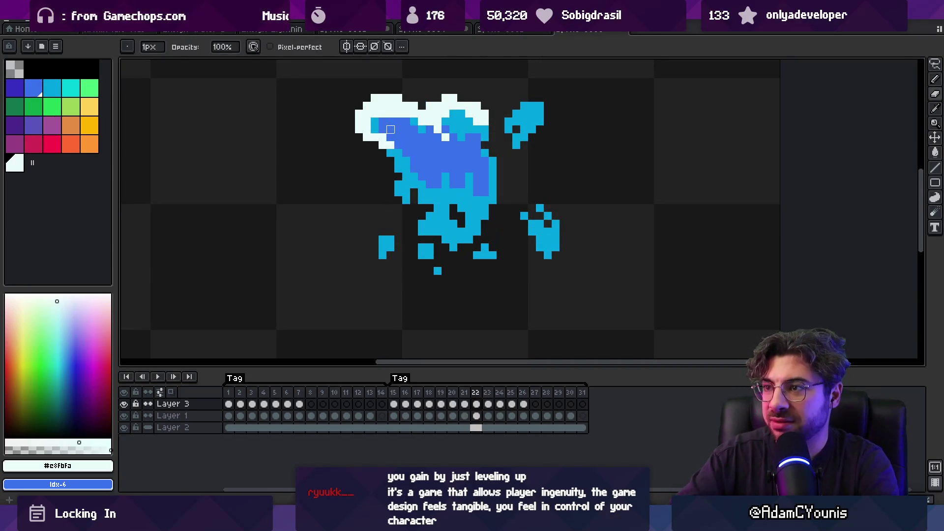
{"action": "key", "text": "Left"}
{"action": "key", "text": "Right"}
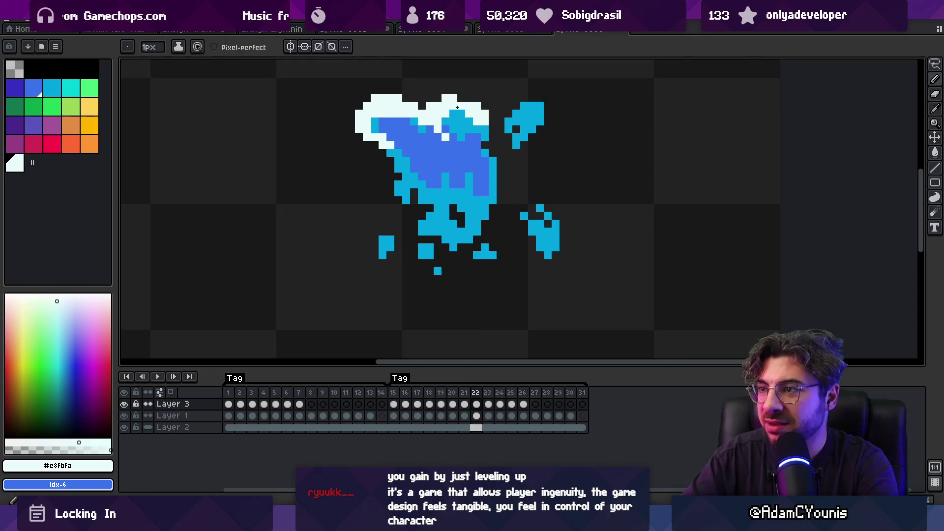
{"action": "key", "text": "Left"}
{"action": "key", "text": "Right"}
{"action": "key", "text": "Left"}
Erase a row of white foam pixels along the crest, then step through later frames.
{"action": "key", "text": "e"}
{"action": "left_click_drag", "start_coordinate": [445, 129], "coordinate": [477, 129]}
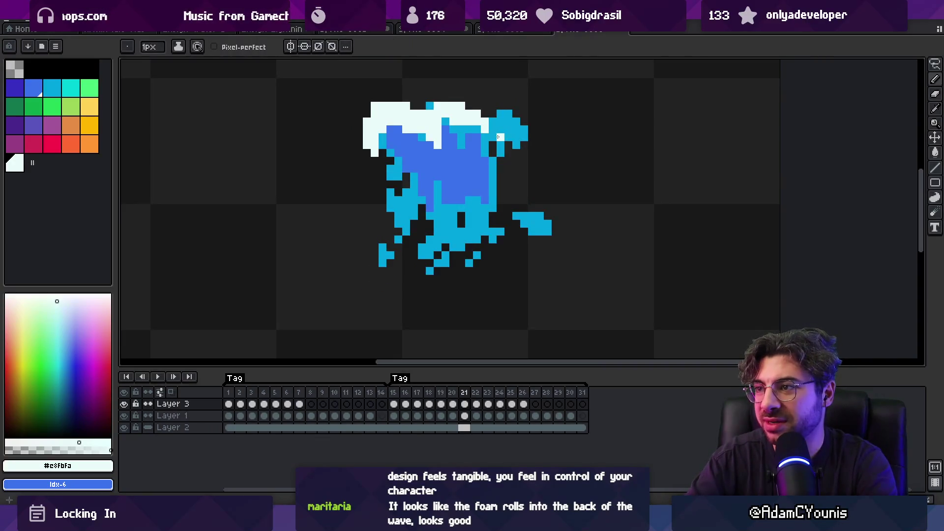
{"action": "key", "text": "Right"}
{"action": "key", "text": "Right"}
{"action": "key", "text": "Right"}
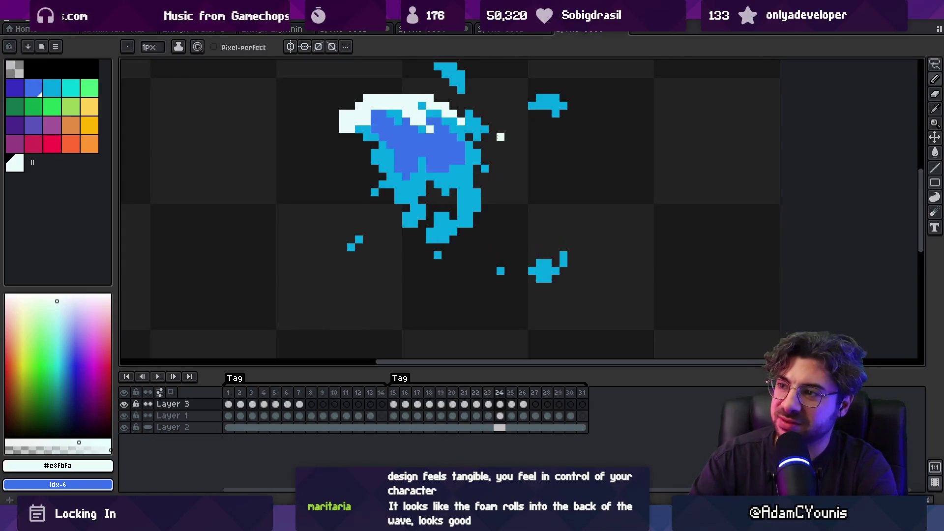
{"action": "key", "text": "Right"}
{"action": "key", "text": "Right"}
{"action": "key", "text": "Right"}
Zoom out and select frames 15 through 23 on the timeline.
{"action": "key", "text": "h"}
{"action": "scroll", "coordinate": [389, 224], "scroll_direction": "down", "scroll_amount": 2}
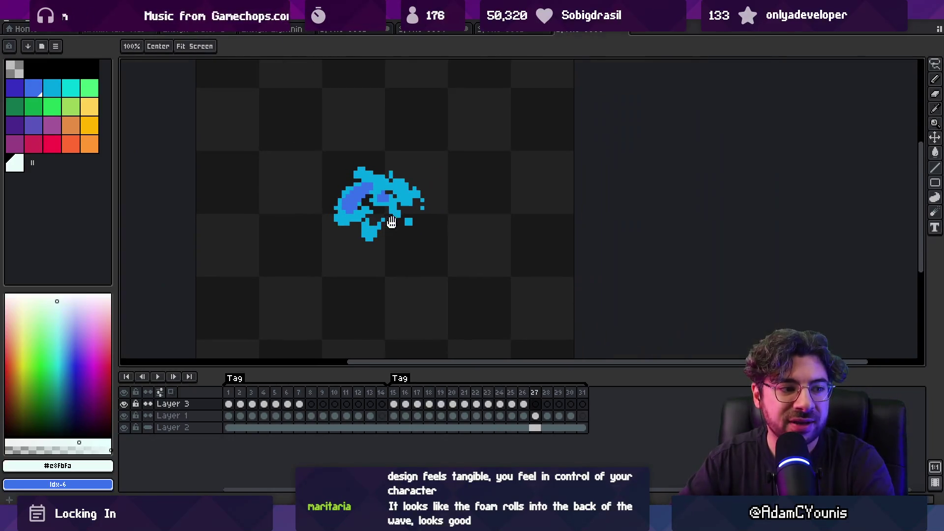
{"action": "key", "text": "v"}
{"action": "left_click", "coordinate": [392, 392]}
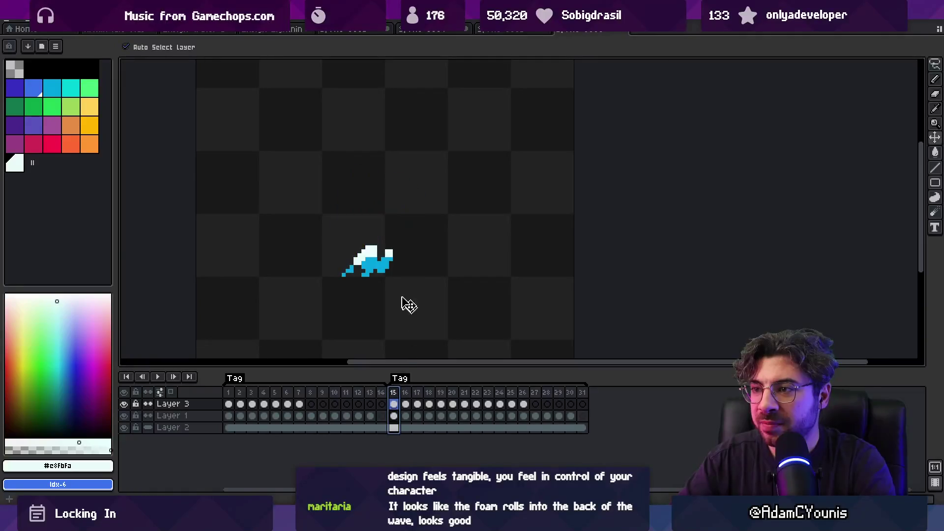
{"action": "left_click_drag", "start_coordinate": [394, 393], "coordinate": [493, 389]}
{"action": "key", "text": "Return"}
{"action": "key", "text": "Return"}
Pick the wave's cyan on Layer 1 and make it the Pencil's drawing colour.
{"action": "left_click", "coordinate": [406, 221]}
{"action": "key", "text": "i"}
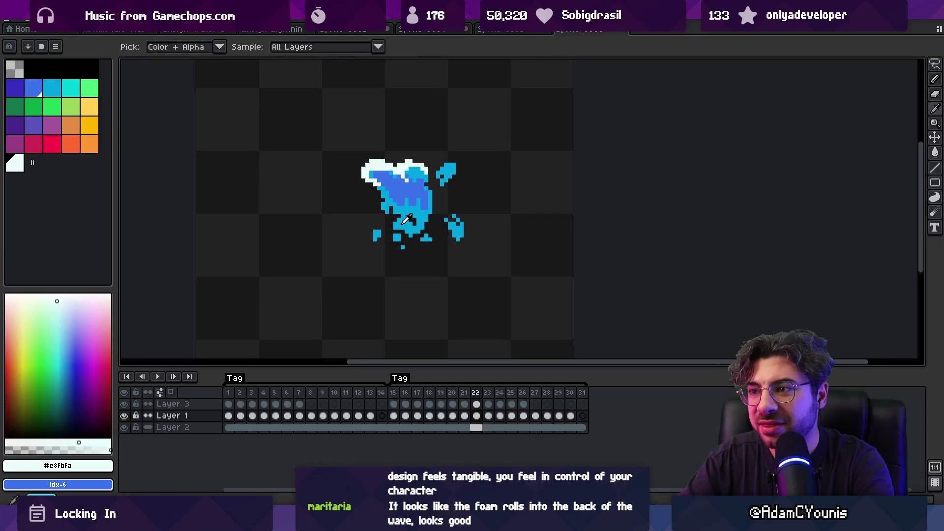
{"action": "left_click", "coordinate": [406, 221]}
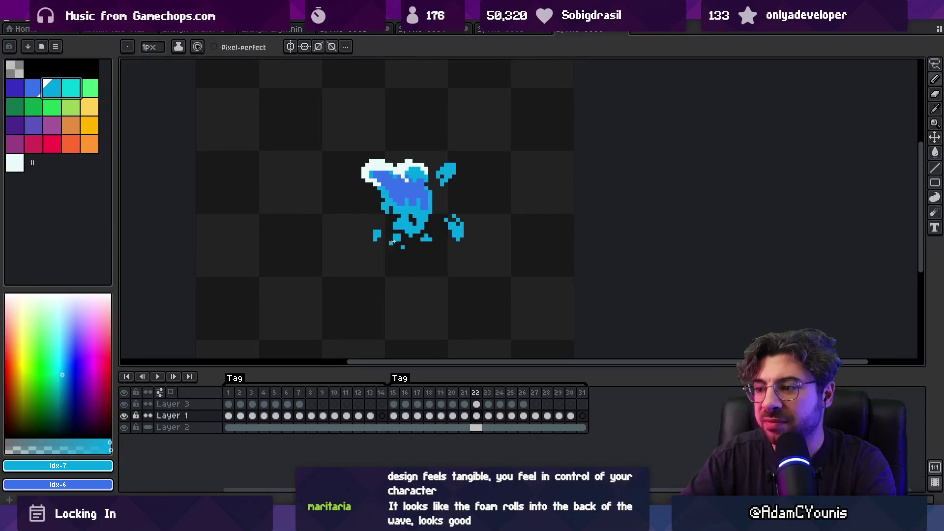
{"action": "left_click", "coordinate": [428, 404]}
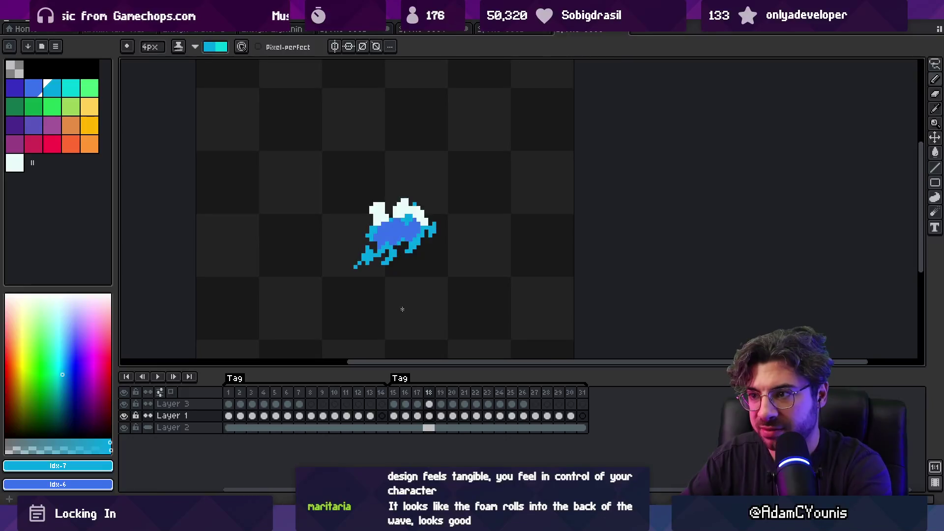
{"action": "key", "text": "Right"}
{"action": "key", "text": "Right"}
{"action": "key", "text": "x"}
{"action": "key", "text": "v"}
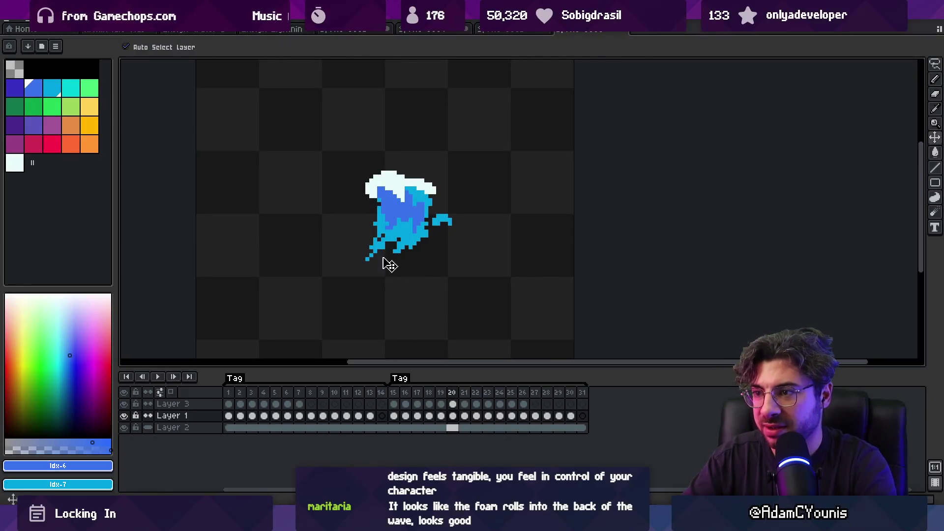
{"action": "key", "text": "x"}
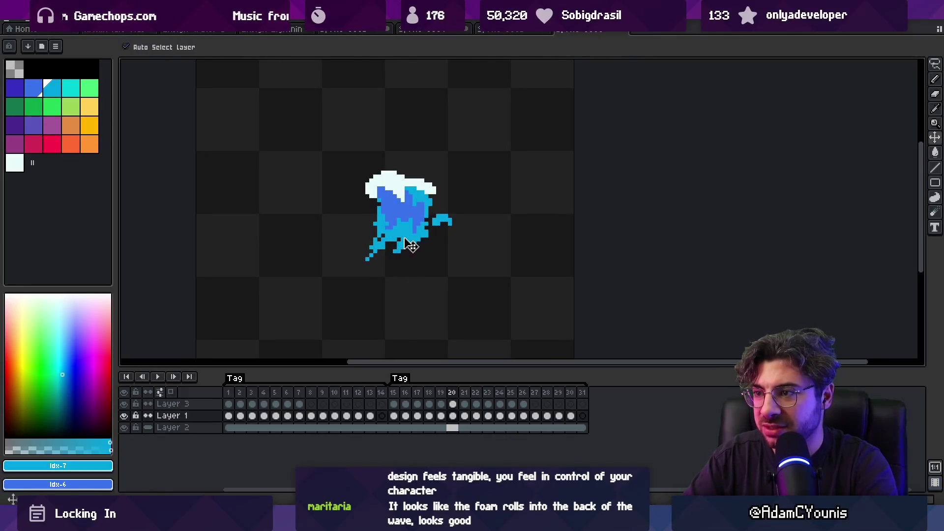
{"action": "key", "text": "b"}
{"action": "key", "text": "x"}
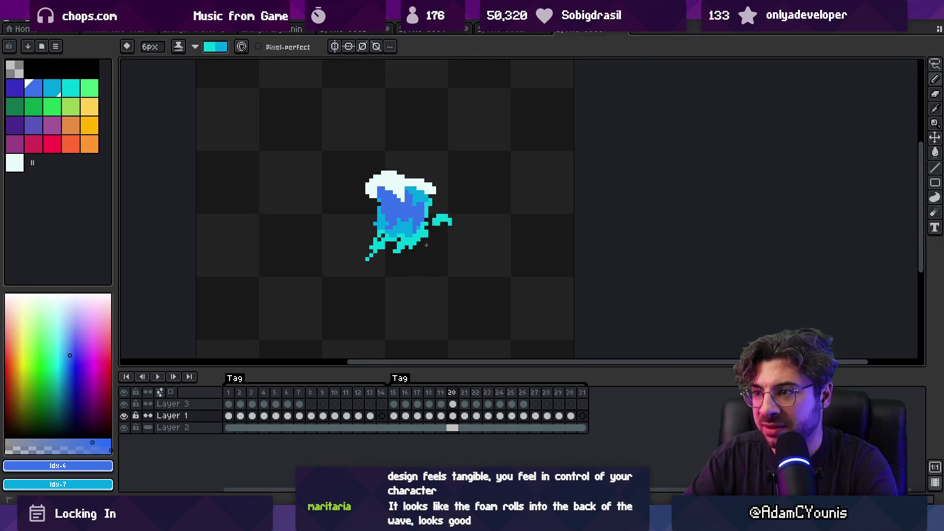
{"action": "key", "text": "Right"}
Paint cyan pixels on the lower wave in frame 21, then compare frames up to 25.
{"action": "left_click_drag", "start_coordinate": [397, 243], "coordinate": [420, 241]}
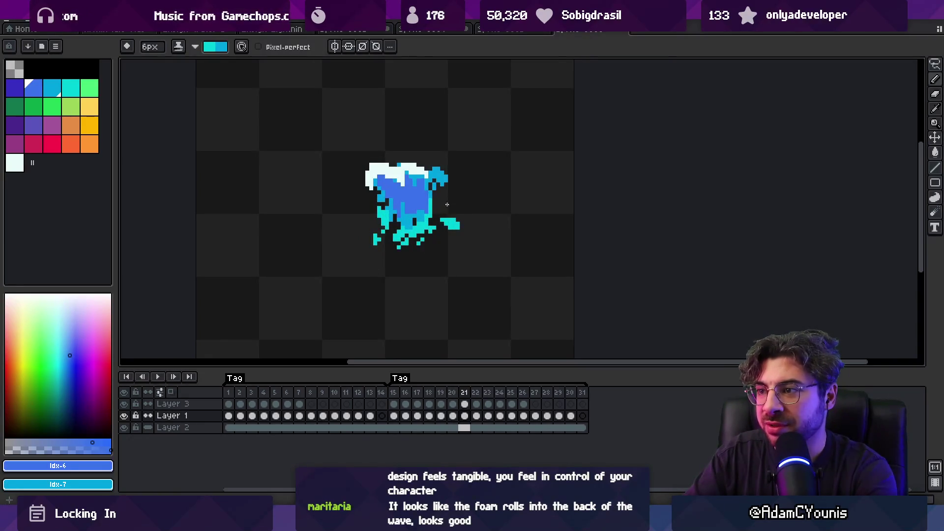
{"action": "key", "text": "Right"}
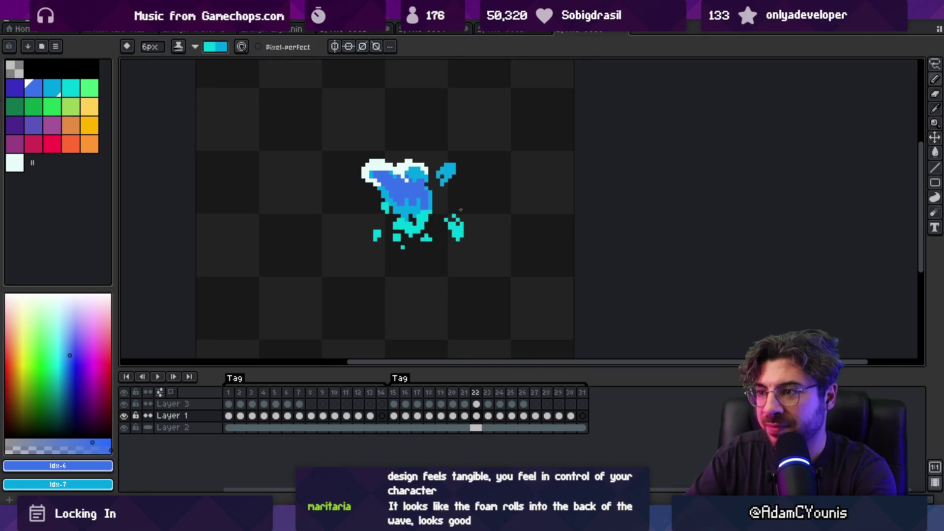
{"action": "key", "text": "Right"}
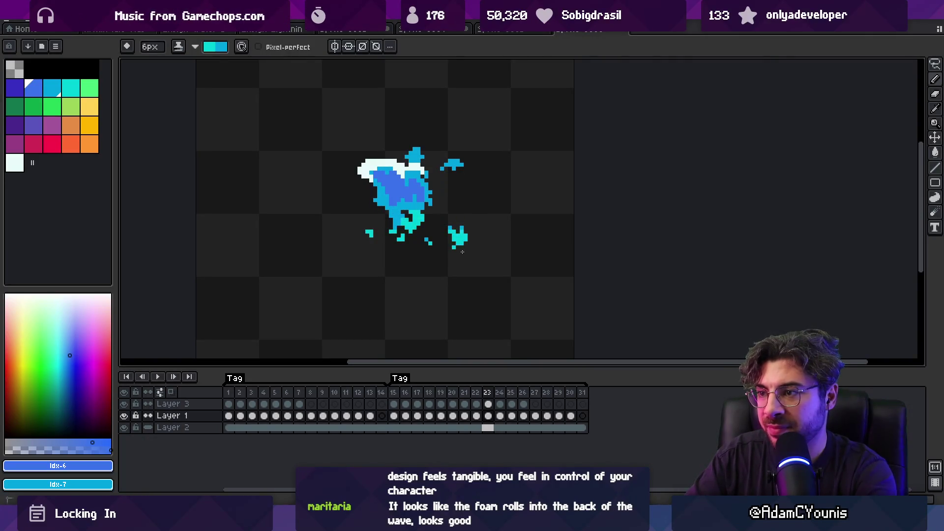
{"action": "key", "text": "Left"}
{"action": "key", "text": "Left"}
{"action": "key", "text": "Left"}
{"action": "key", "text": "Right"}
{"action": "key", "text": "Right"}
{"action": "key", "text": "Right"}
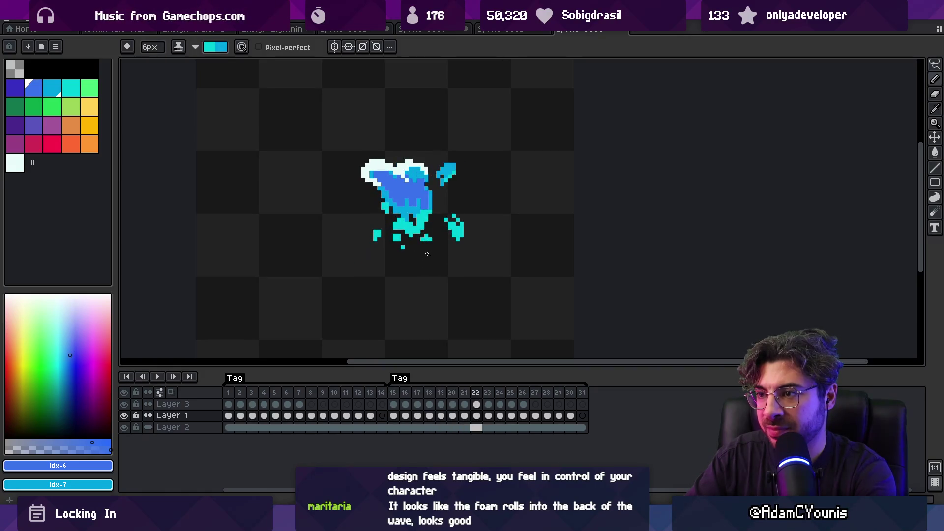
{"action": "key", "text": "Left"}
{"action": "key", "text": "Right"}
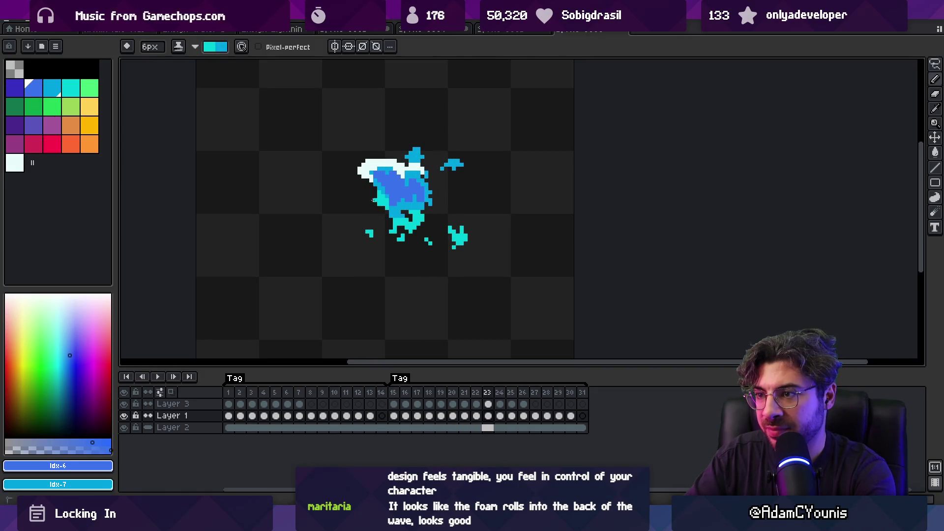
{"action": "key", "text": "Right"}
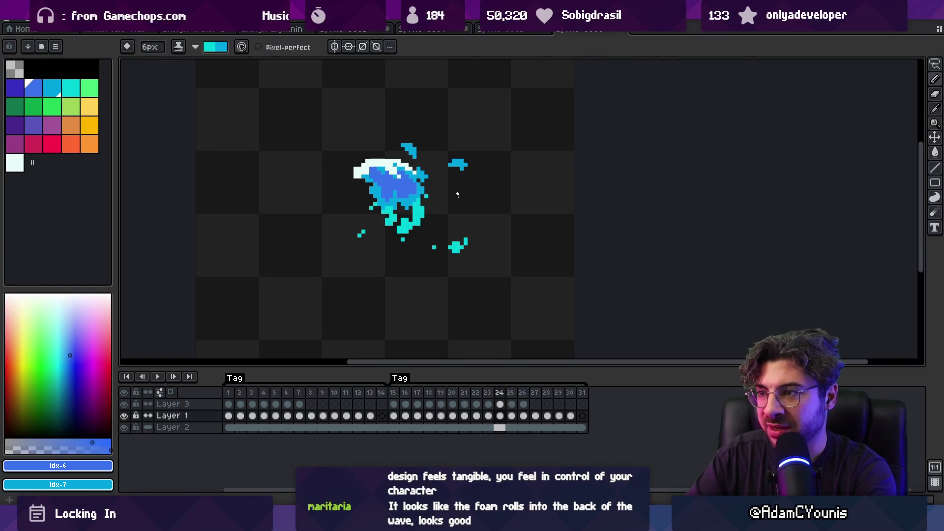
{"action": "key", "text": "Right"}
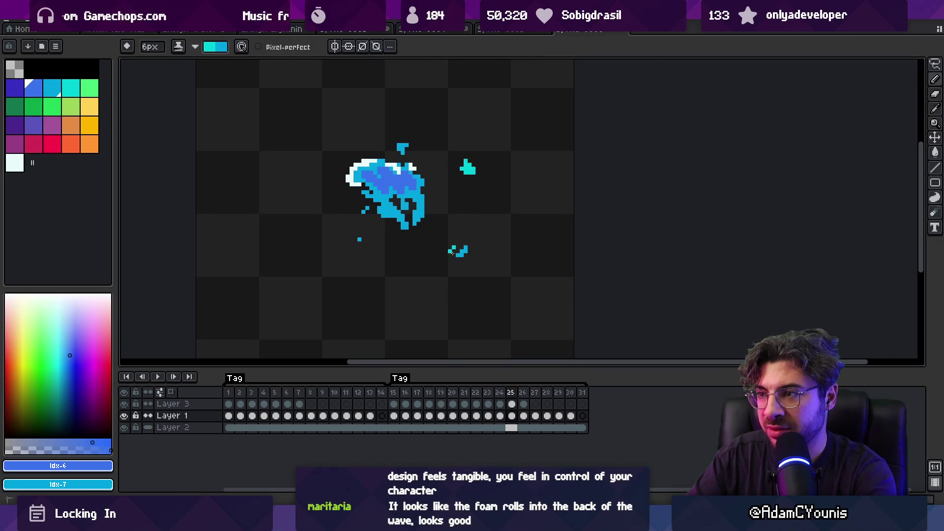
Paint cyan spray across the wave's lower part, right side and edges on frames 25 to 28.
{"action": "left_click_drag", "start_coordinate": [421, 219], "coordinate": [386, 221]}
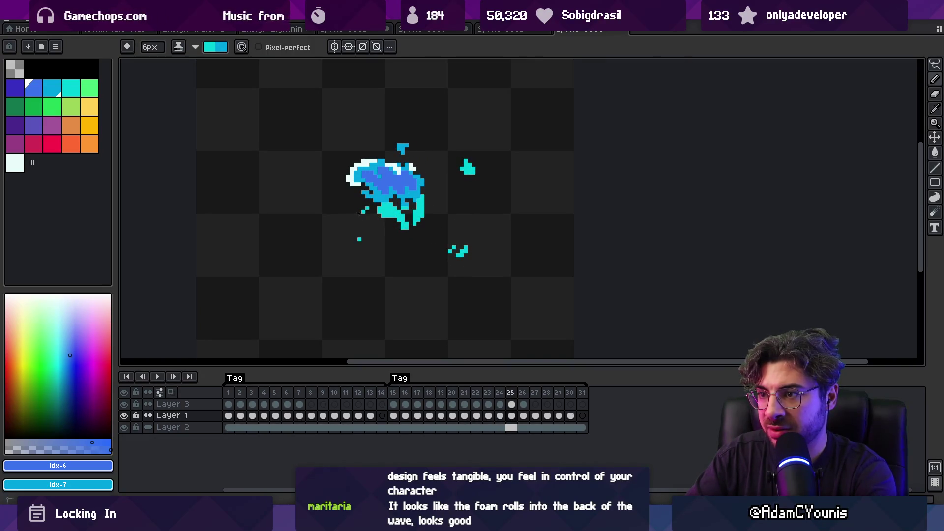
{"action": "key", "text": "Right"}
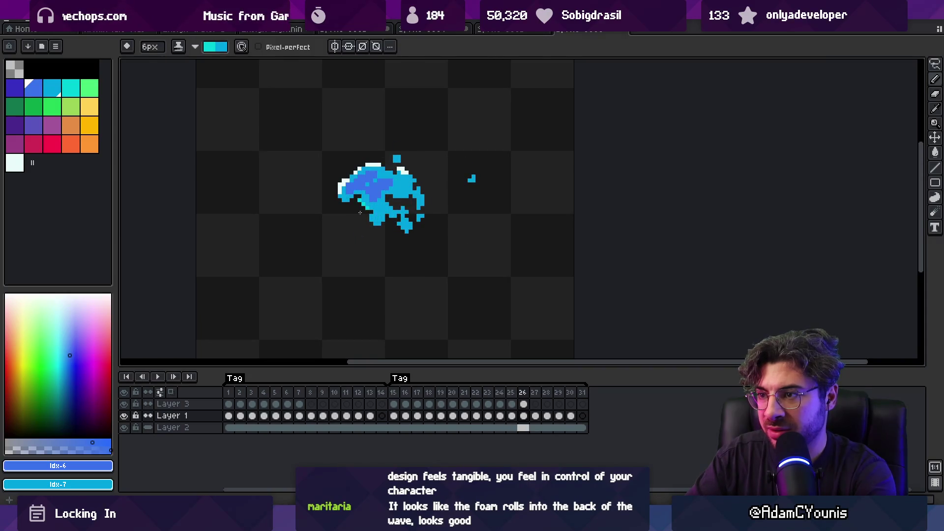
{"action": "mouse_move", "coordinate": [405, 227]}
{"action": "left_mouse_down"}
{"action": "mouse_move", "coordinate": [421, 216]}
{"action": "mouse_move", "coordinate": [399, 205]}
{"action": "mouse_move", "coordinate": [384, 178]}
{"action": "mouse_move", "coordinate": [369, 204]}
{"action": "mouse_move", "coordinate": [402, 200]}
{"action": "left_mouse_up"}
{"action": "key", "text": "Right"}
{"action": "key", "text": "Right"}
{"action": "key", "text": "Right"}
{"action": "left_click_drag", "start_coordinate": [348, 231], "coordinate": [387, 211]}
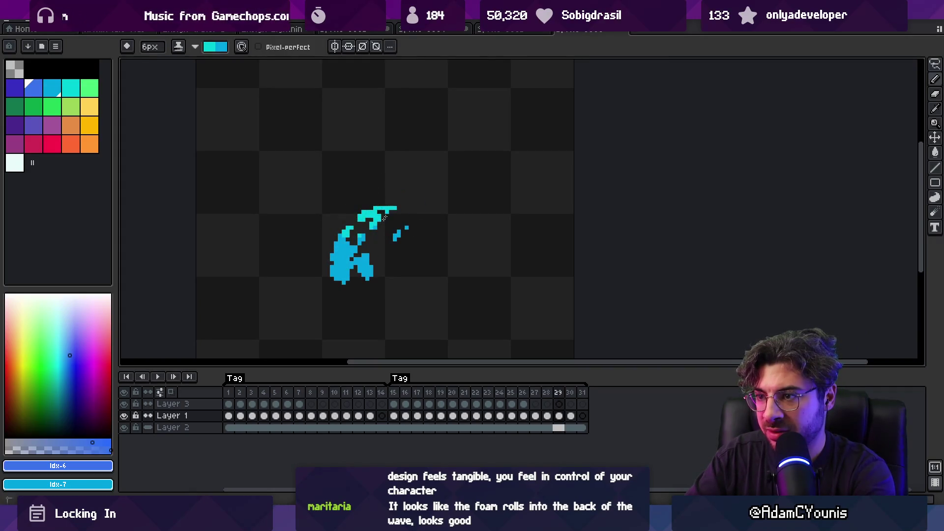
{"action": "mouse_move", "coordinate": [346, 234]}
{"action": "left_mouse_down"}
{"action": "mouse_move", "coordinate": [339, 253]}
{"action": "mouse_move", "coordinate": [376, 216]}
{"action": "mouse_move", "coordinate": [363, 257]}
{"action": "left_mouse_up"}
{"action": "key", "text": "Right"}
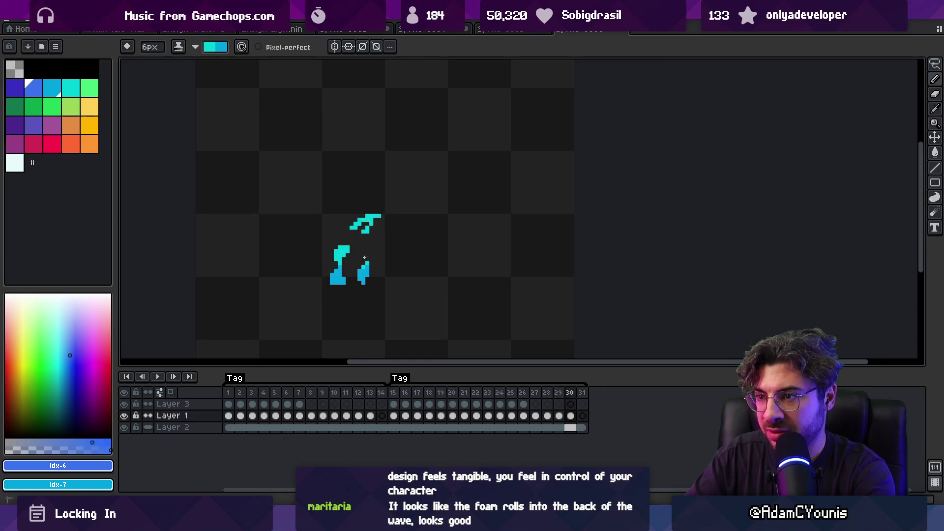
Play the animation to preview the crash and zoom the canvas.
{"action": "key", "text": "Return"}
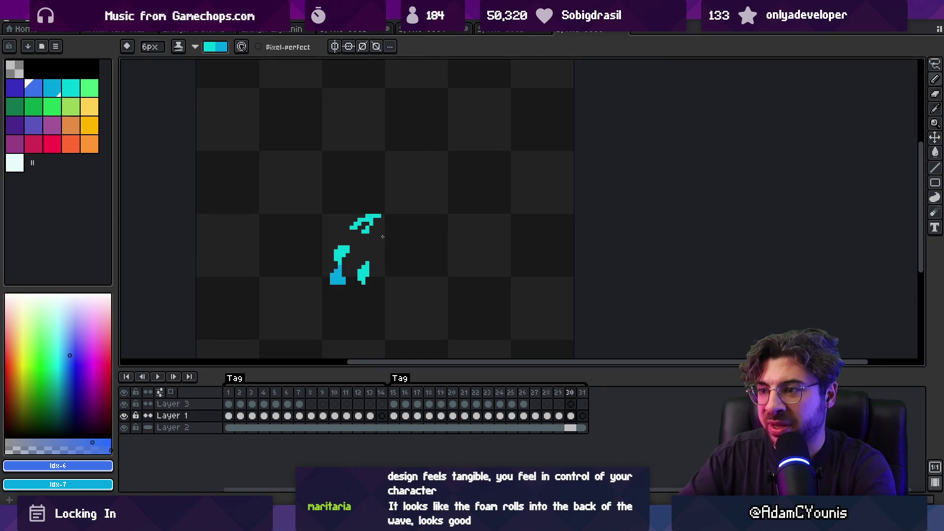
{"action": "key", "text": "z"}
{"action": "scroll", "coordinate": [381, 219], "scroll_direction": "down", "scroll_amount": 2}
Stop playback, sample the foam white and select Layer 3 for drawing.
{"action": "scroll", "coordinate": [434, 194], "scroll_direction": "down", "scroll_amount": 1}
{"action": "scroll", "coordinate": [461, 168], "scroll_direction": "down", "scroll_amount": 1}
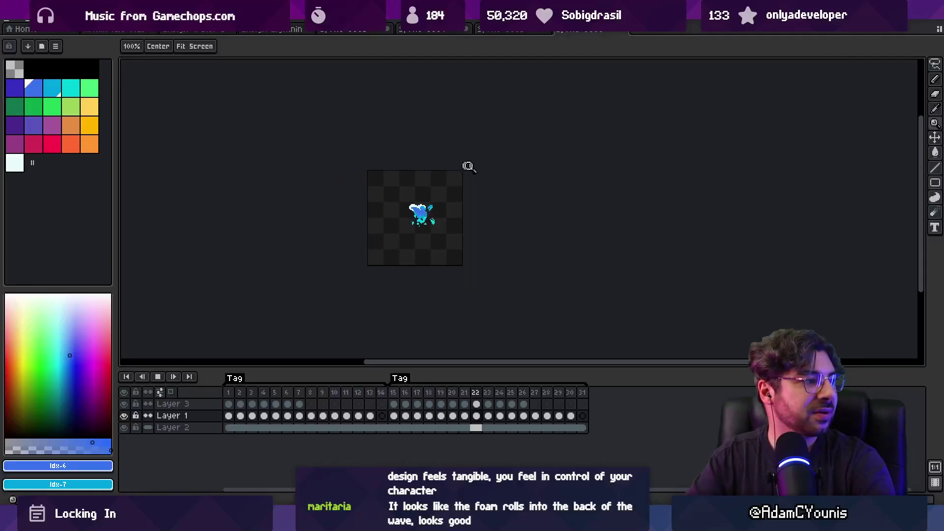
{"action": "scroll", "coordinate": [461, 206], "scroll_direction": "up", "scroll_amount": 3}
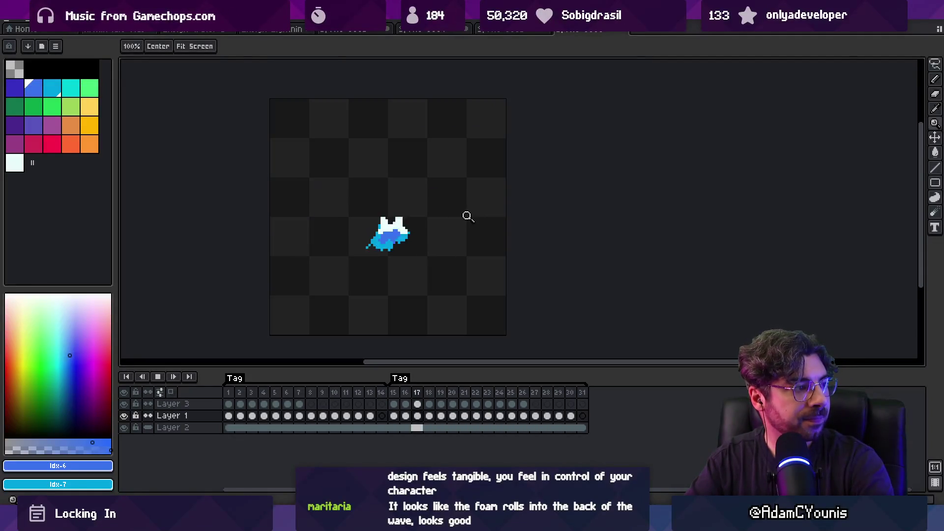
{"action": "key", "text": "Return"}
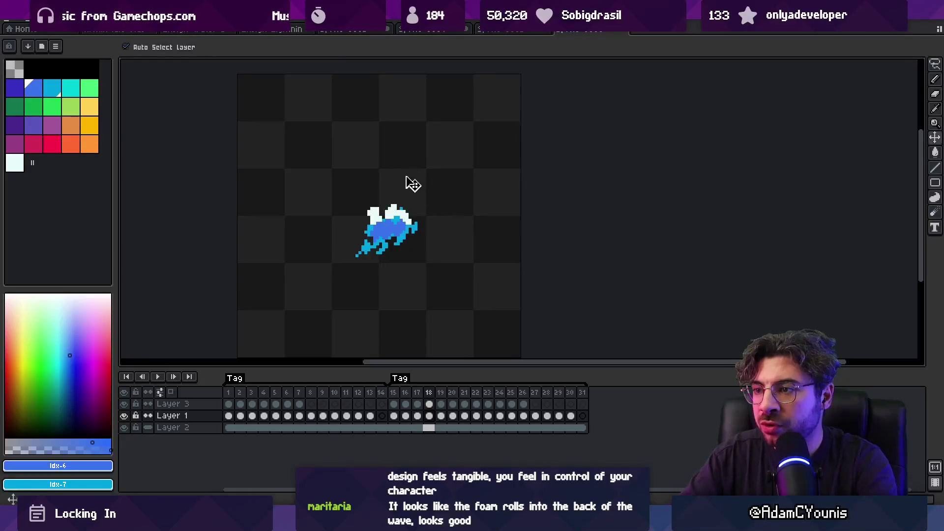
{"action": "left_click", "coordinate": [381, 221], "text": "alt"}
{"action": "left_click", "coordinate": [383, 225], "text": "alt"}
{"action": "scroll", "coordinate": [384, 226], "scroll_direction": "up", "scroll_amount": 1}
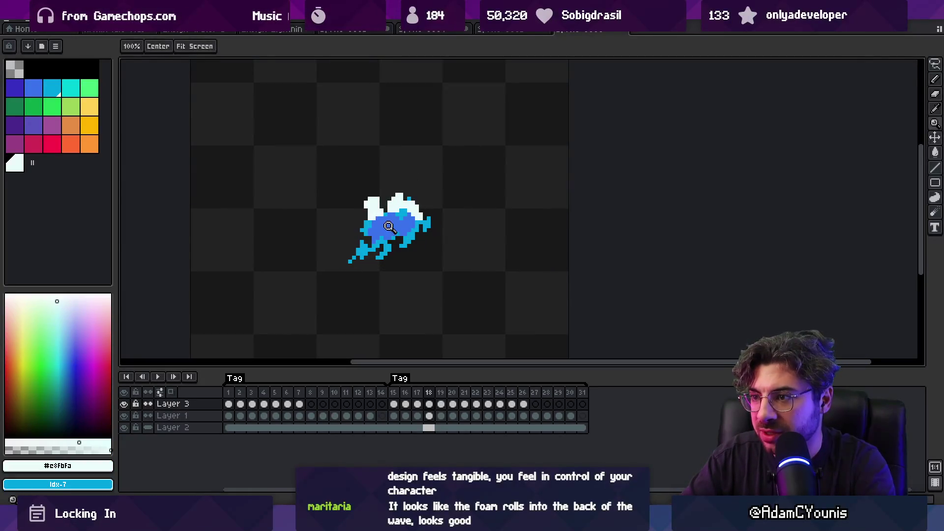
{"action": "key", "text": "p"}
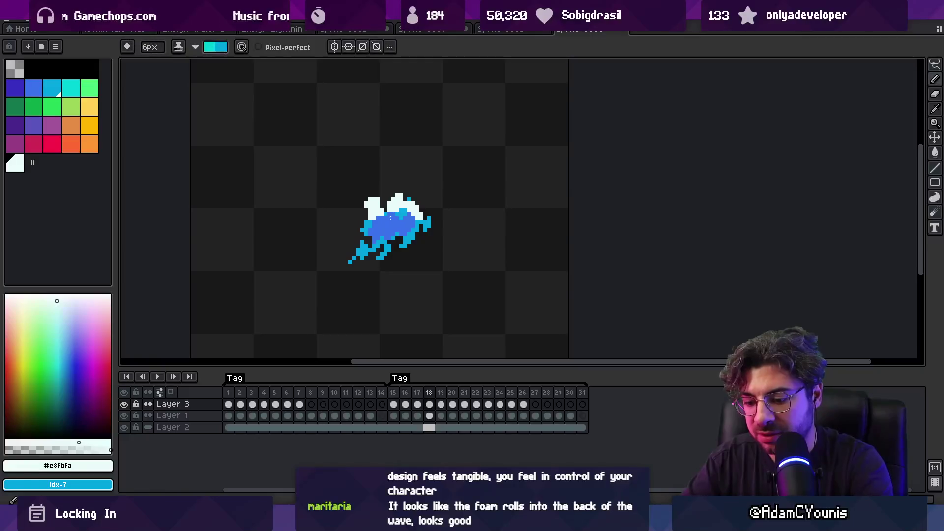
Touch up the foam on frames 20 and 21 with a 1px Pencil and Eraser.
{"action": "key", "text": "Right"}
{"action": "key", "text": "Right"}
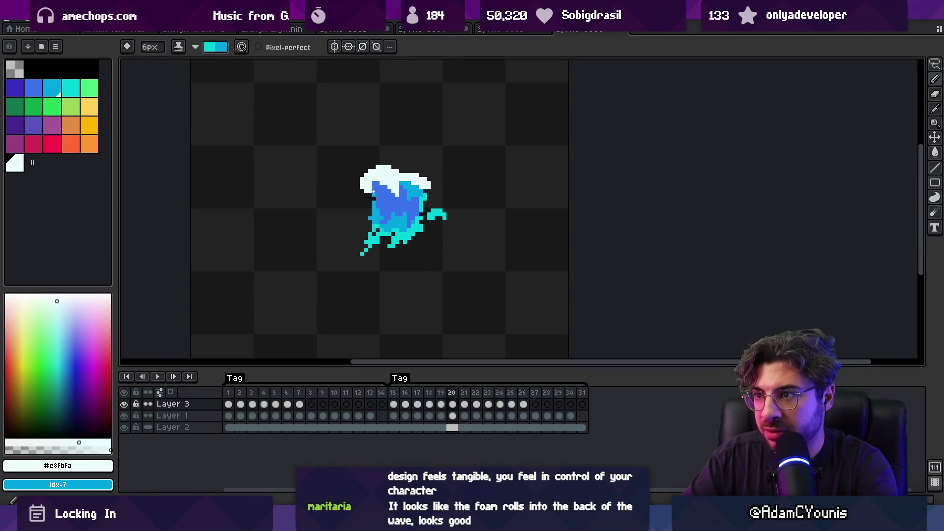
{"action": "key", "text": "e"}
{"action": "key", "text": "minus"}
{"action": "key", "text": "minus"}
{"action": "key", "text": "minus"}
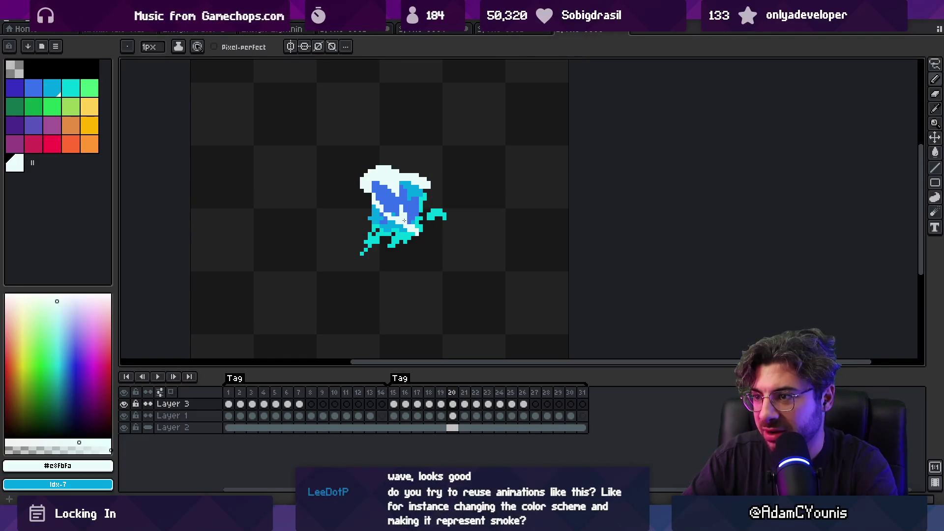
{"action": "key", "text": "b"}
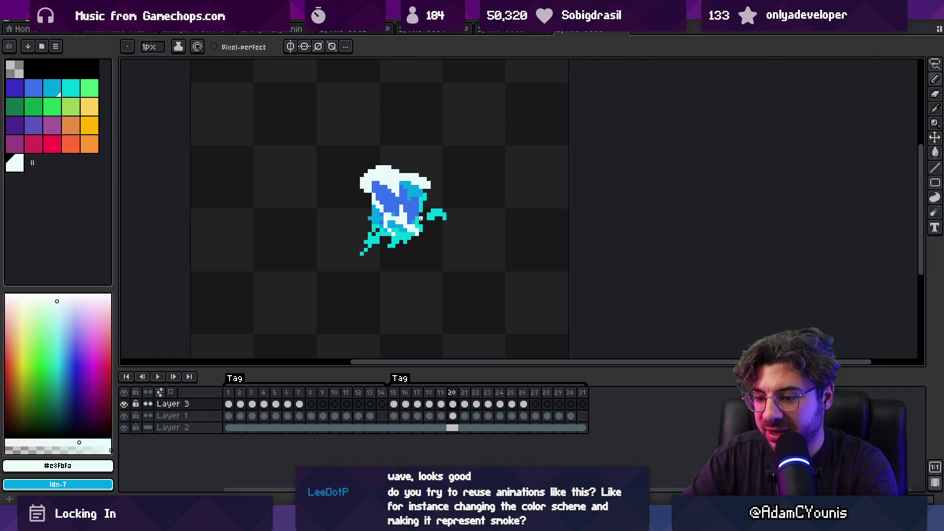
{"action": "key", "text": "period"}
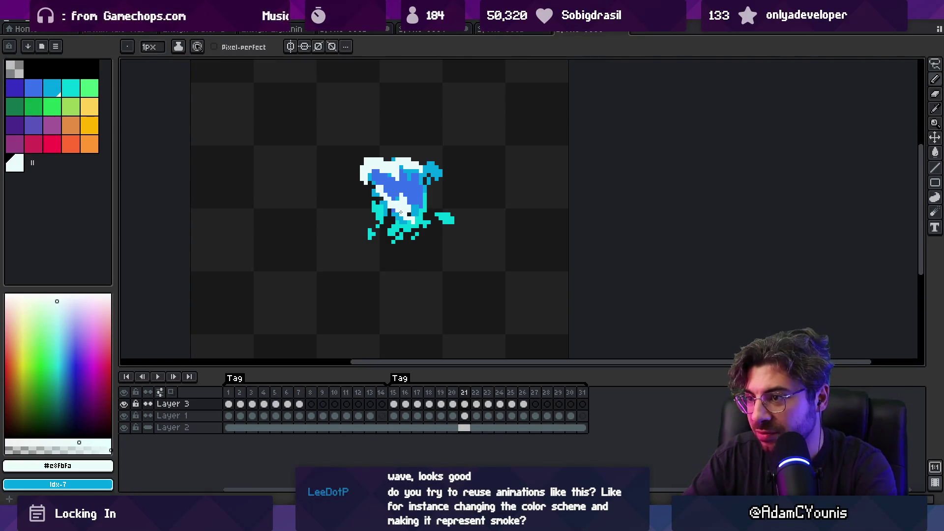
{"action": "key", "text": "b"}
{"action": "key", "text": "e"}
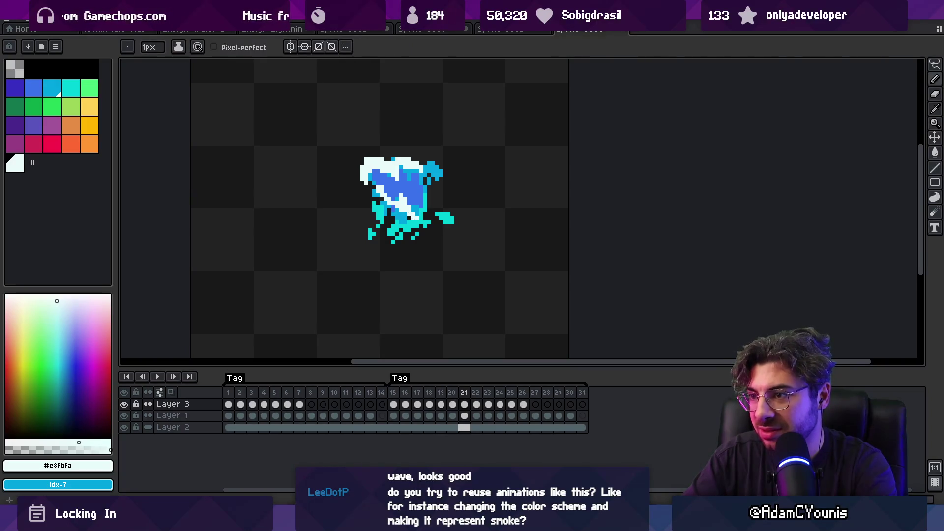
{"action": "key", "text": "comma"}
{"action": "key", "text": "period"}
{"action": "key", "text": "comma"}
{"action": "key", "text": "comma"}
{"action": "key", "text": "period"}
{"action": "key", "text": "period"}
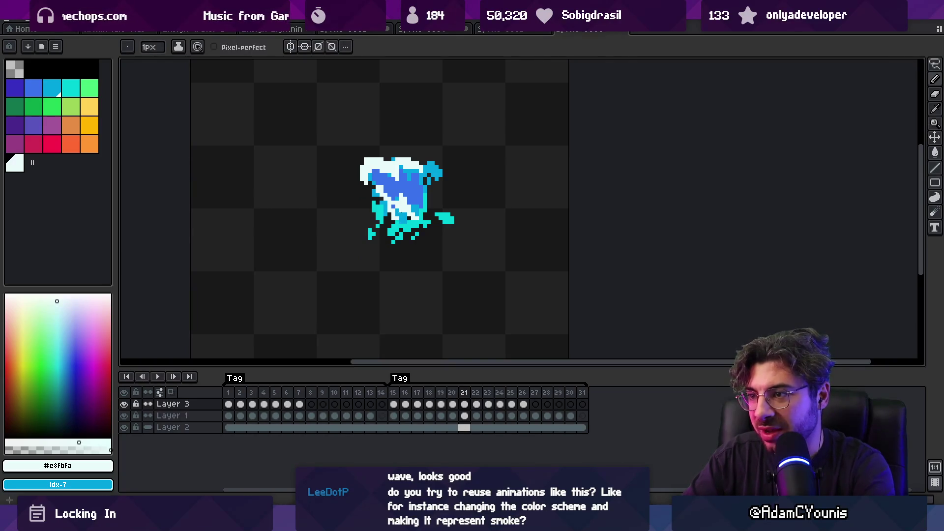
Draw a light streak across the wave body on frame 22, then switch over to Unity.
{"action": "key", "text": "b"}
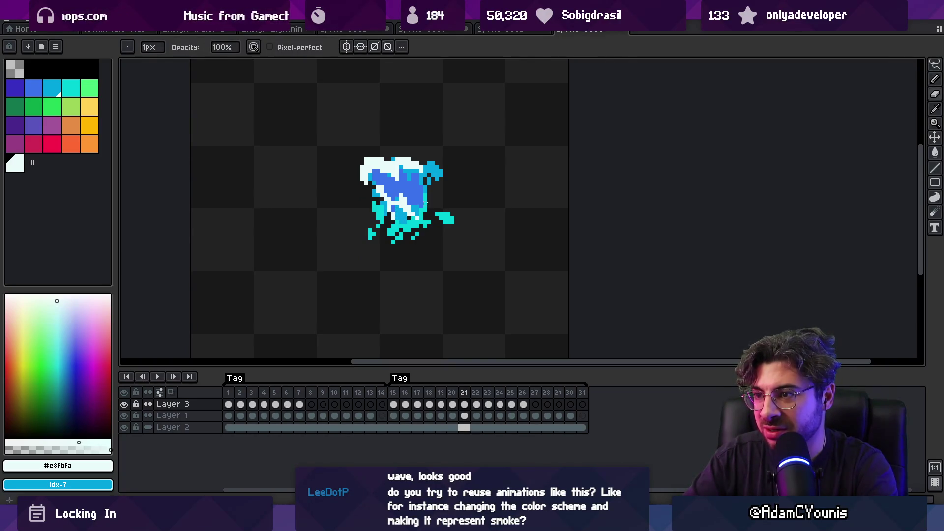
{"action": "key", "text": "e"}
{"action": "key", "text": "comma"}
{"action": "key", "text": "period"}
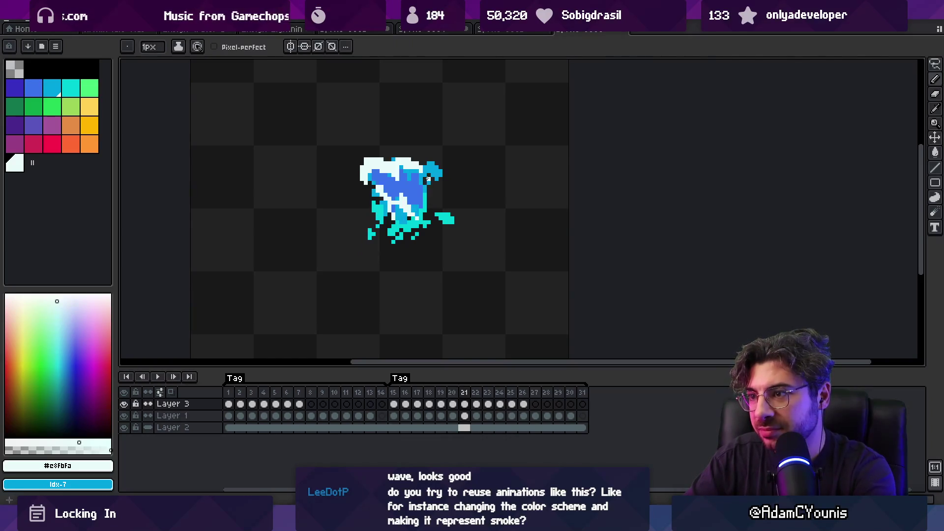
{"action": "key", "text": "period"}
{"action": "left_click_drag", "start_coordinate": [407, 198], "coordinate": [415, 208]}
{"action": "key", "text": "comma"}
{"action": "key", "text": "period"}
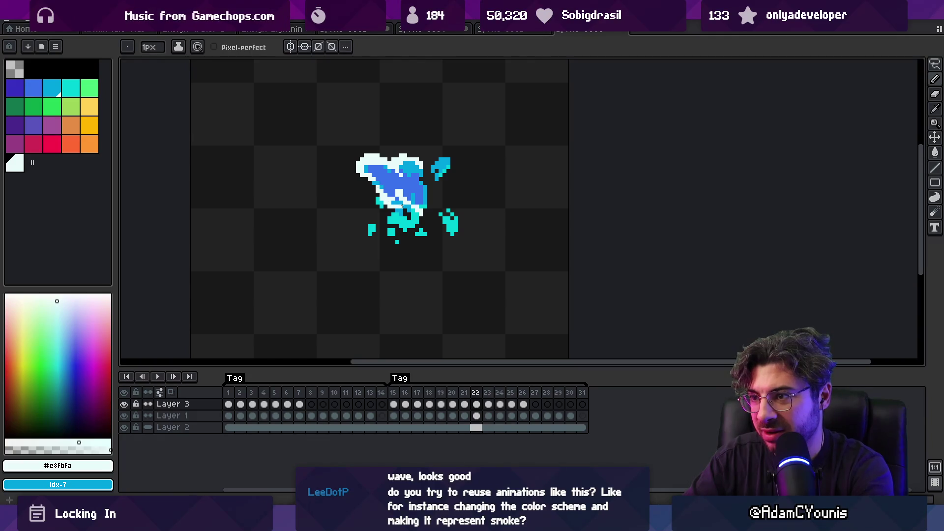
{"action": "key", "text": "b"}
{"action": "key", "text": "e"}
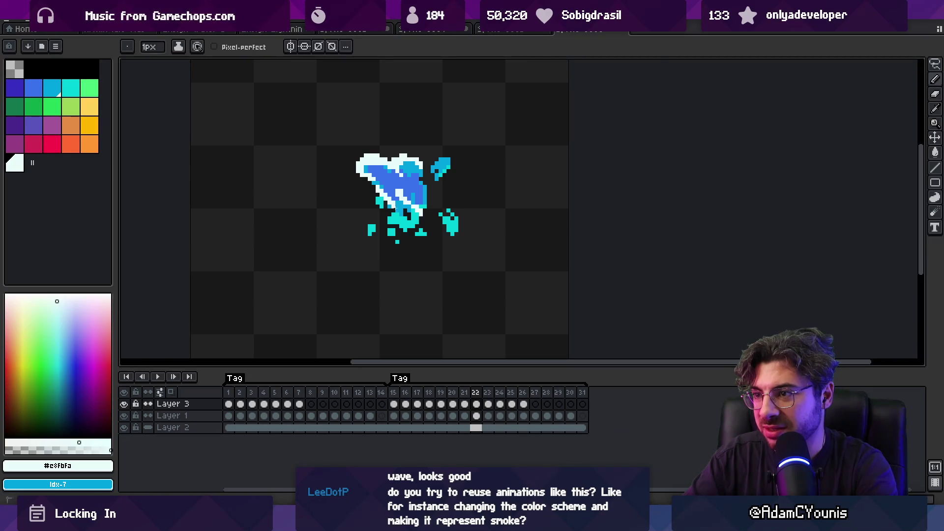
{"action": "key", "text": "alt+Tab"}
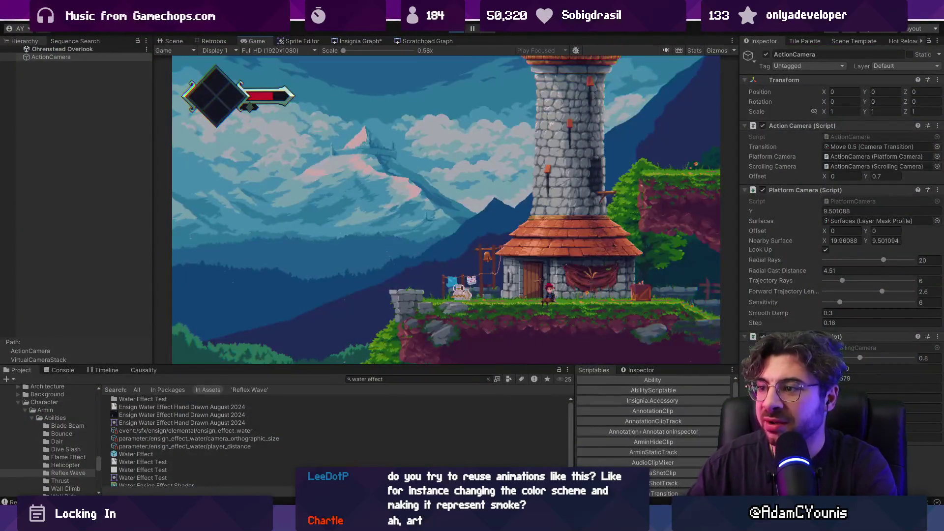
Stop the Unity game, return to Aseprite and select frames 15 to 21 for looping.
{"action": "key", "text": "ctrl+p"}
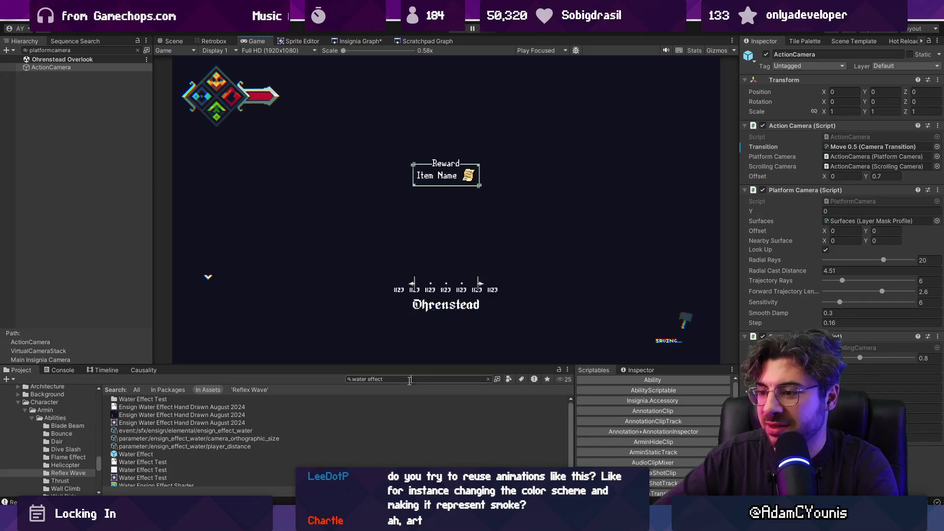
{"action": "key", "text": "alt+Tab"}
{"action": "left_click", "coordinate": [421, 202]}
{"action": "key", "text": "b"}
{"action": "mouse_move", "coordinate": [393, 392]}
{"action": "left_mouse_down"}
{"action": "mouse_move", "coordinate": [466, 393]}
{"action": "mouse_move", "coordinate": [400, 393]}
{"action": "mouse_move", "coordinate": [431, 394]}
{"action": "left_mouse_up"}
Loop-preview the frames, then add foam pixels on frame 18 and a foam rim along frame 23's left edge.
{"action": "key", "text": "Return"}
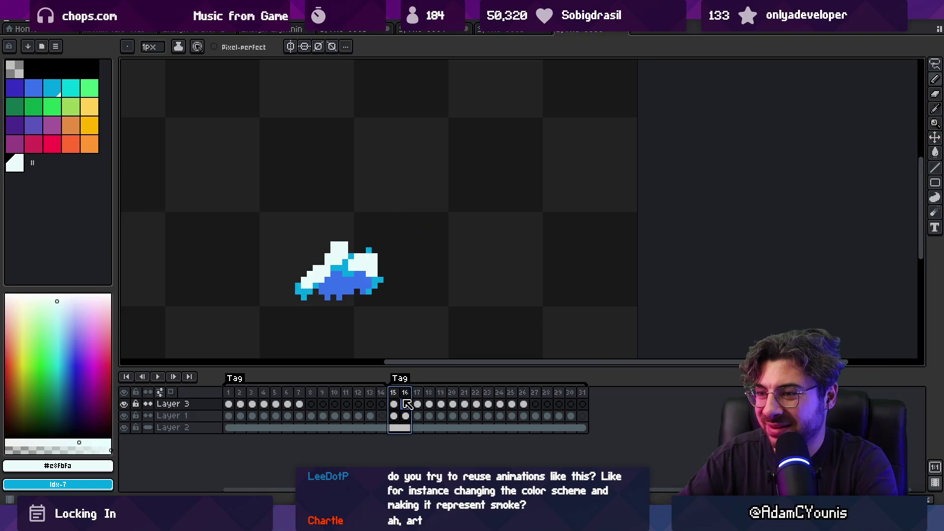
{"action": "left_click", "coordinate": [351, 232]}
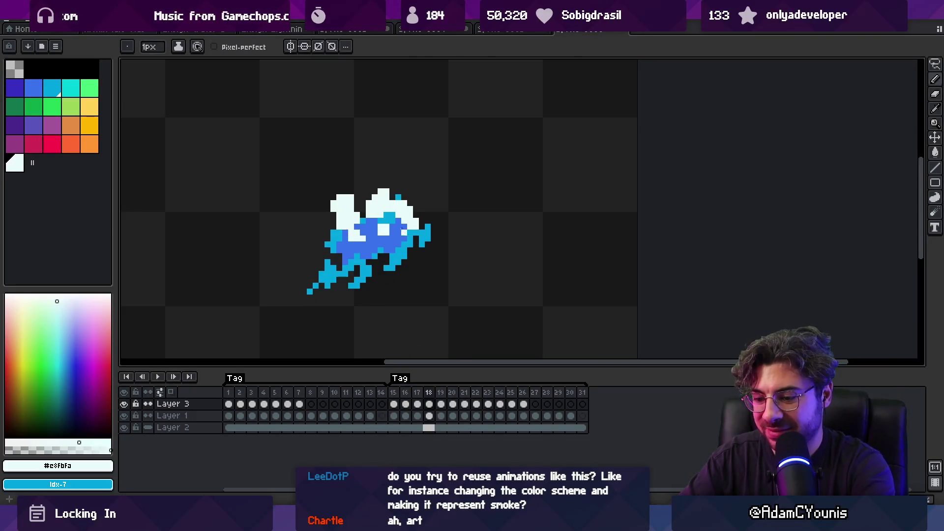
{"action": "key", "text": "Right"}
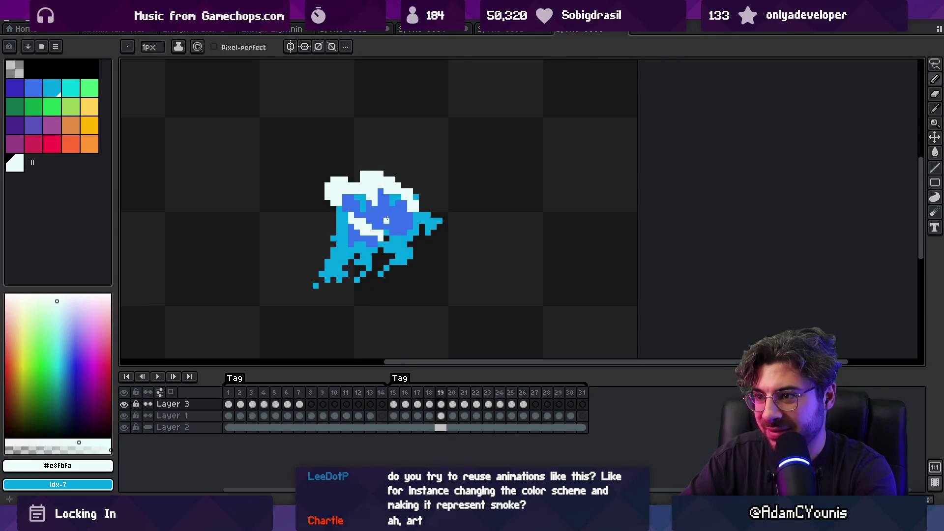
{"action": "key", "text": "Right"}
{"action": "key", "text": "Right"}
{"action": "key", "text": "Right"}
{"action": "key", "text": "Right"}
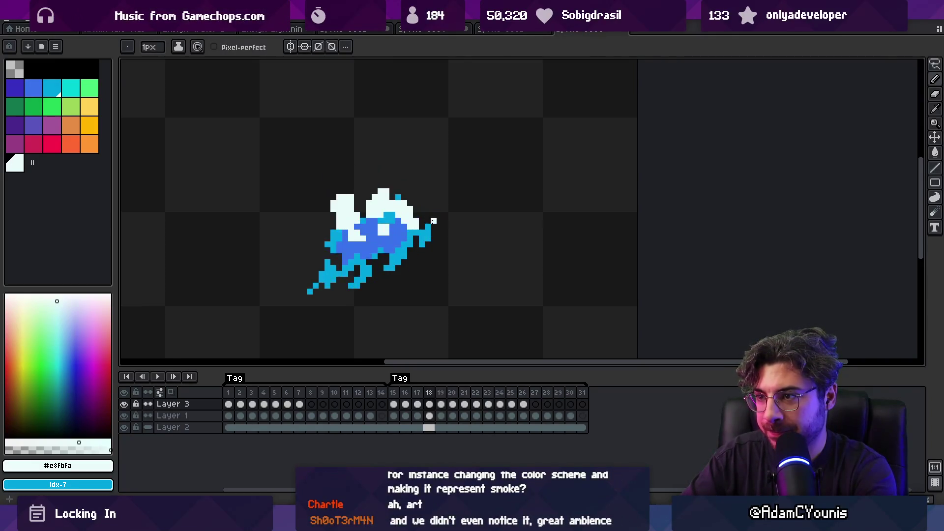
{"action": "key", "text": "Right"}
{"action": "key", "text": "Left"}
{"action": "left_click_drag", "start_coordinate": [352, 194], "coordinate": [385, 197]}
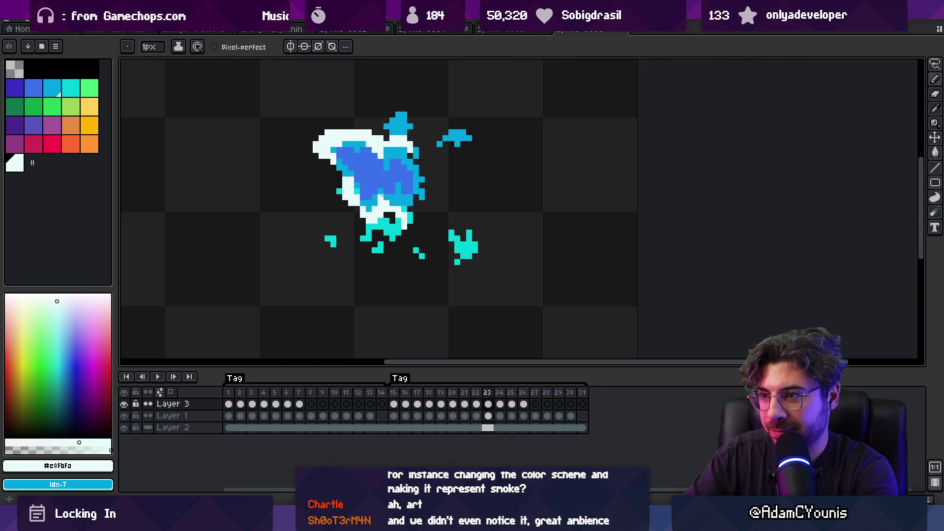
Paint near-white foam along the wave's lower-left and lower edges from frame 24 onward.
{"action": "key", "text": "Left"}
{"action": "key", "text": "Right"}
{"action": "key", "text": "Left"}
{"action": "key", "text": "Right"}
{"action": "key", "text": "Right"}
{"action": "key", "text": "Left"}
{"action": "key", "text": "Right"}
{"action": "mouse_move", "coordinate": [338, 185]}
{"action": "left_mouse_down"}
{"action": "mouse_move", "coordinate": [357, 202]}
{"action": "mouse_move", "coordinate": [342, 196]}
{"action": "mouse_move", "coordinate": [378, 186]}
{"action": "left_mouse_up"}
{"action": "key", "text": "Right"}
{"action": "key", "text": "Right"}
{"action": "left_click", "coordinate": [370, 185]}
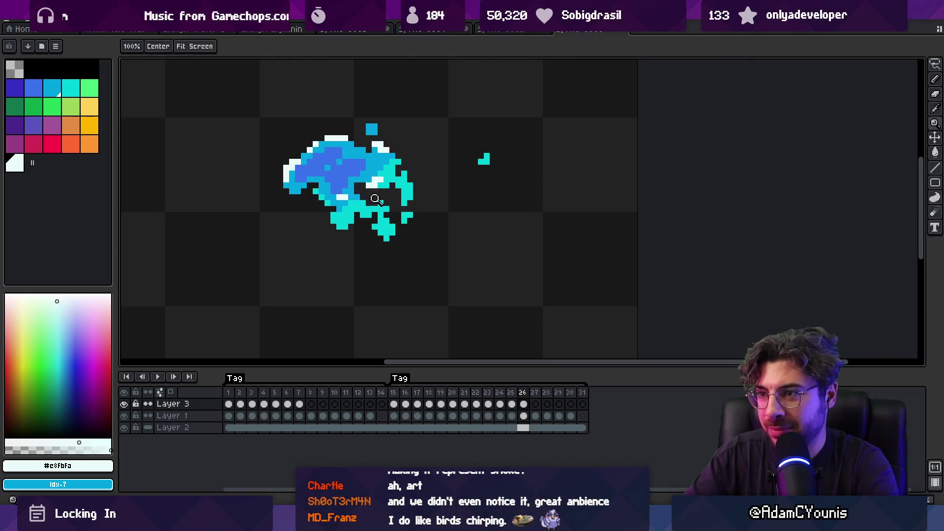
Play the animation at actual size and stop on frame 22 to inspect the crash.
{"action": "key", "text": "z"}
{"action": "scroll", "coordinate": [375, 190], "scroll_direction": "down", "scroll_amount": 5}
{"action": "key", "text": "Return"}
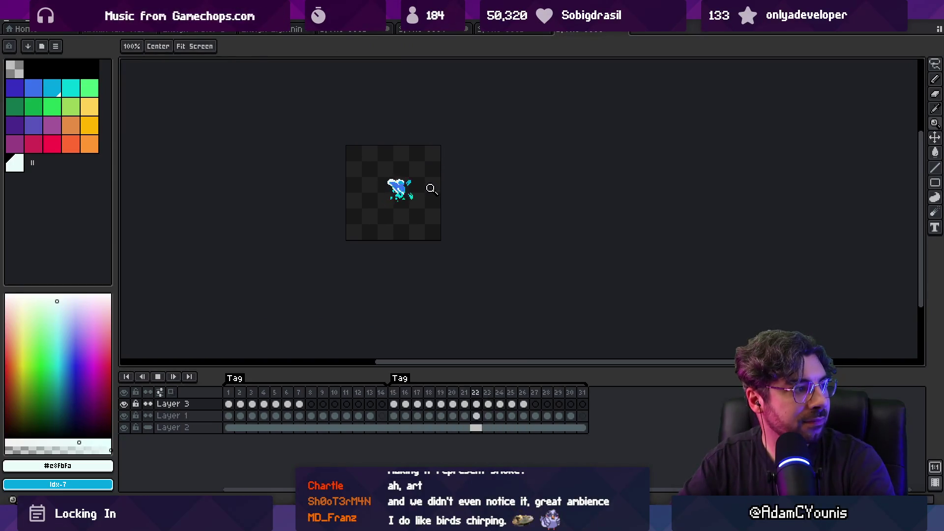
{"action": "scroll", "coordinate": [428, 185], "scroll_direction": "up", "scroll_amount": 3}
{"action": "scroll", "coordinate": [429, 187], "scroll_direction": "up", "scroll_amount": 1}
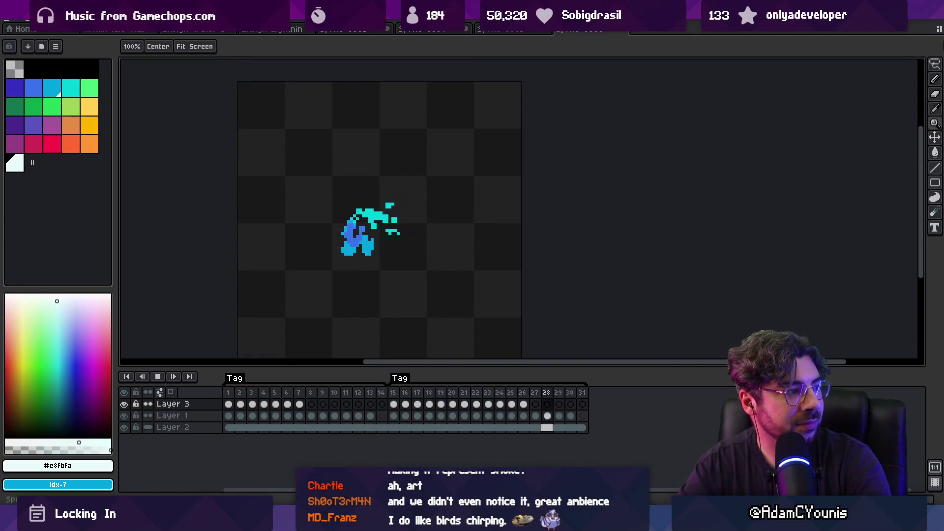
{"action": "key", "text": "space"}
{"action": "key", "text": "Right"}
{"action": "key", "text": "Right"}
{"action": "key", "text": "Left"}
{"action": "key", "text": "Left"}
{"action": "key", "text": "Left"}
{"action": "key", "text": "Right"}
{"action": "scroll", "coordinate": [397, 211], "scroll_direction": "up", "scroll_amount": 3}
{"action": "key", "text": "b"}
With a 3px brush, paint over the stray white pixels on frames 22 to 24.
{"action": "key", "text": "plus"}
{"action": "key", "text": "plus"}
{"action": "mouse_move", "coordinate": [398, 212]}
{"action": "left_mouse_down"}
{"action": "mouse_move", "coordinate": [415, 214]}
{"action": "mouse_move", "coordinate": [411, 243]}
{"action": "mouse_move", "coordinate": [369, 226]}
{"action": "mouse_move", "coordinate": [392, 217]}
{"action": "mouse_move", "coordinate": [363, 233]}
{"action": "mouse_move", "coordinate": [423, 258]}
{"action": "left_mouse_up"}
{"action": "key", "text": "Right"}
{"action": "key", "text": "Right"}
{"action": "left_click_drag", "start_coordinate": [356, 216], "coordinate": [342, 226]}
{"action": "key", "text": "Right"}
{"action": "key", "text": "Right"}
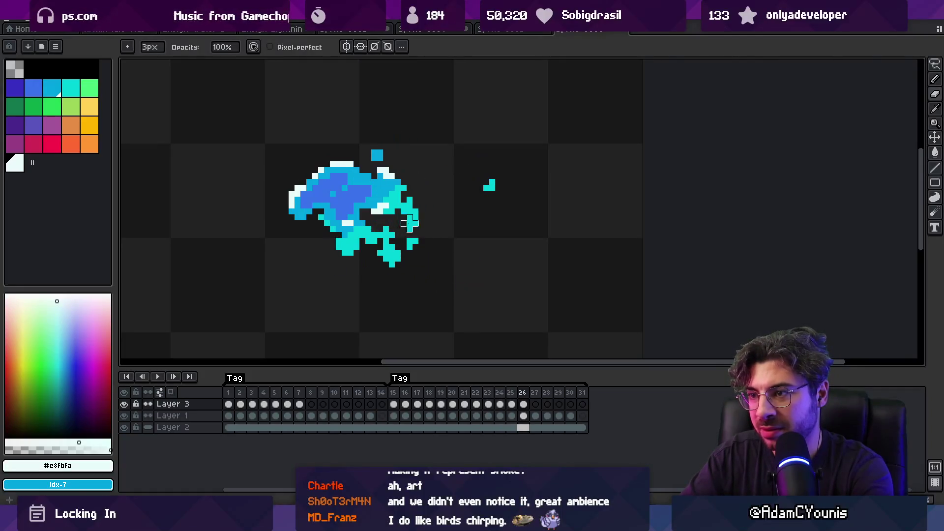
{"action": "key", "text": "Left"}
{"action": "key", "text": "Left"}
{"action": "key", "text": "Left"}
{"action": "key", "text": "Right"}
{"action": "key", "text": "Right"}
{"action": "key", "text": "Right"}
{"action": "key", "text": "alt"}
Sample the wave's cyan and paint it over the blue band on frame 26.
{"action": "key", "text": "Down"}
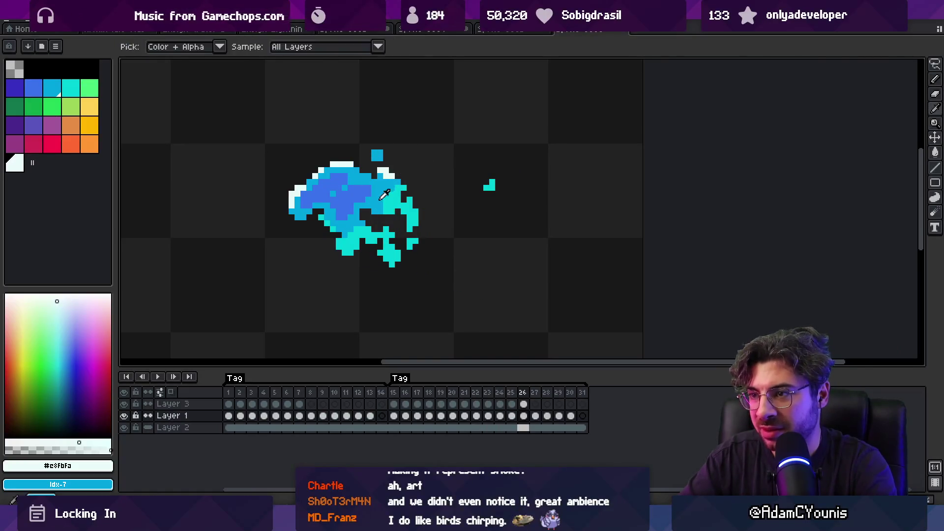
{"action": "left_click", "coordinate": [377, 200], "text": "alt"}
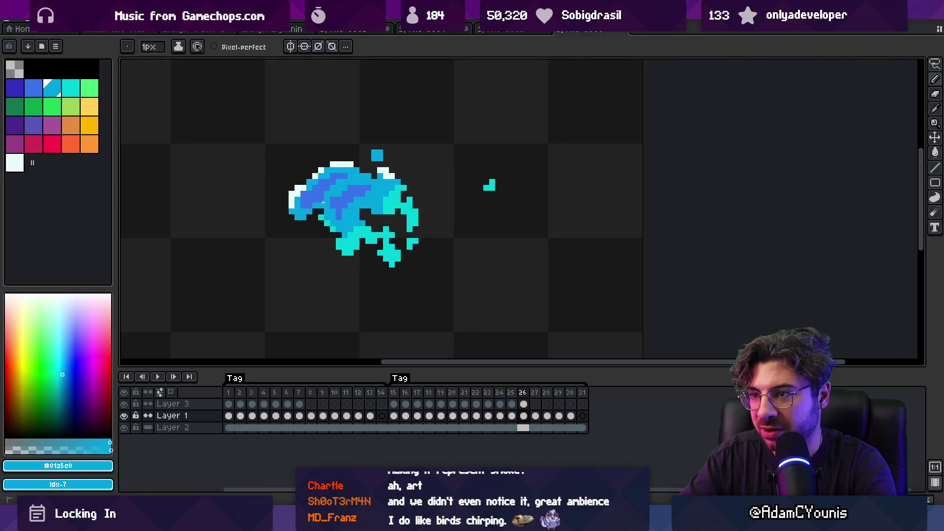
{"action": "left_click", "coordinate": [370, 197], "text": "alt"}
{"action": "left_click_drag", "start_coordinate": [350, 182], "coordinate": [376, 176]}
{"action": "key", "text": "Left"}
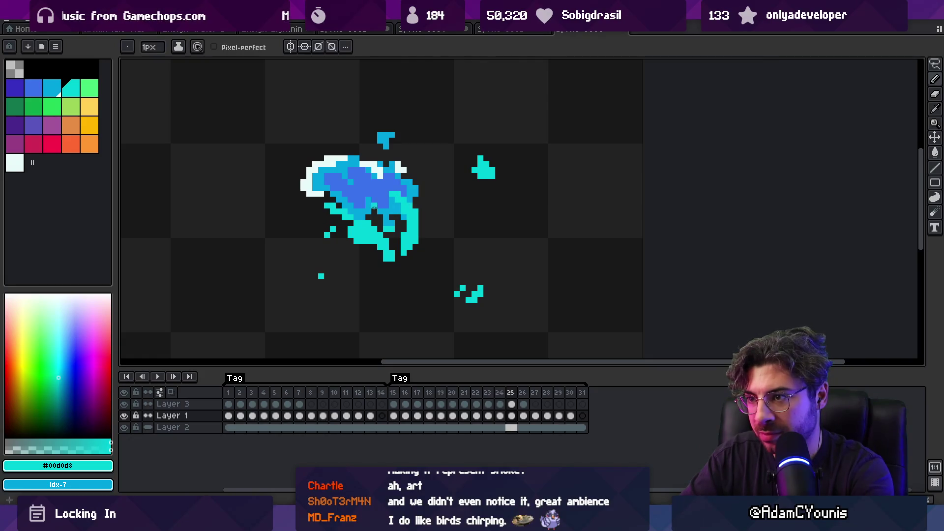
{"action": "key", "text": "Right"}
{"action": "key", "text": "Left"}
{"action": "key", "text": "Right"}
Repaint the wave's base in cyan and darker blue, then pick up frame 27's blue.
{"action": "mouse_move", "coordinate": [357, 217]}
{"action": "left_mouse_down"}
{"action": "mouse_move", "coordinate": [368, 229]}
{"action": "mouse_move", "coordinate": [359, 228]}
{"action": "left_mouse_up"}
{"action": "left_click", "coordinate": [363, 222], "text": "alt"}
{"action": "left_click", "coordinate": [358, 217], "text": "alt"}
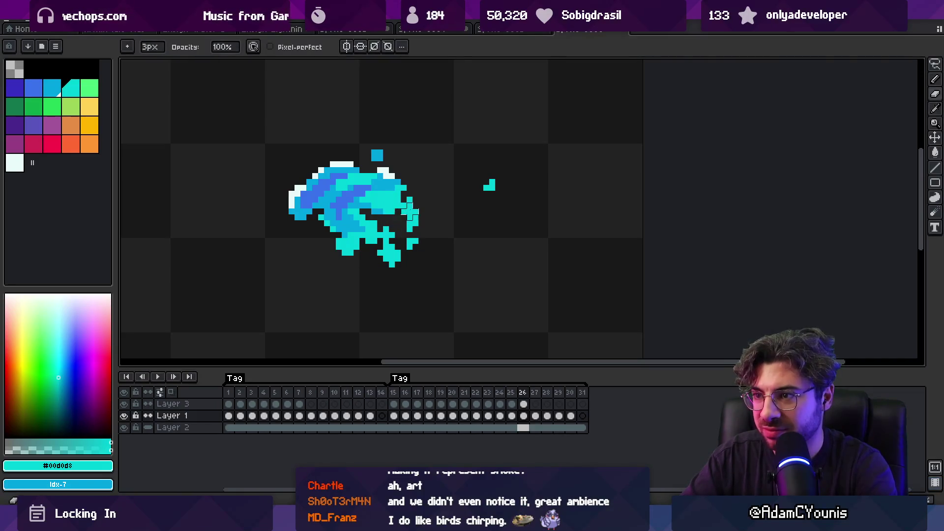
{"action": "key", "text": "period"}
{"action": "left_click", "coordinate": [334, 199], "text": "alt"}
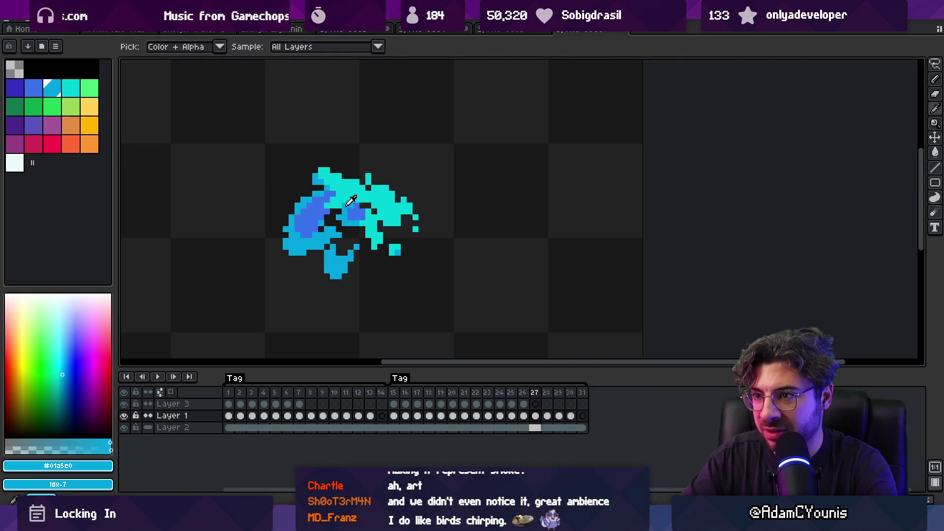
Play the animation, zoom in on the wave and select Layer 3 with the foam white.
{"action": "key", "text": "z"}
{"action": "key", "text": "1"}
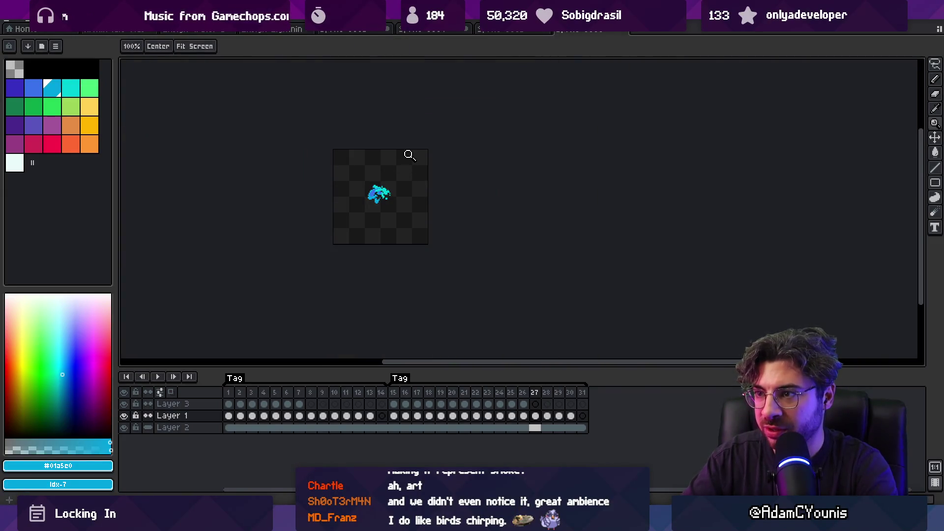
{"action": "key", "text": "Return"}
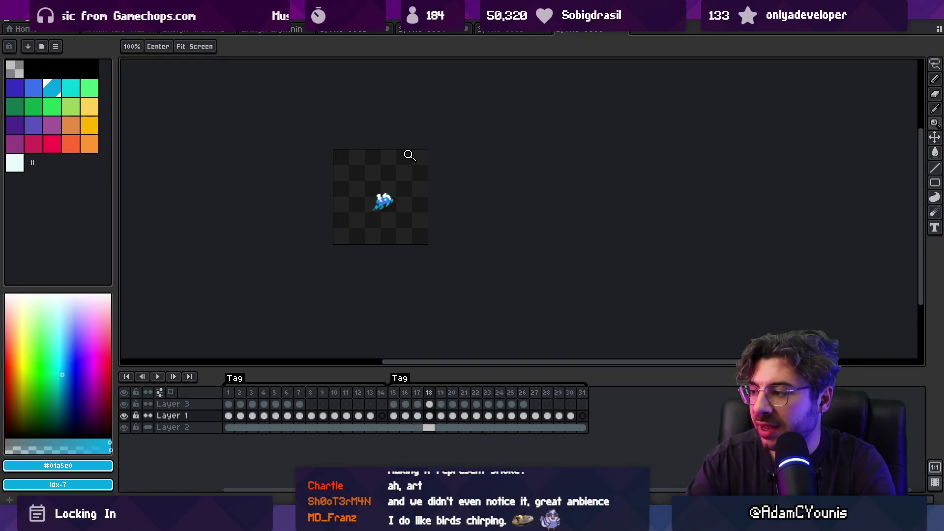
{"action": "left_click", "coordinate": [397, 184]}
{"action": "key", "text": "b"}
{"action": "left_click", "coordinate": [397, 184], "text": "alt"}
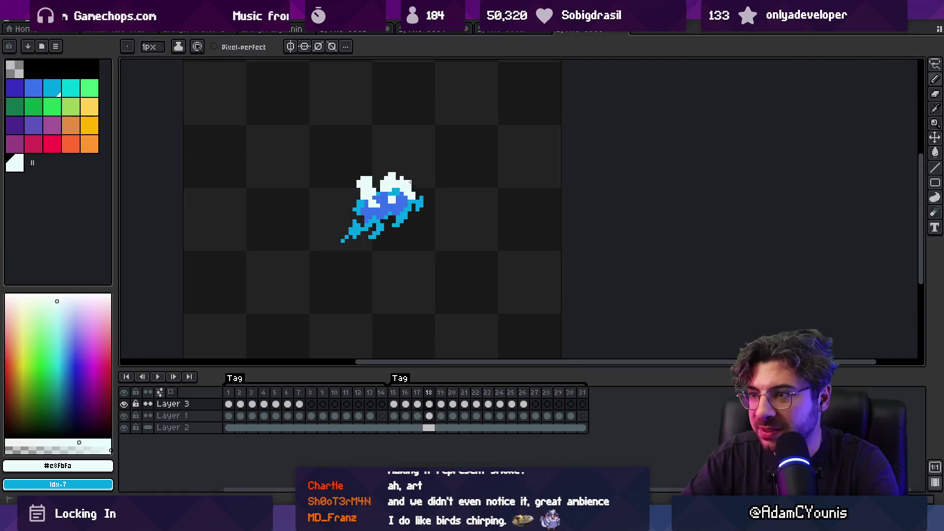
Erase the white highlight pixels from the wave body with a 4px eraser, then add a new Layer 4.
{"action": "key", "text": "alt"}
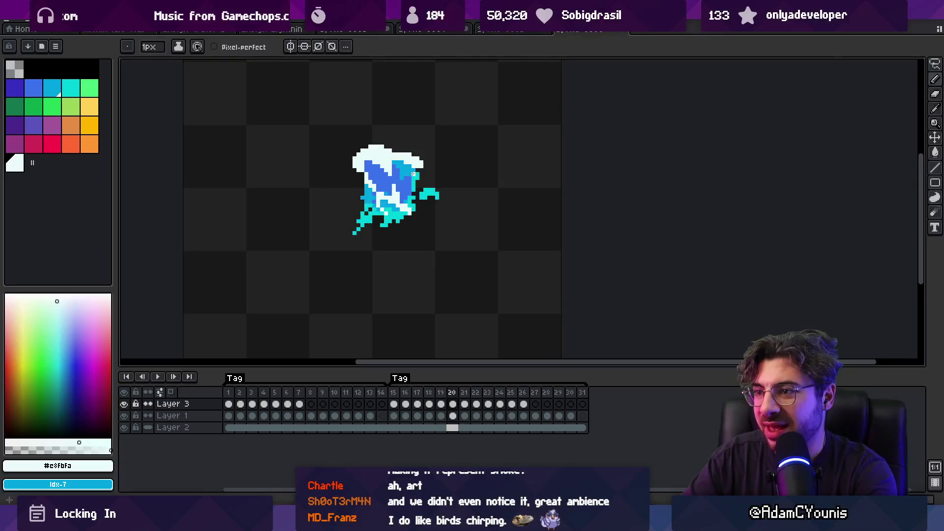
{"action": "key", "text": "e"}
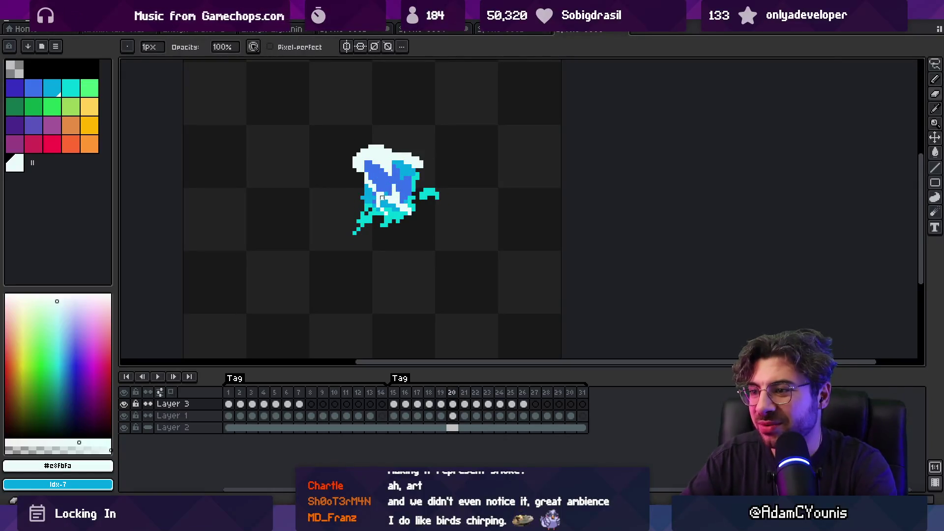
{"action": "left_click_drag", "start_coordinate": [368, 176], "coordinate": [408, 217]}
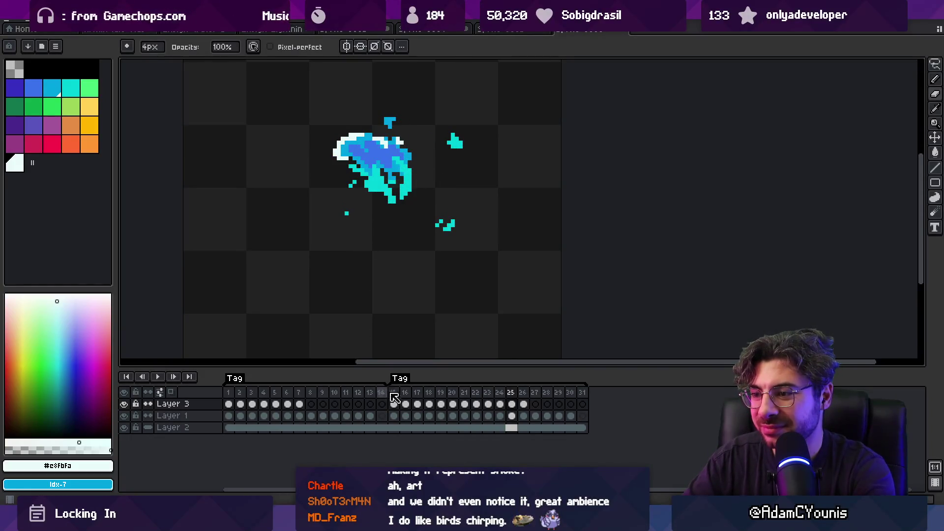
{"action": "left_click", "coordinate": [405, 403]}
{"action": "key", "text": "shift+n"}
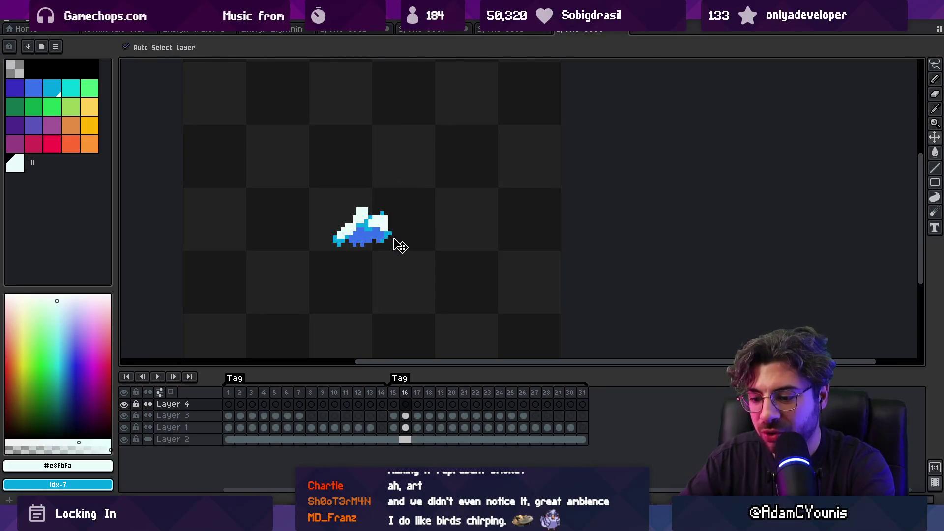
On frame 19, draw white foam streaks across the wave's middle with the pencil.
{"action": "key", "text": "Right"}
{"action": "key", "text": "Right"}
{"action": "key", "text": "Right"}
{"action": "key", "text": "b"}
{"action": "key", "text": "Left"}
{"action": "key", "text": "Right"}
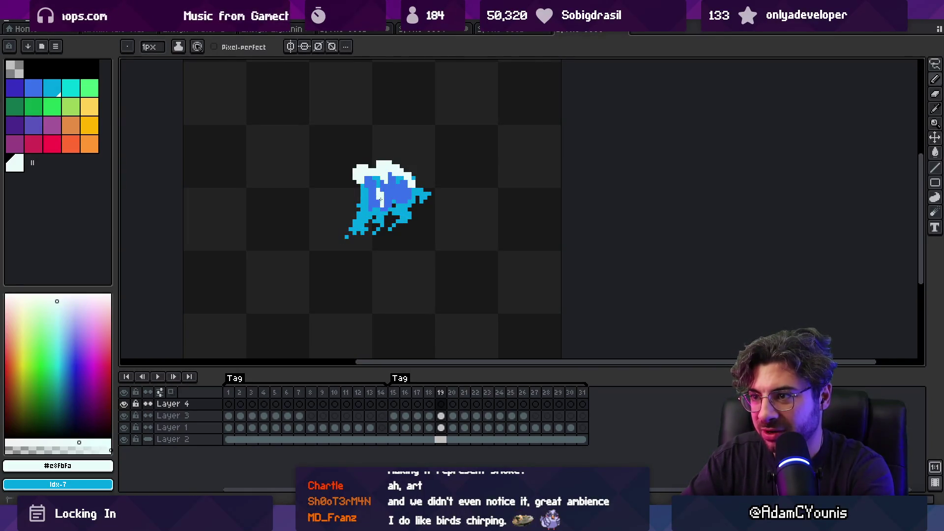
{"action": "mouse_move", "coordinate": [384, 210]}
{"action": "left_mouse_down"}
{"action": "mouse_move", "coordinate": [403, 217]}
{"action": "mouse_move", "coordinate": [406, 206]}
{"action": "left_mouse_up"}
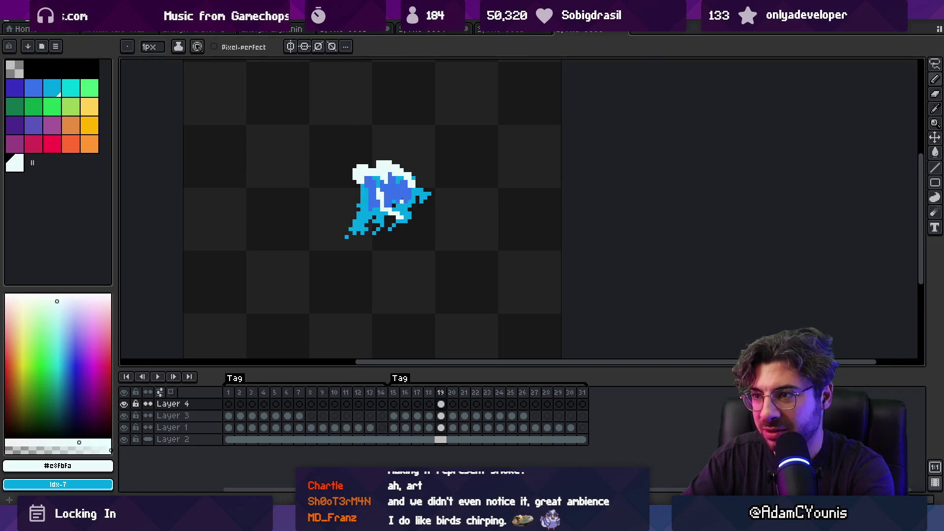
{"action": "key", "text": "ctrl+z"}
{"action": "key", "text": "ctrl+z"}
{"action": "key", "text": "ctrl+y"}
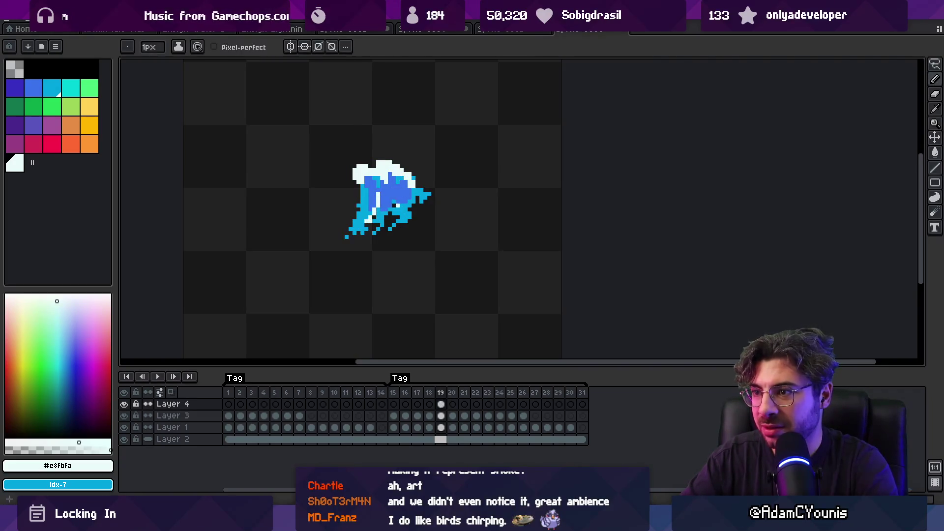
{"action": "mouse_move", "coordinate": [381, 217]}
{"action": "left_mouse_down"}
{"action": "mouse_move", "coordinate": [387, 203]}
{"action": "mouse_move", "coordinate": [374, 207]}
{"action": "mouse_move", "coordinate": [382, 182]}
{"action": "left_mouse_up"}
Step through frames 20 to 22, flipping between neighbouring frames to compare the foam.
{"action": "key", "text": "Right"}
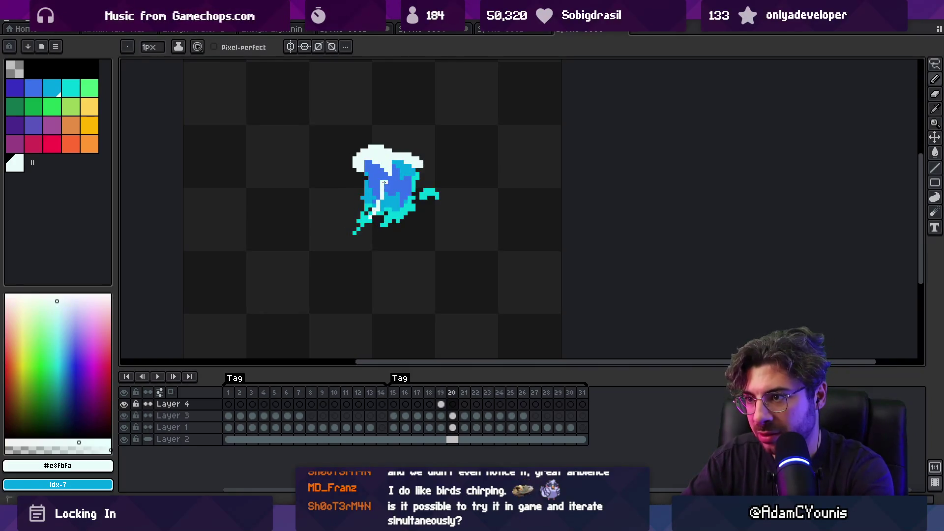
{"action": "key", "text": "Right"}
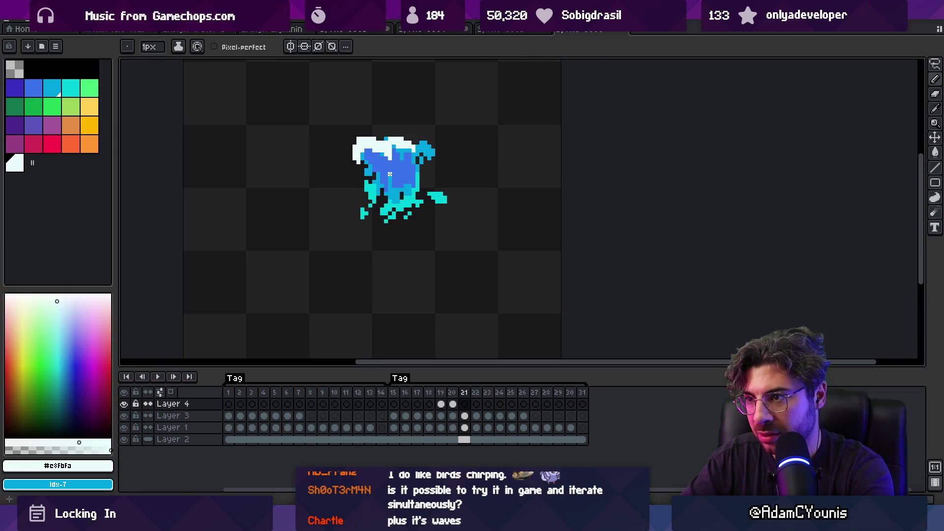
{"action": "key", "text": "Left"}
{"action": "key", "text": "Right"}
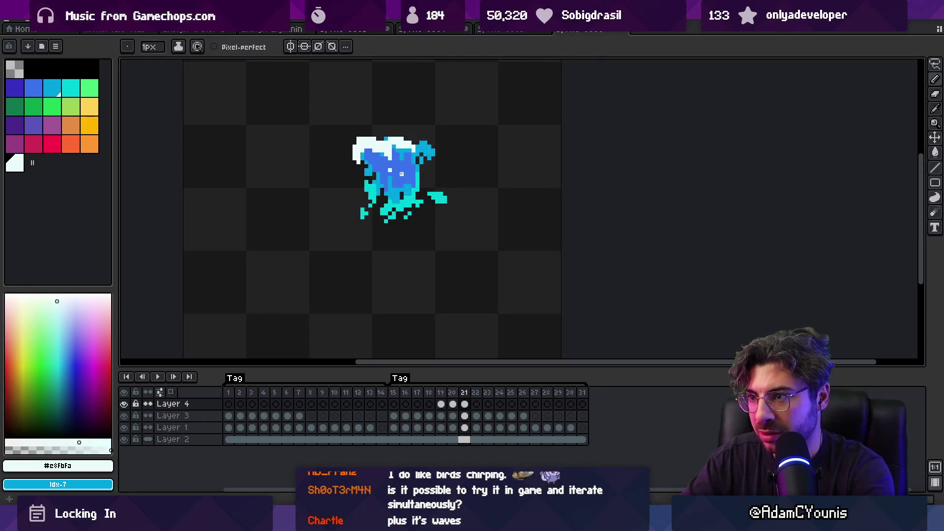
{"action": "key", "text": "Left"}
{"action": "key", "text": "Right"}
{"action": "key", "text": "Left"}
{"action": "key", "text": "Right"}
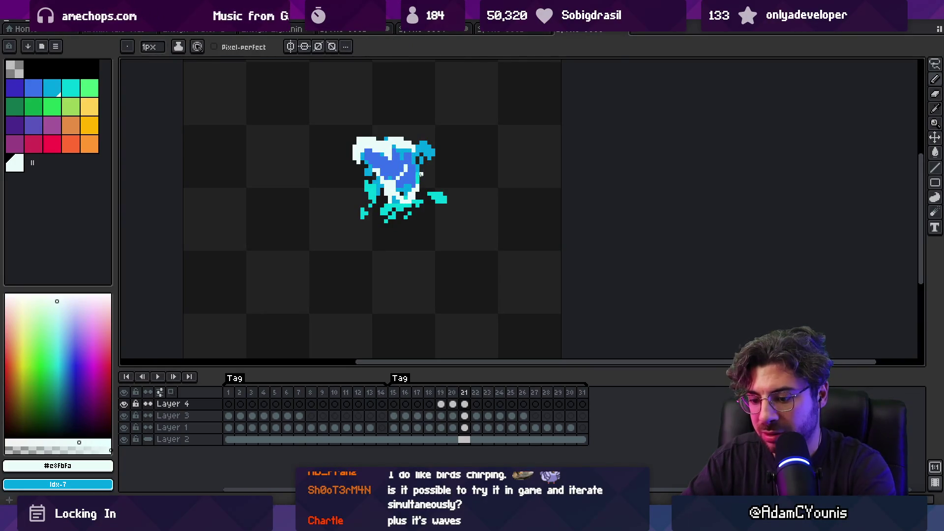
{"action": "key", "text": "Left"}
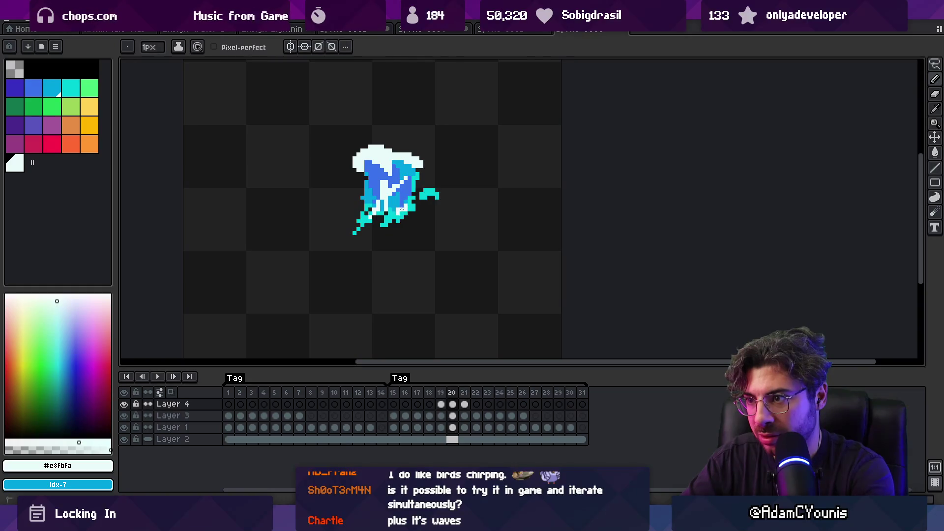
{"action": "key", "text": "Right"}
{"action": "key", "text": "Right"}
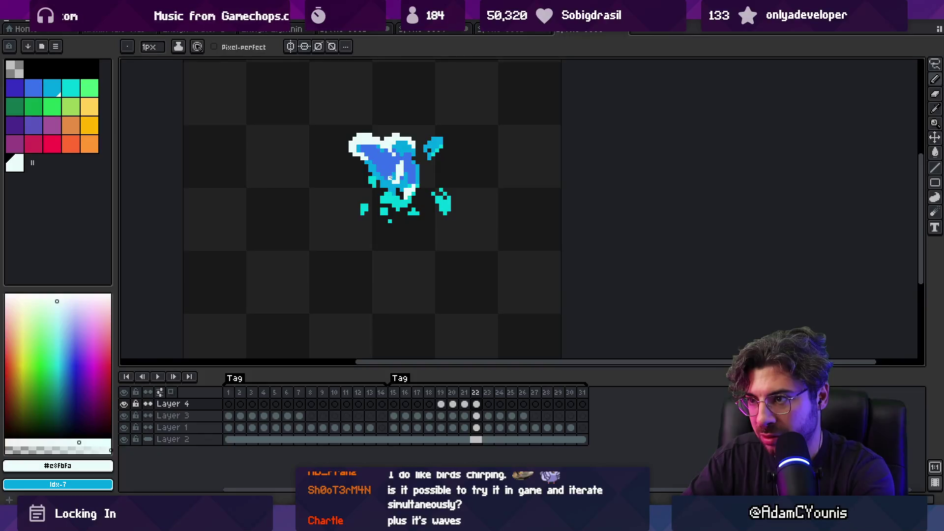
{"action": "key", "text": "Left"}
{"action": "key", "text": "Right"}
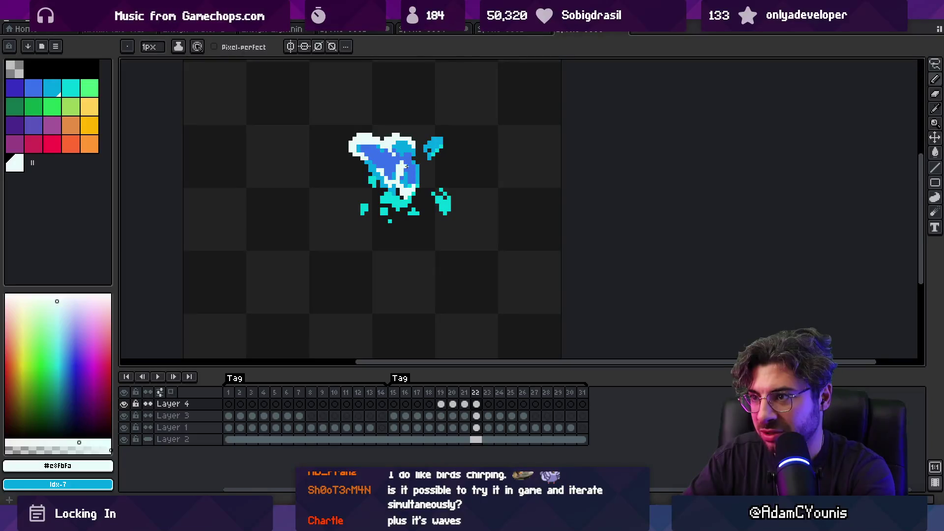
Alternate between eraser and pencil to touch up the foam on frames 21 and 22.
{"action": "key", "text": "e"}
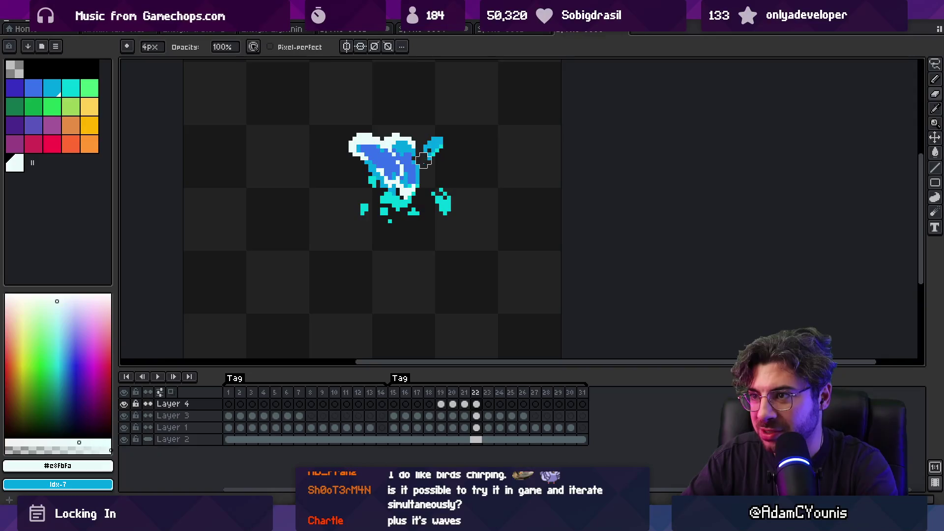
{"action": "key", "text": "Left"}
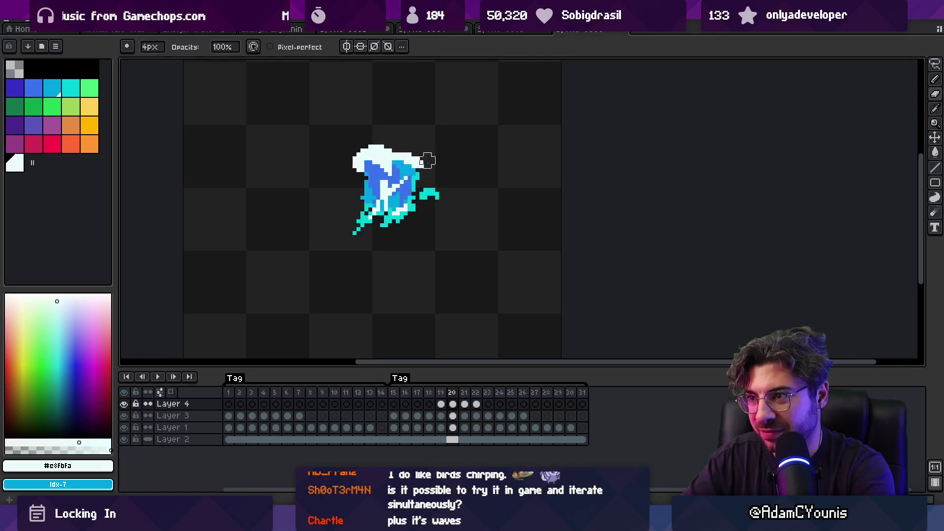
{"action": "key", "text": "b"}
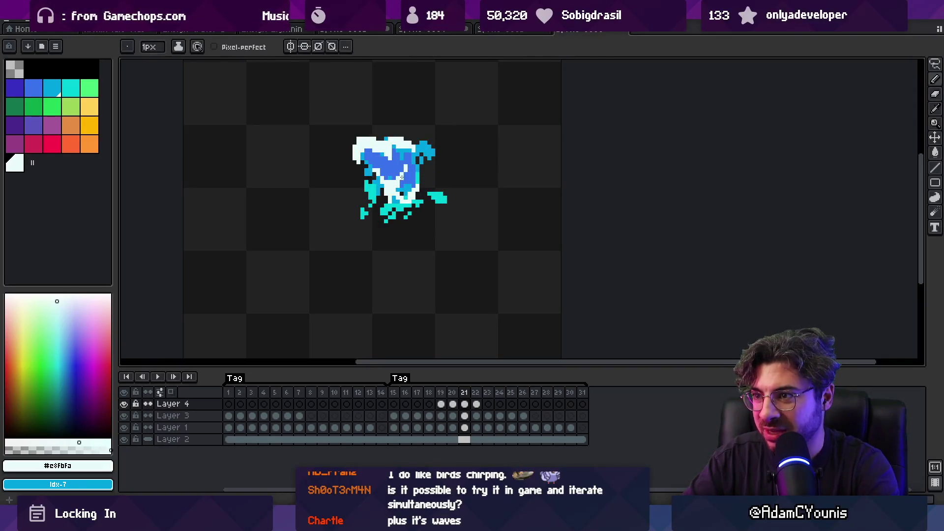
{"action": "key", "text": "e"}
{"action": "key", "text": "b"}
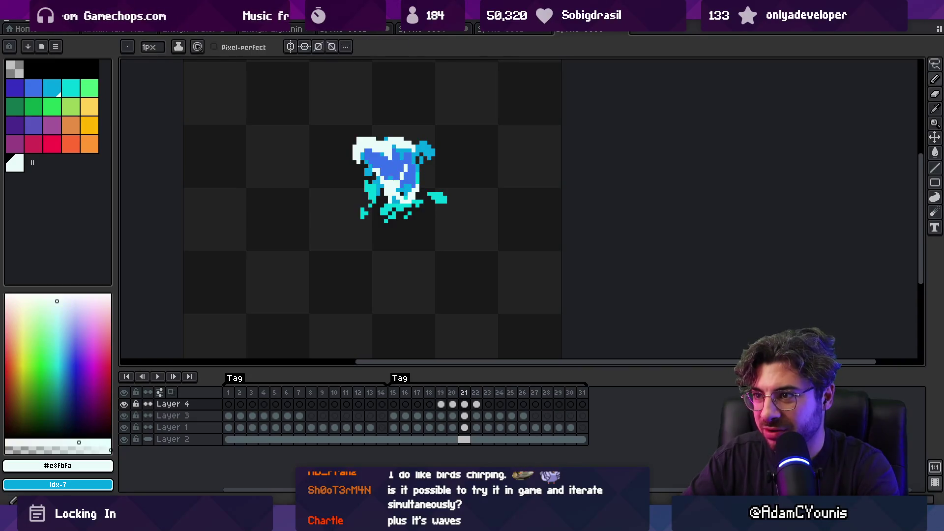
{"action": "key", "text": "e"}
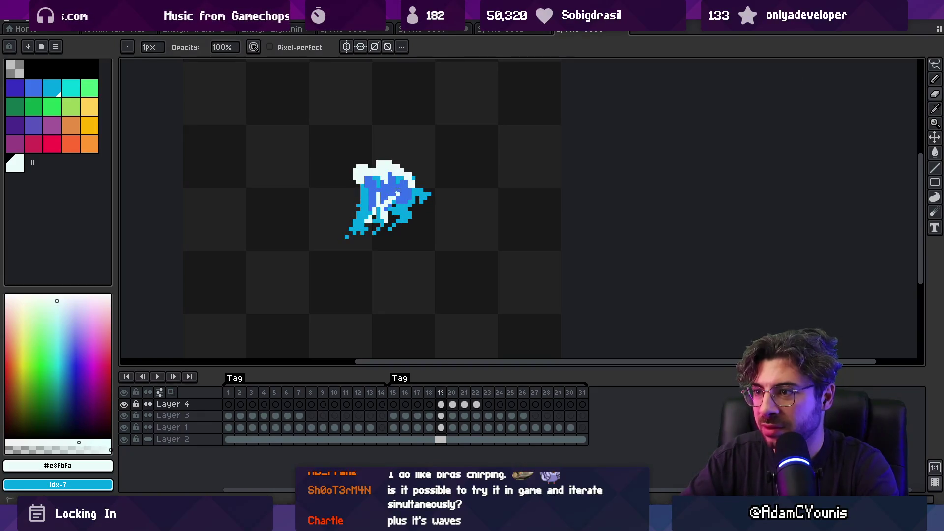
Advance to frame 23 with the pencil and paint cyan spray pixels there.
{"action": "key", "text": "b"}
{"action": "key", "text": "b"}
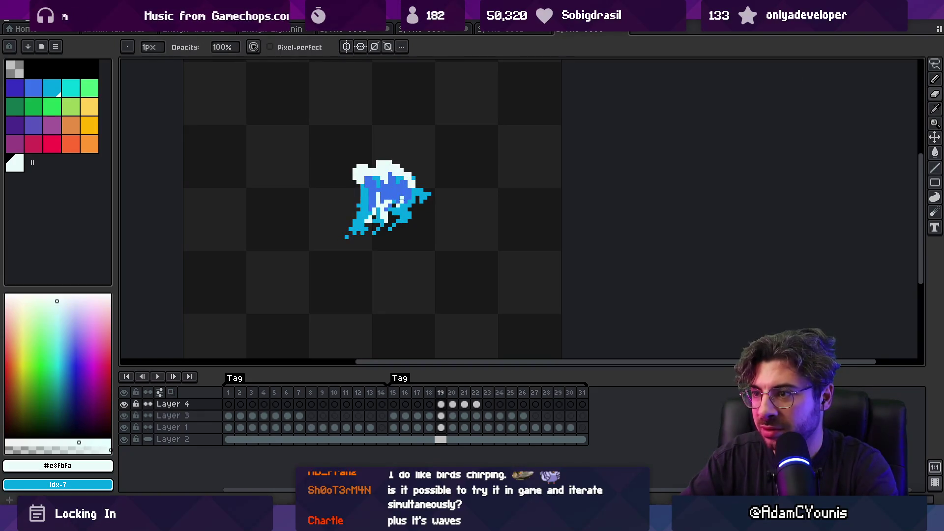
{"action": "key", "text": "b"}
{"action": "key", "text": "e"}
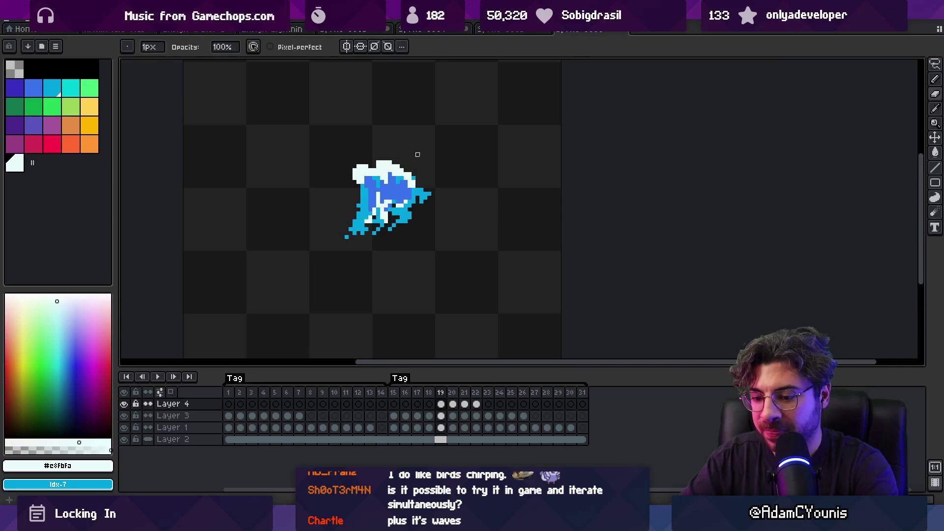
{"action": "key", "text": "period"}
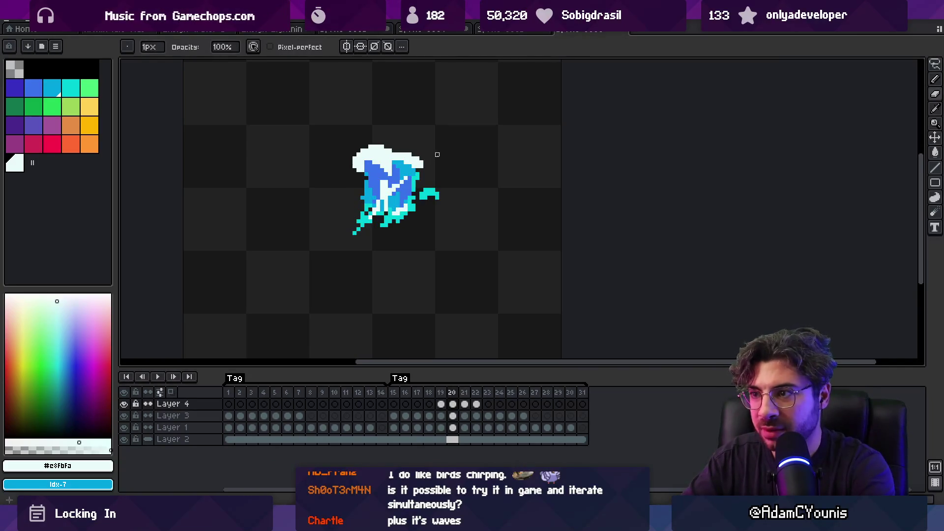
{"action": "key", "text": "b"}
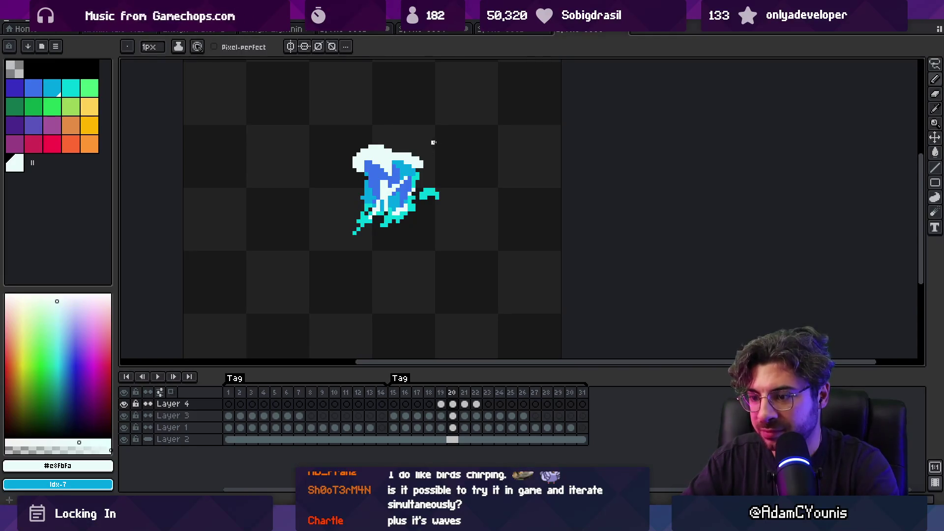
{"action": "key", "text": "period"}
{"action": "key", "text": "period"}
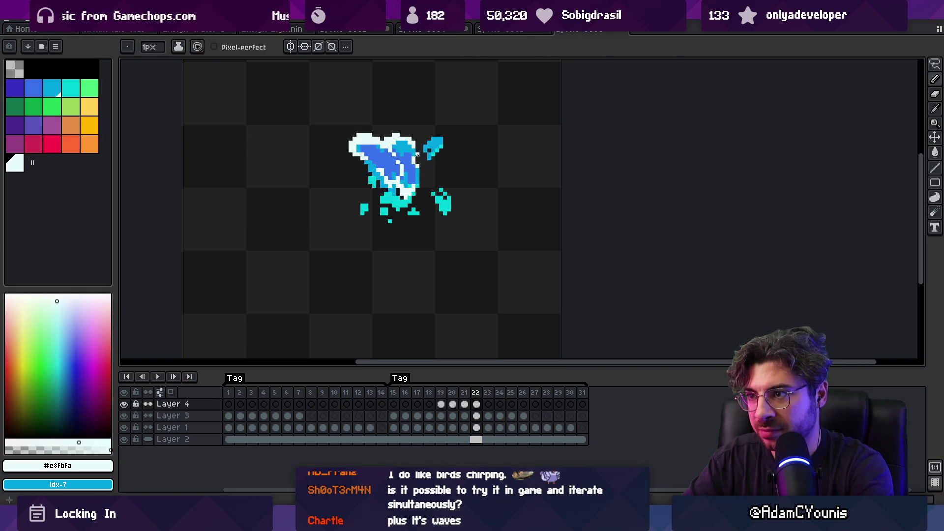
{"action": "key", "text": "period"}
{"action": "left_click", "coordinate": [413, 156]}
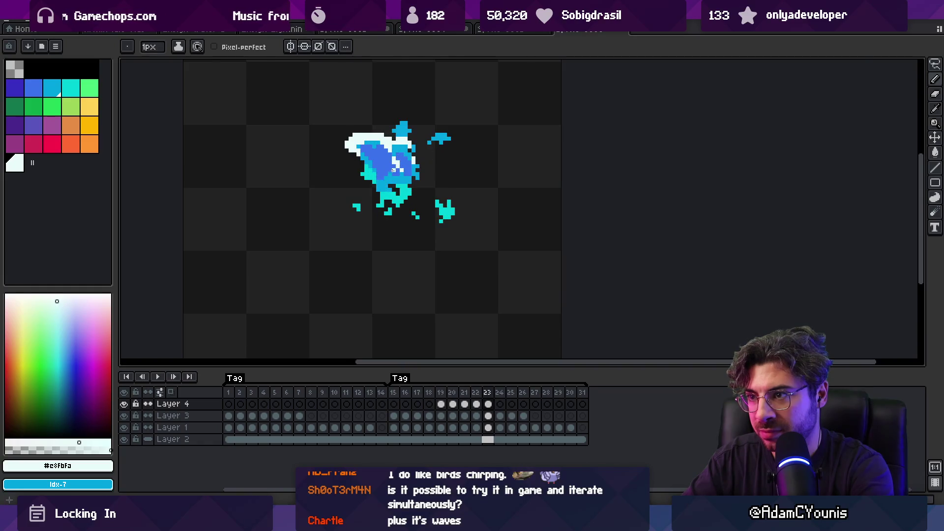
Flip between frames 22 and 23 to compare the spray poses.
{"action": "key", "text": "comma"}
{"action": "key", "text": "period"}
{"action": "key", "text": "comma"}
{"action": "key", "text": "period"}
{"action": "key", "text": "comma"}
{"action": "key", "text": "period"}
{"action": "key", "text": "period"}
{"action": "key", "text": "comma"}
Move to frame 24 and repeatedly compare it with frame 23.
{"action": "key", "text": "period"}
{"action": "key", "text": "comma"}
{"action": "key", "text": "period"}
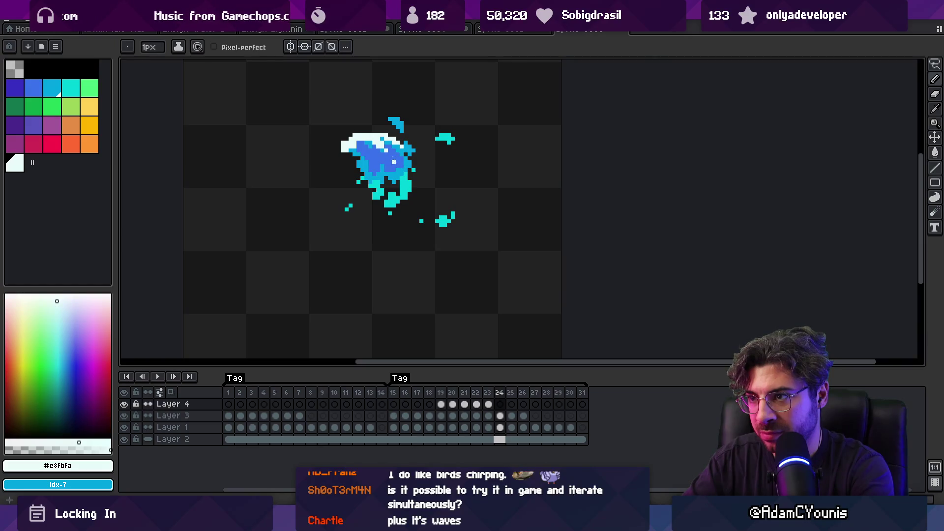
{"action": "key", "text": "comma"}
{"action": "key", "text": "period"}
{"action": "key", "text": "comma"}
{"action": "key", "text": "period"}
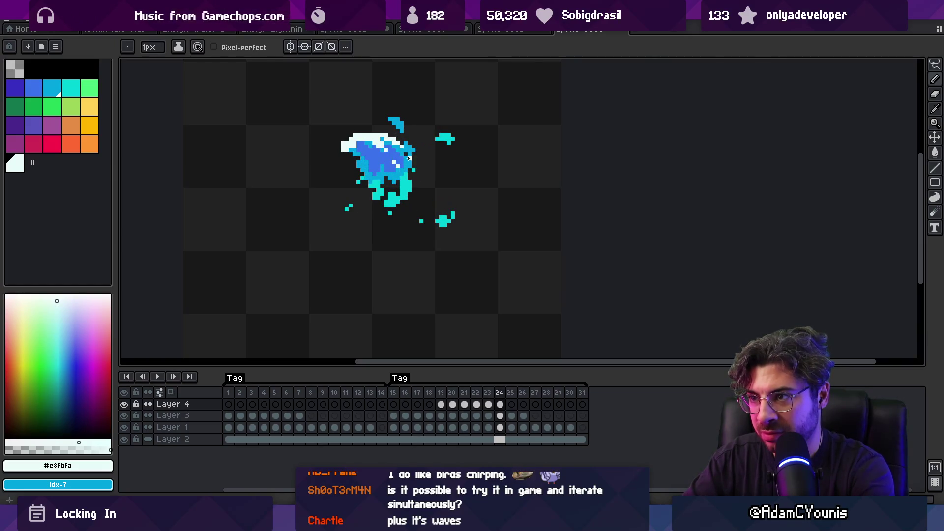
{"action": "key", "text": "comma"}
{"action": "key", "text": "period"}
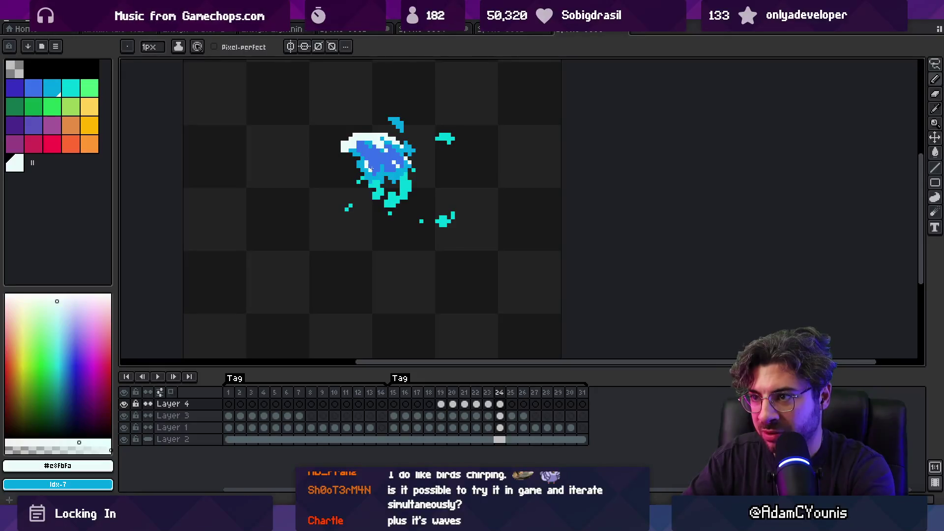
{"action": "key", "text": "comma"}
{"action": "key", "text": "period"}
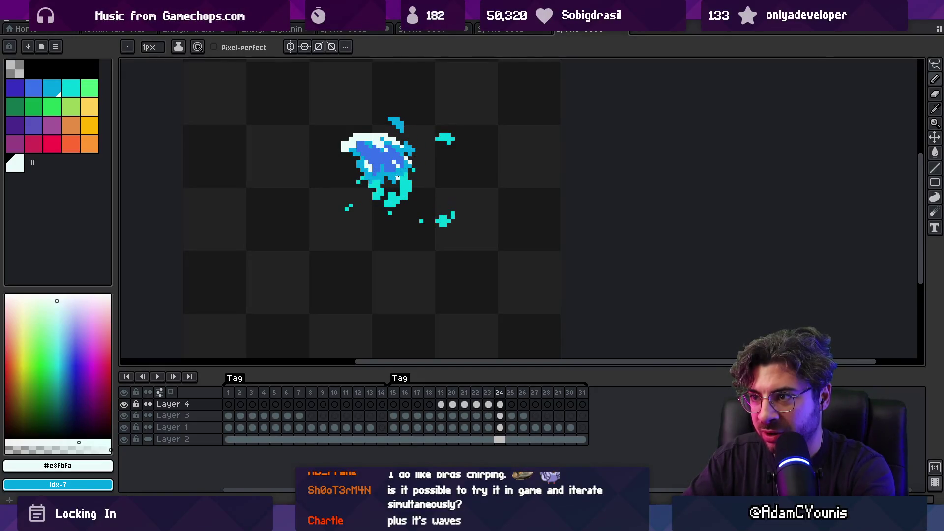
{"action": "key", "text": "comma"}
{"action": "key", "text": "period"}
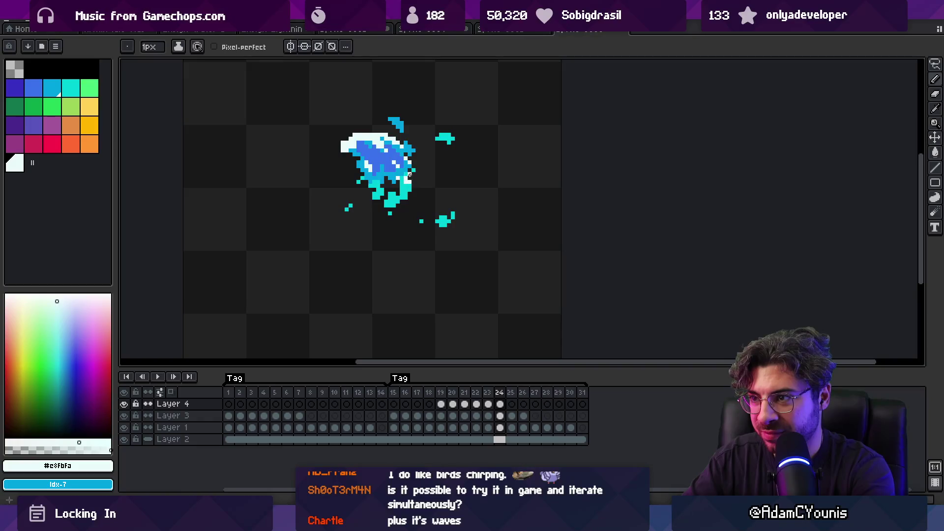
Advance through frames 25 and 26, then zoom out to see the whole sprite.
{"action": "key", "text": "period"}
{"action": "key", "text": "comma"}
{"action": "key", "text": "period"}
{"action": "key", "text": "comma"}
{"action": "key", "text": "period"}
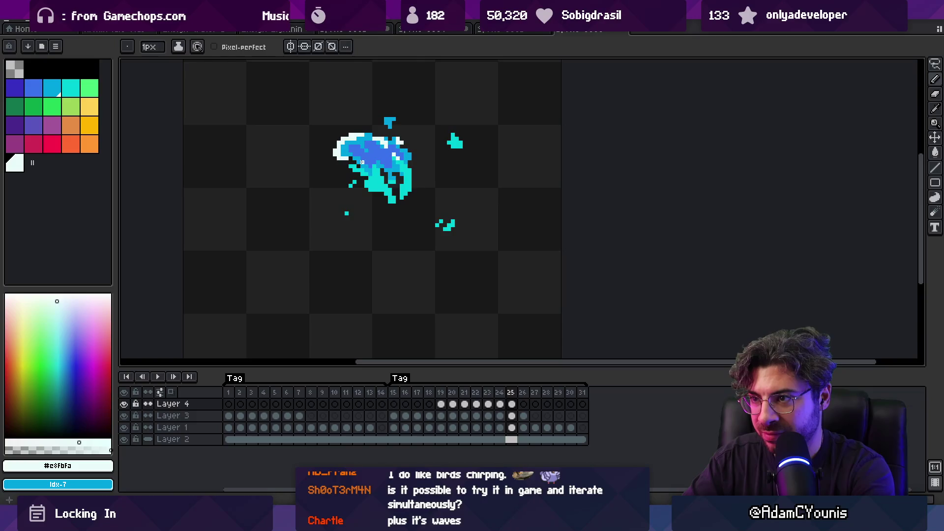
{"action": "key", "text": "comma"}
{"action": "key", "text": "period"}
{"action": "key", "text": "period"}
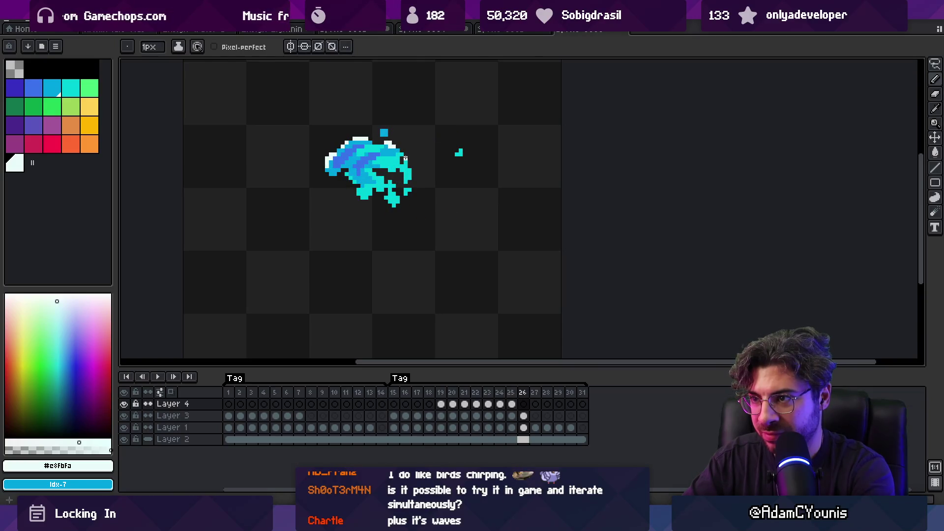
{"action": "key", "text": "z"}
{"action": "scroll", "coordinate": [375, 156], "scroll_direction": "down", "scroll_amount": 3}
{"action": "key", "text": "Return"}
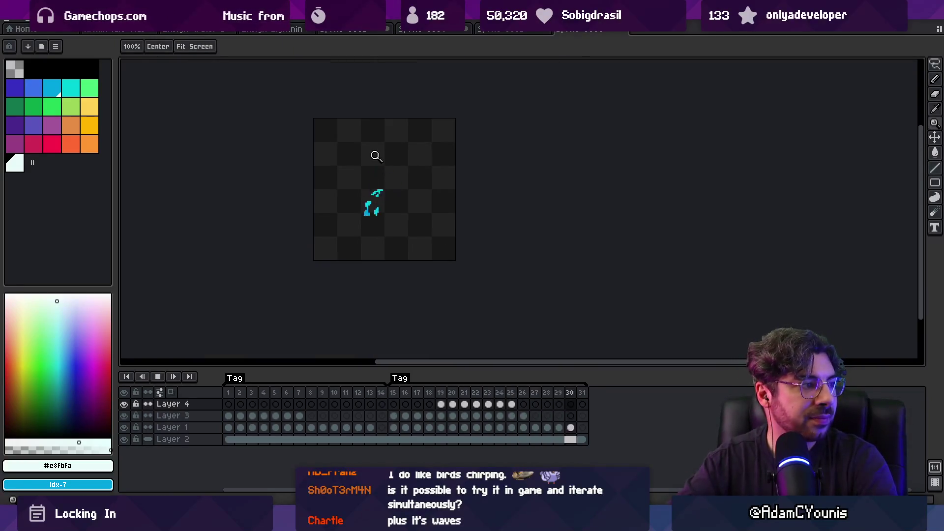
{"action": "scroll", "coordinate": [445, 172], "scroll_direction": "down", "scroll_amount": 1}
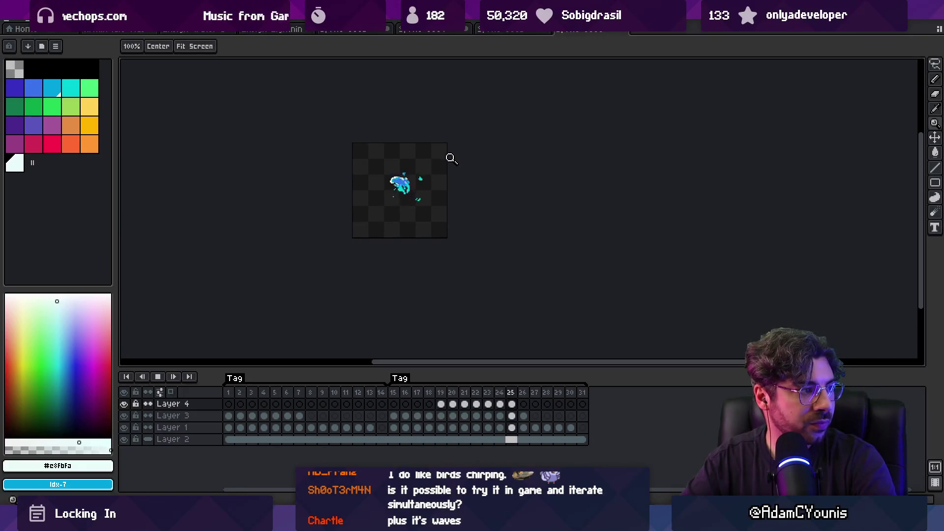
{"action": "scroll", "coordinate": [438, 182], "scroll_direction": "up", "scroll_amount": 1}
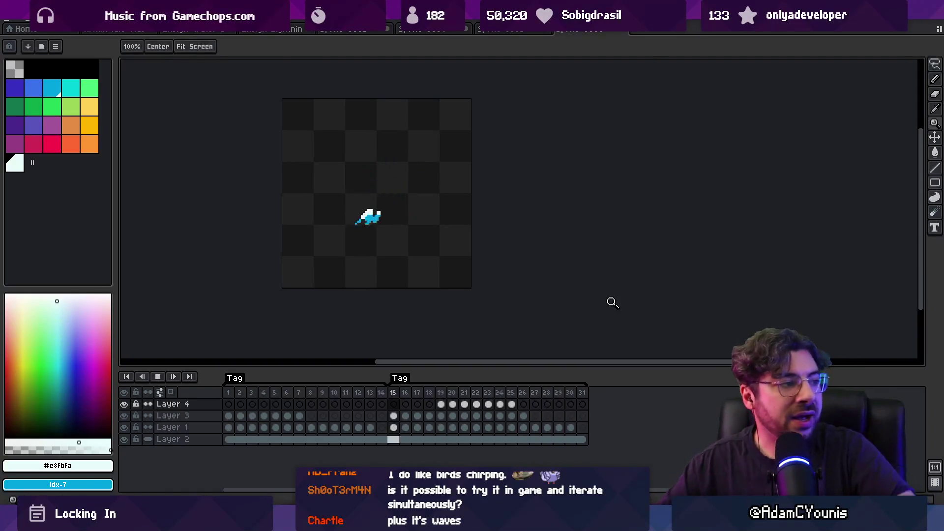
{"action": "scroll", "coordinate": [442, 177], "scroll_direction": "down", "scroll_amount": 2}
{"action": "scroll", "coordinate": [421, 184], "scroll_direction": "up", "scroll_amount": 1}
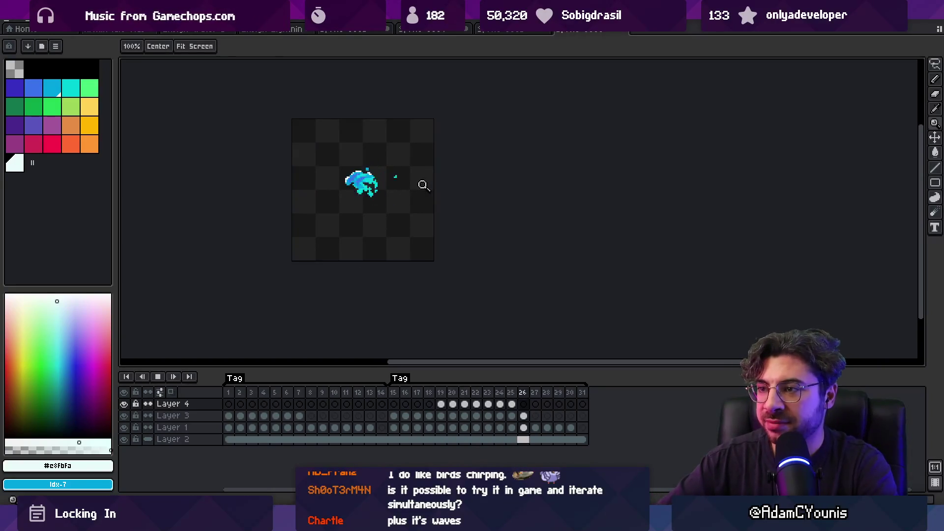
{"action": "key", "text": "Return"}
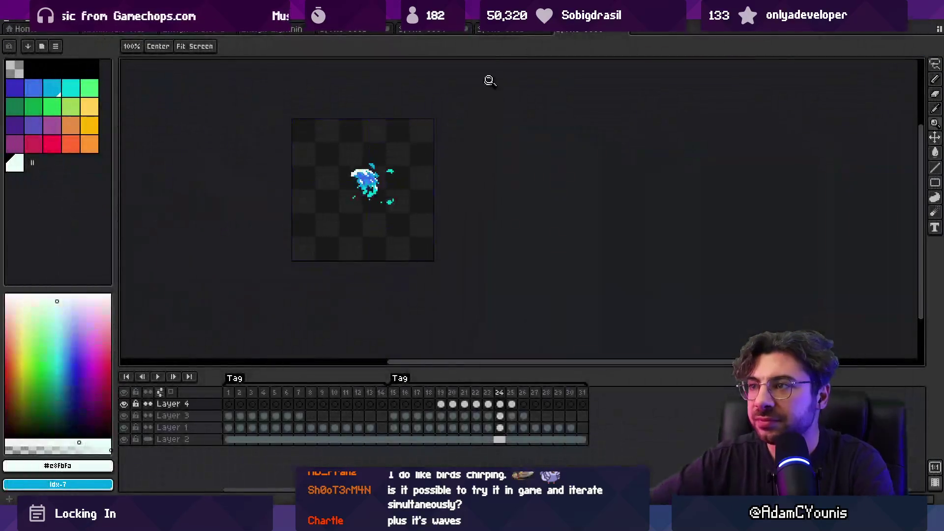
Play the 43-frame multi-layer animation, then inspect frame 31 on Layers 9 and 5.
{"action": "left_click", "coordinate": [505, 29]}
{"action": "left_click", "coordinate": [437, 31]}
{"action": "key", "text": "Return"}
{"action": "scroll", "coordinate": [395, 214], "scroll_direction": "down", "scroll_amount": 1}
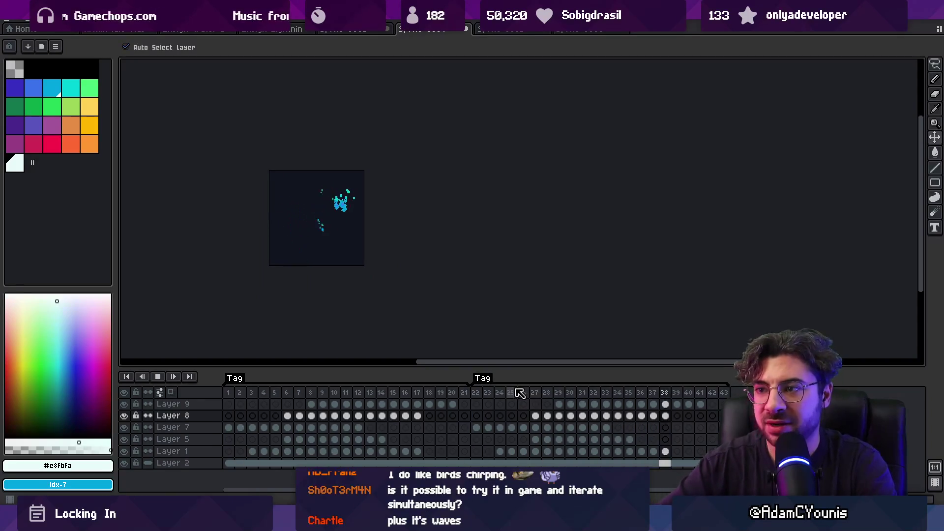
{"action": "key", "text": "Return"}
{"action": "key", "text": "Left"}
{"action": "key", "text": "Left"}
{"action": "key", "text": "Left"}
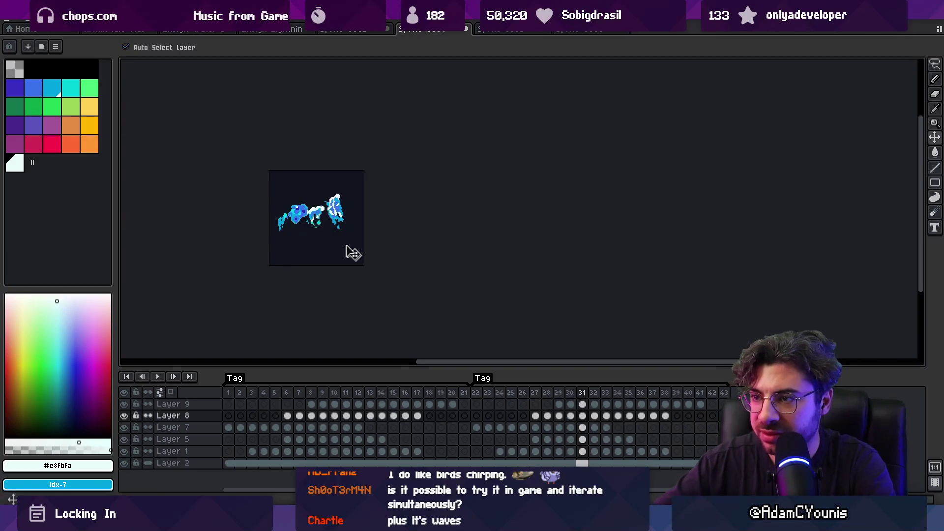
{"action": "key", "text": "Up"}
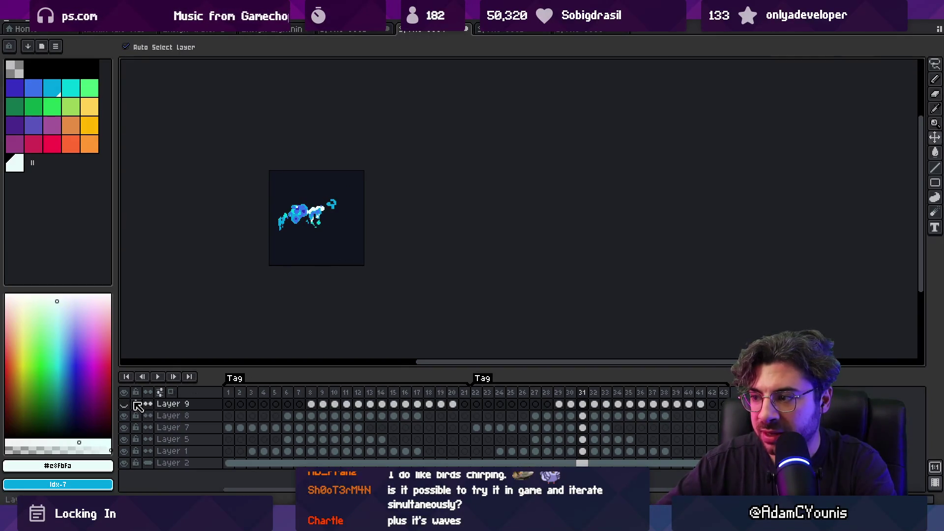
{"action": "left_click", "coordinate": [334, 207]}
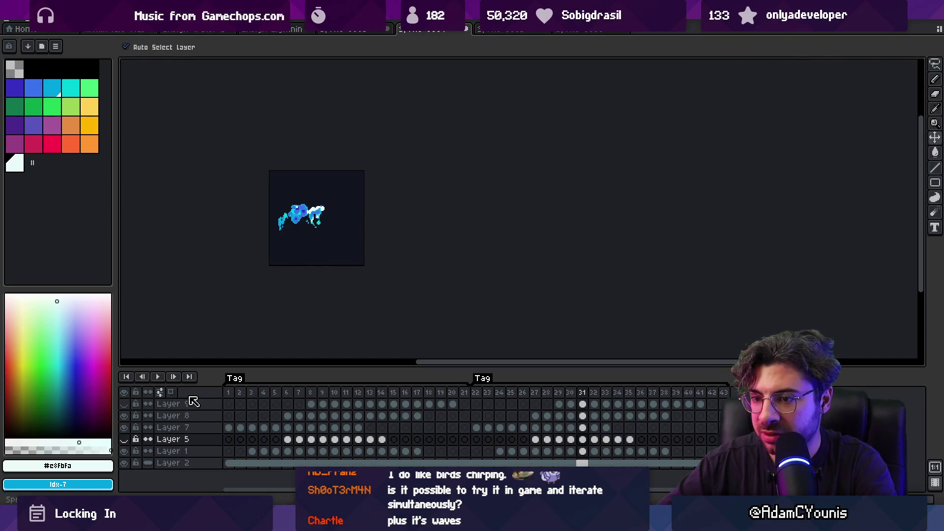
In the wave sprite, flatten the layers into one and select frames 15 through 30.
{"action": "left_click", "coordinate": [576, 31]}
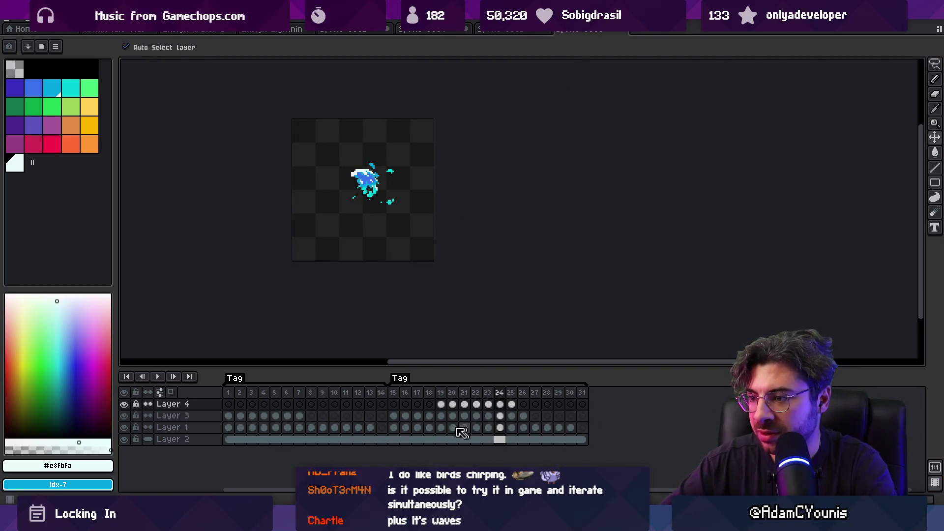
{"action": "left_click", "coordinate": [153, 436]}
{"action": "right_click", "coordinate": [152, 436]}
{"action": "left_click", "coordinate": [197, 487]}
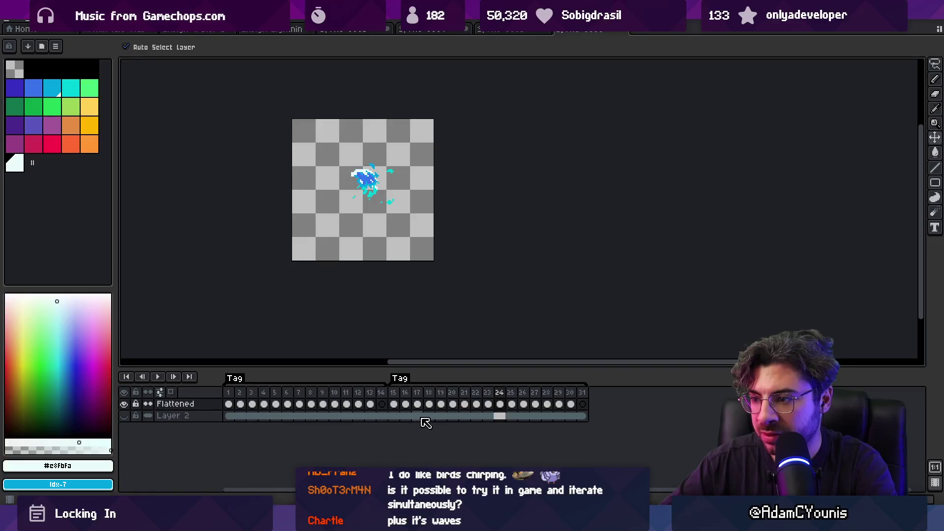
{"action": "left_click_drag", "start_coordinate": [492, 411], "coordinate": [571, 404]}
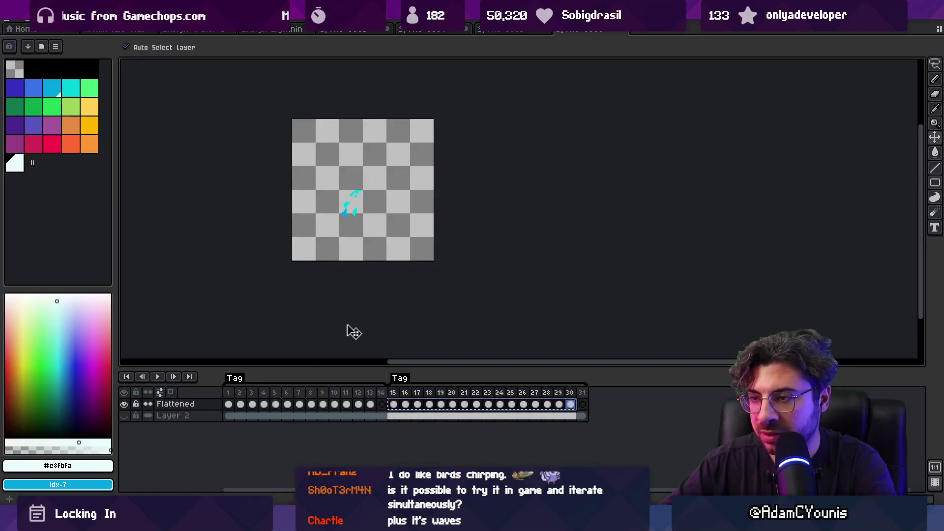
Check Layer 10 at frame 25, then toggle Layer 2's visibility in the wave sprite.
{"action": "left_click", "coordinate": [492, 30]}
{"action": "left_click", "coordinate": [455, 31]}
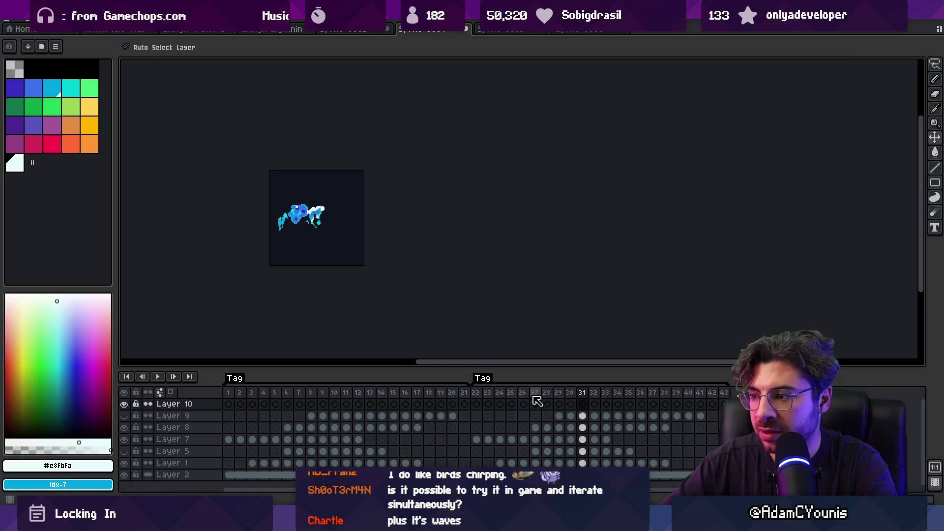
{"action": "left_click", "coordinate": [511, 403]}
{"action": "left_click", "coordinate": [589, 31]}
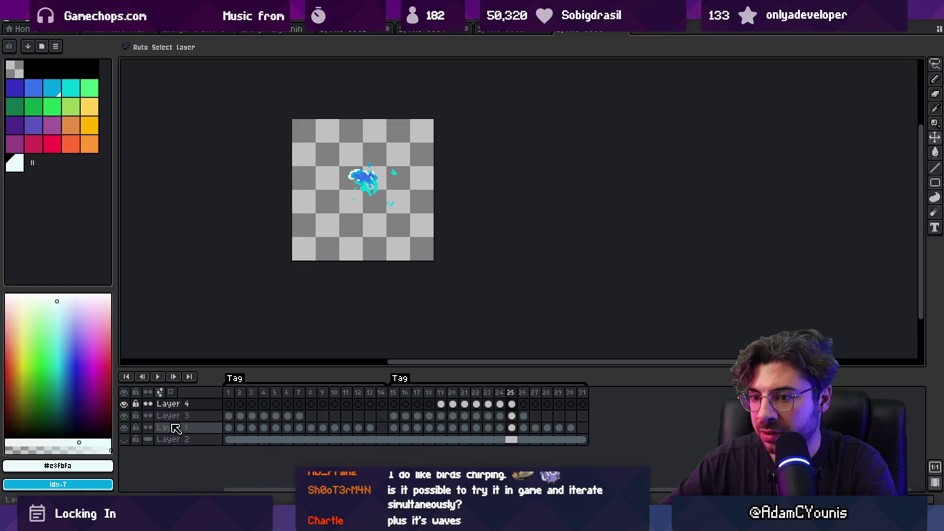
{"action": "left_click", "coordinate": [123, 440]}
Back in the multi-layer animation, select Layer 10's cels from frames 25 to 40.
{"action": "left_click", "coordinate": [414, 30]}
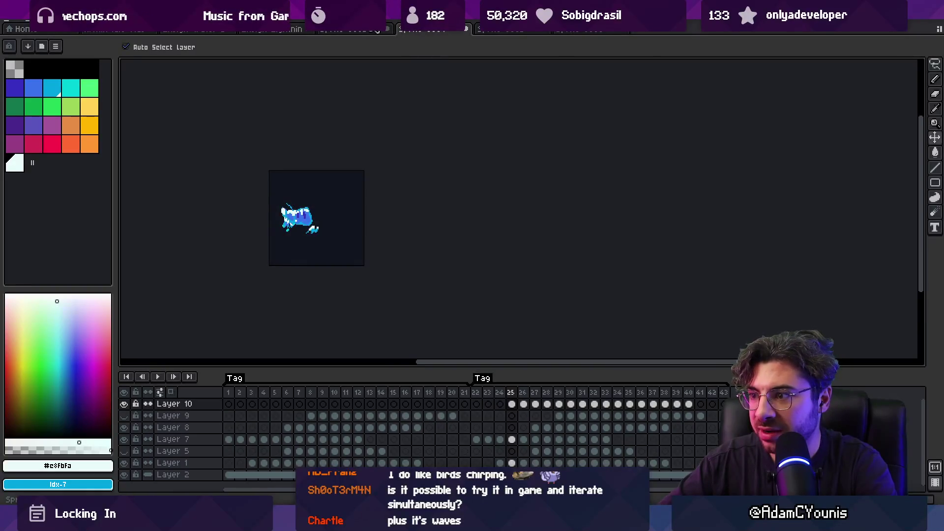
{"action": "left_click", "coordinate": [365, 29]}
{"action": "left_click", "coordinate": [440, 30]}
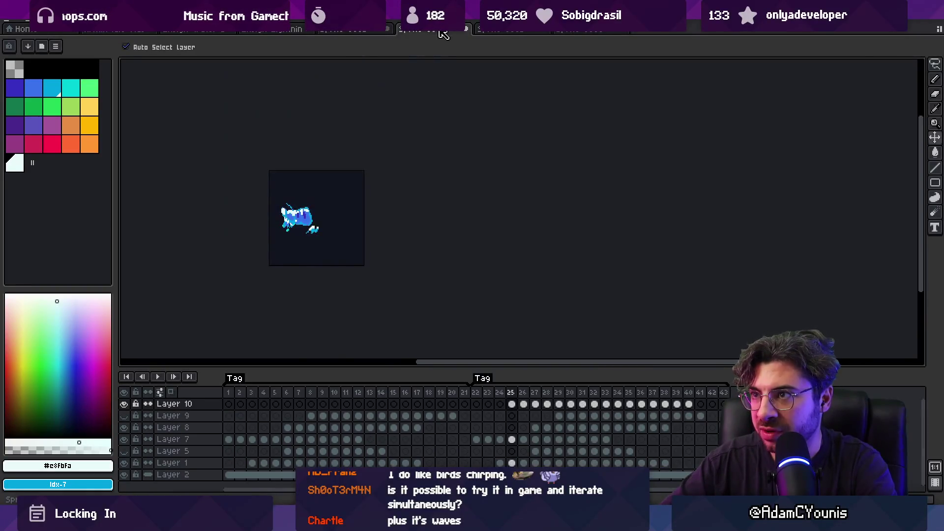
{"action": "mouse_move", "coordinate": [482, 397]}
{"action": "left_mouse_down"}
{"action": "mouse_move", "coordinate": [609, 392]}
{"action": "mouse_move", "coordinate": [629, 393]}
{"action": "mouse_move", "coordinate": [538, 409]}
{"action": "mouse_move", "coordinate": [691, 409]}
{"action": "mouse_move", "coordinate": [561, 409]}
{"action": "left_mouse_up"}
{"action": "left_click_drag", "start_coordinate": [689, 404], "coordinate": [512, 406]}
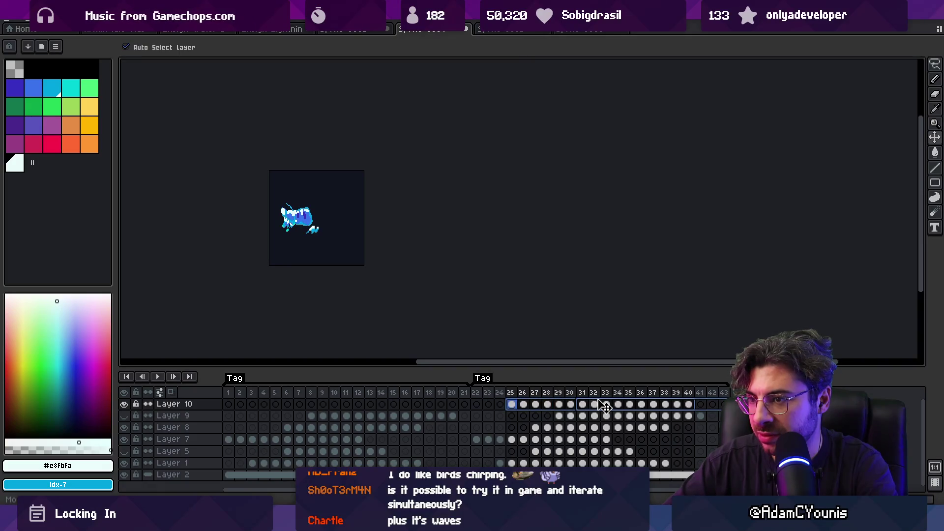
Move Layer 10's cels to start at frame 31 and nudge the foam fragment upward there.
{"action": "left_click_drag", "start_coordinate": [604, 405], "coordinate": [604, 404]}
{"action": "scroll", "coordinate": [345, 221], "scroll_direction": "up", "scroll_amount": 3}
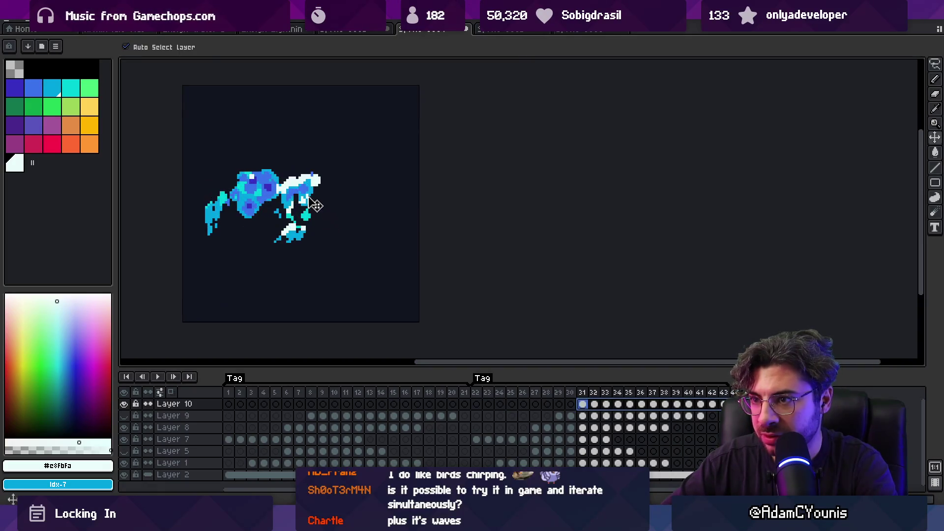
{"action": "key", "text": "Return"}
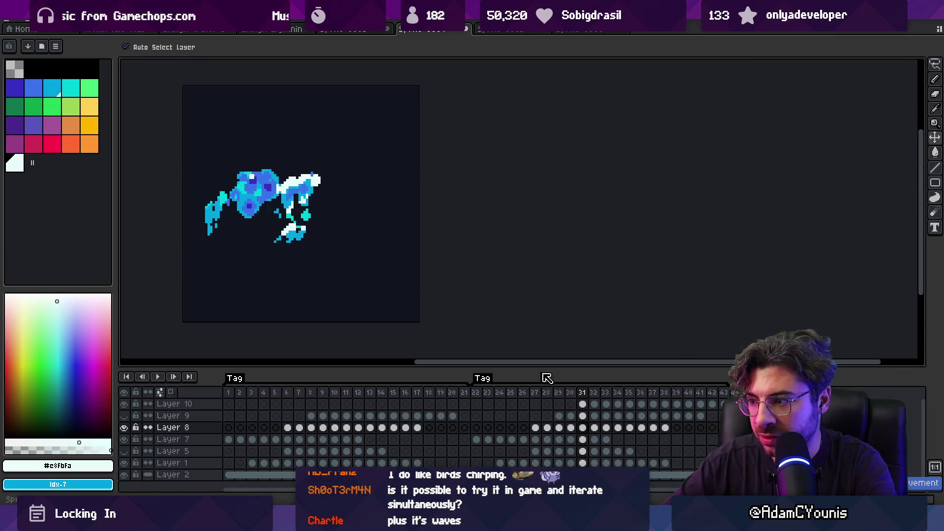
{"action": "left_click", "coordinate": [582, 404]}
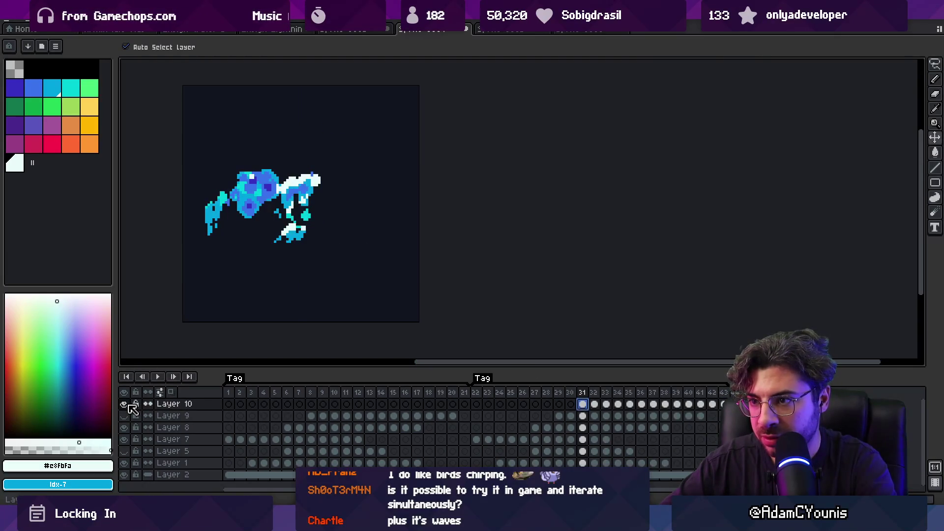
{"action": "key", "text": "Return"}
{"action": "key", "text": "Return"}
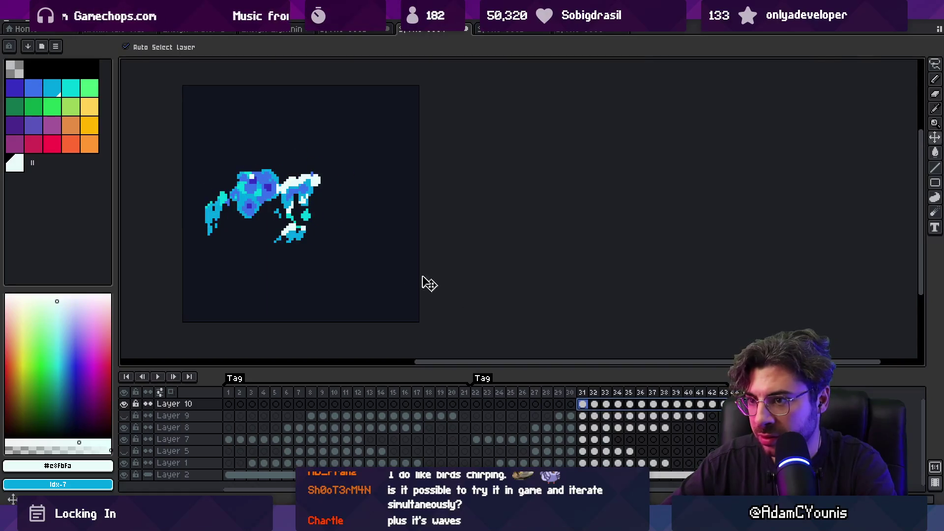
{"action": "left_click_drag", "start_coordinate": [339, 238], "coordinate": [344, 204]}
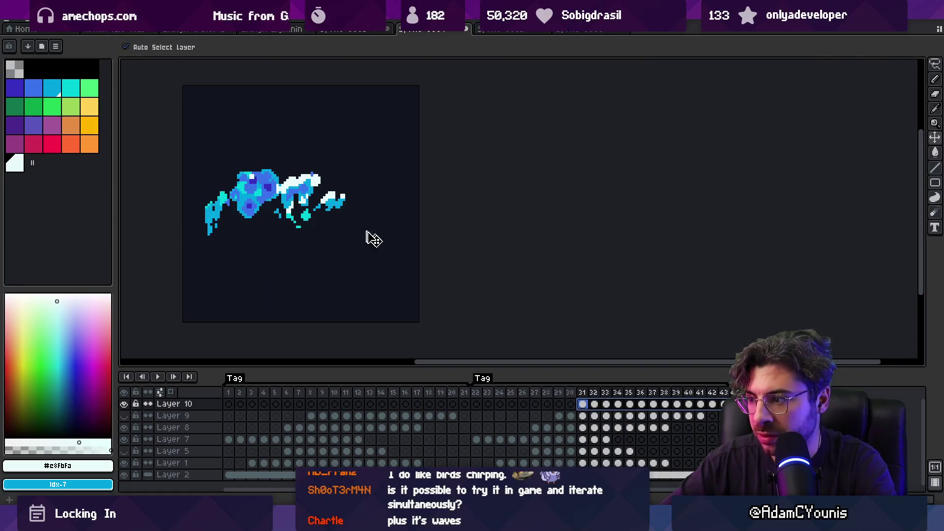
Extend the second tag to end at frame 50, then play from frame 22.
{"action": "double_click", "coordinate": [482, 378]}
{"action": "left_click", "coordinate": [502, 248]}
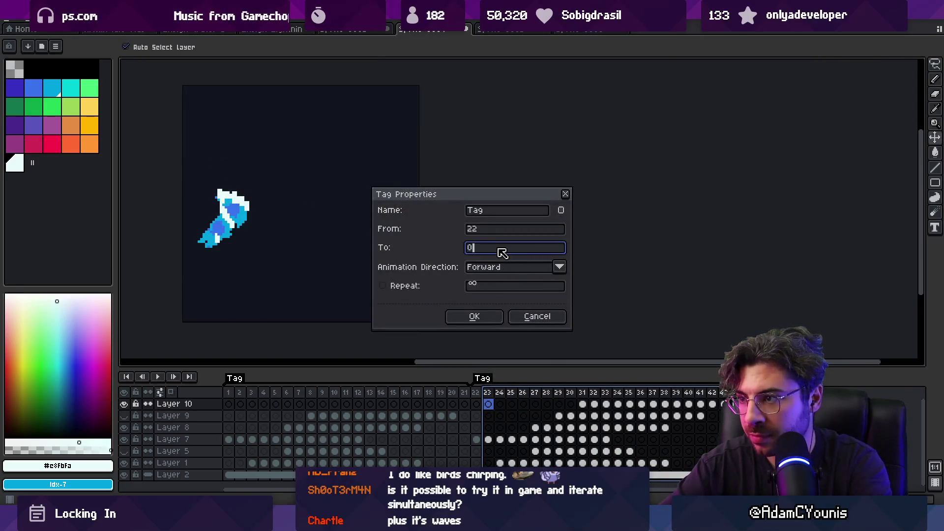
{"action": "type", "text": "50"}
{"action": "key", "text": "Return"}
{"action": "left_click", "coordinate": [475, 395]}
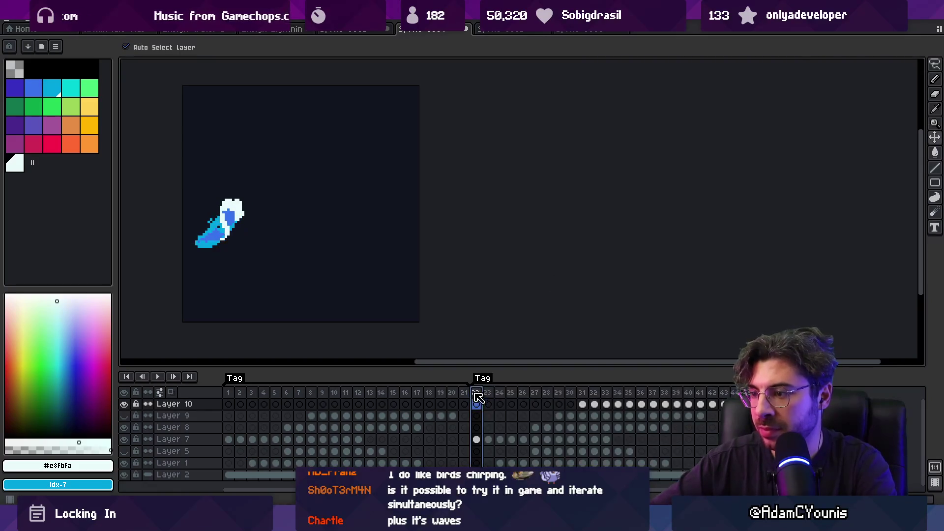
{"action": "key", "text": "Return"}
{"action": "scroll", "coordinate": [423, 231], "scroll_direction": "down", "scroll_amount": 6}
{"action": "scroll", "coordinate": [423, 231], "scroll_direction": "up", "scroll_amount": 4}
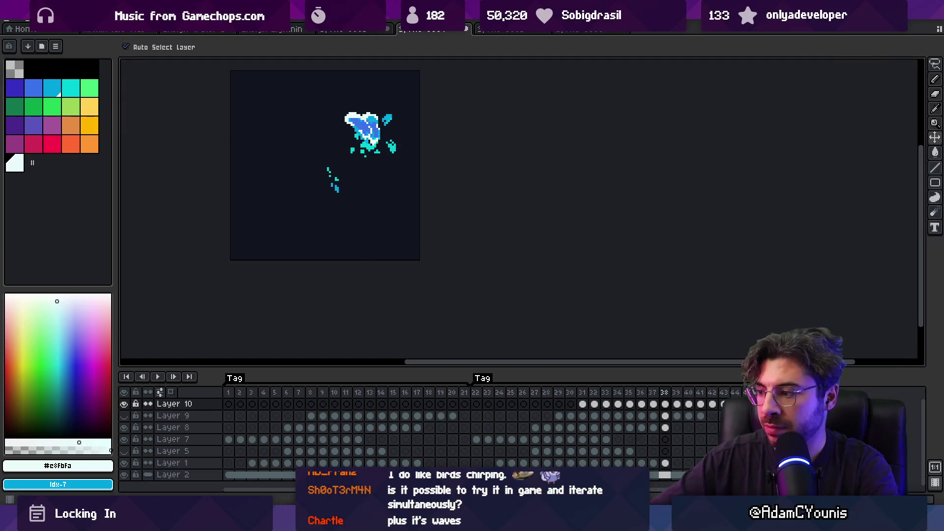
{"action": "left_click", "coordinate": [228, 474]}
{"action": "right_click", "coordinate": [258, 475]}
{"action": "key", "text": "Escape"}
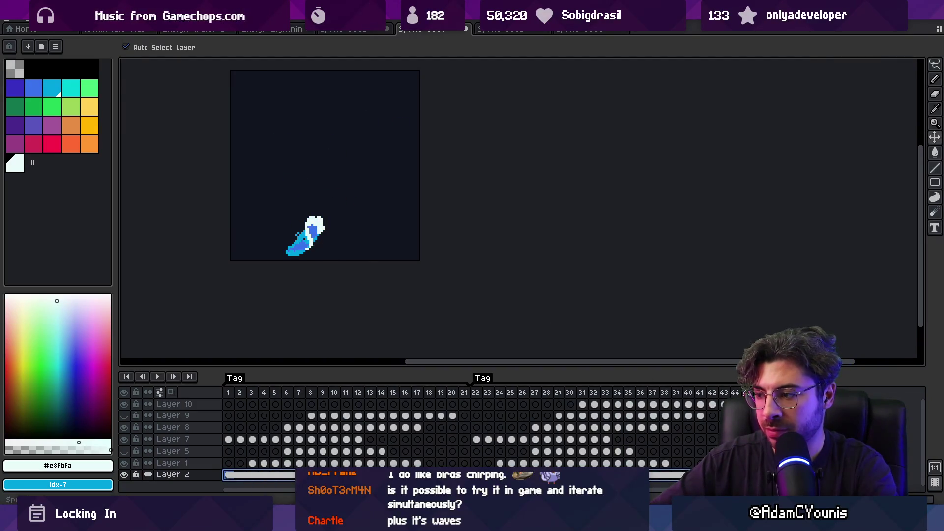
{"action": "left_click", "coordinate": [642, 403]}
{"action": "key", "text": "Return"}
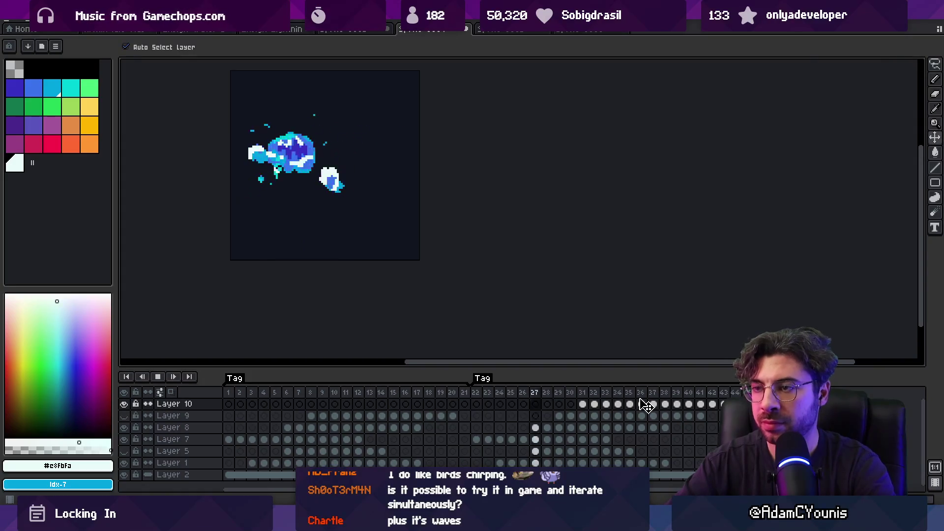
{"action": "scroll", "coordinate": [559, 221], "scroll_direction": "down", "scroll_amount": 3}
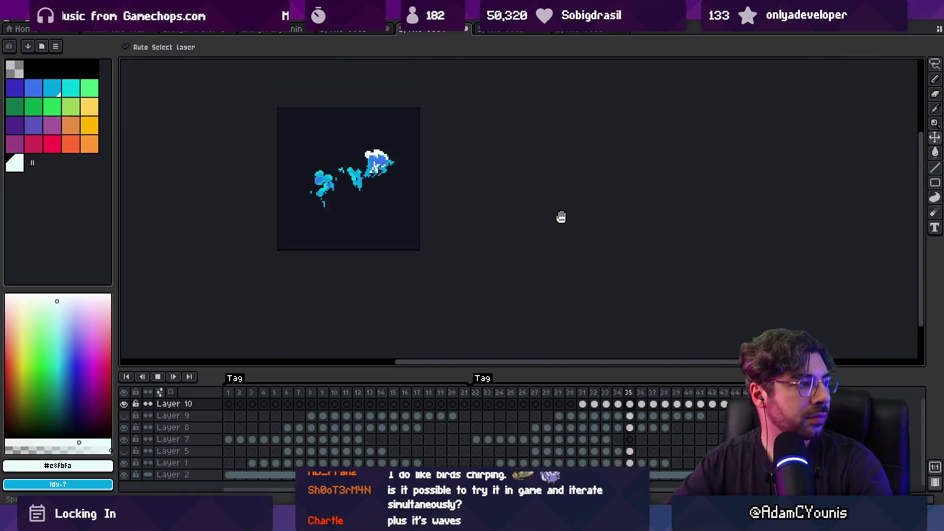
{"action": "scroll", "coordinate": [439, 209], "scroll_direction": "up", "scroll_amount": 2}
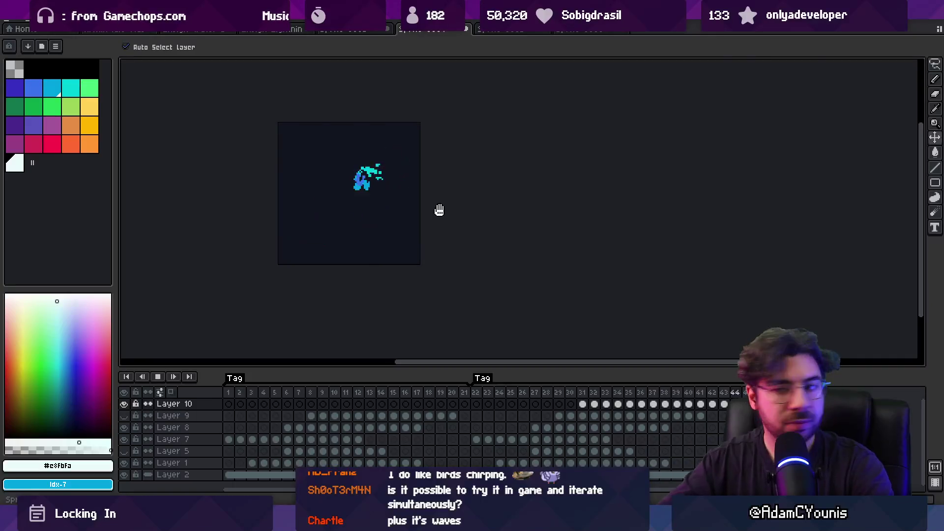
{"action": "left_click", "coordinate": [595, 407]}
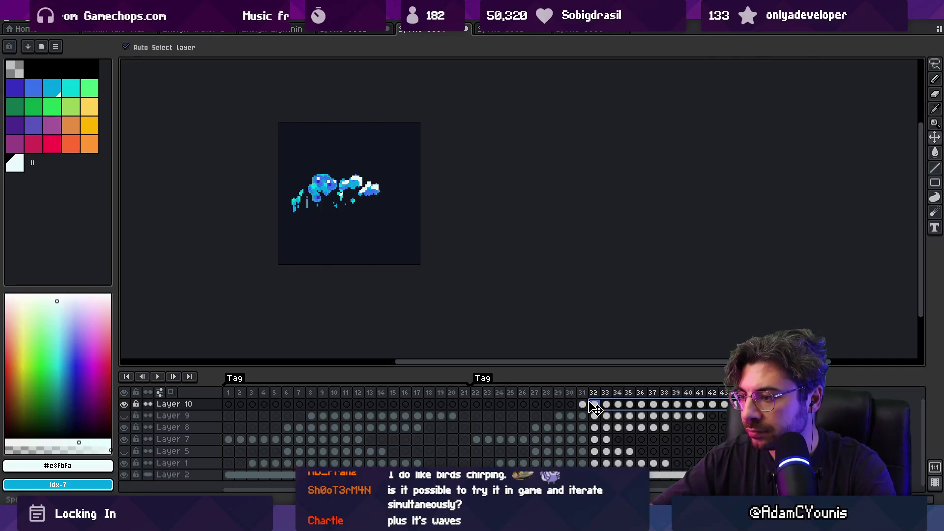
{"action": "left_click", "coordinate": [583, 404]}
{"action": "key", "text": "Return"}
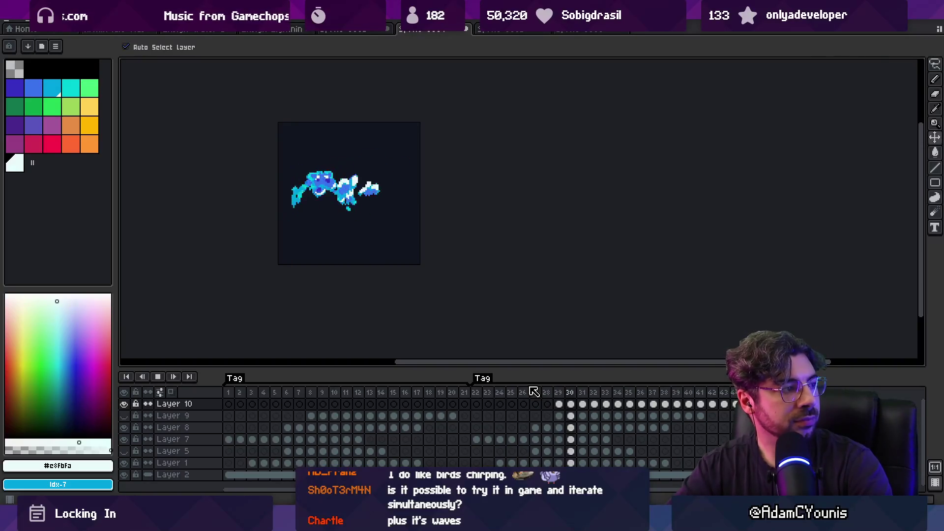
{"action": "scroll", "coordinate": [511, 315], "scroll_direction": "down", "scroll_amount": 2}
{"action": "scroll", "coordinate": [437, 258], "scroll_direction": "up", "scroll_amount": 1}
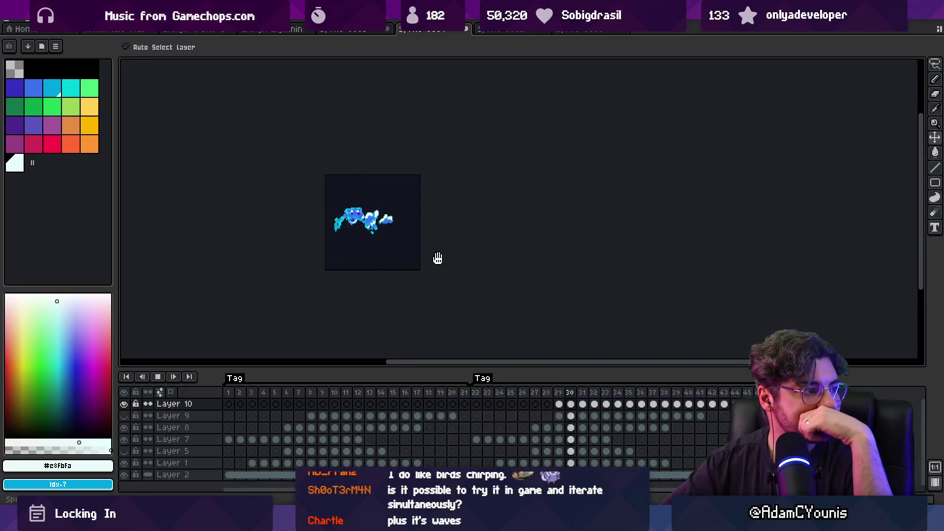
{"action": "scroll", "coordinate": [382, 253], "scroll_direction": "up", "scroll_amount": 1}
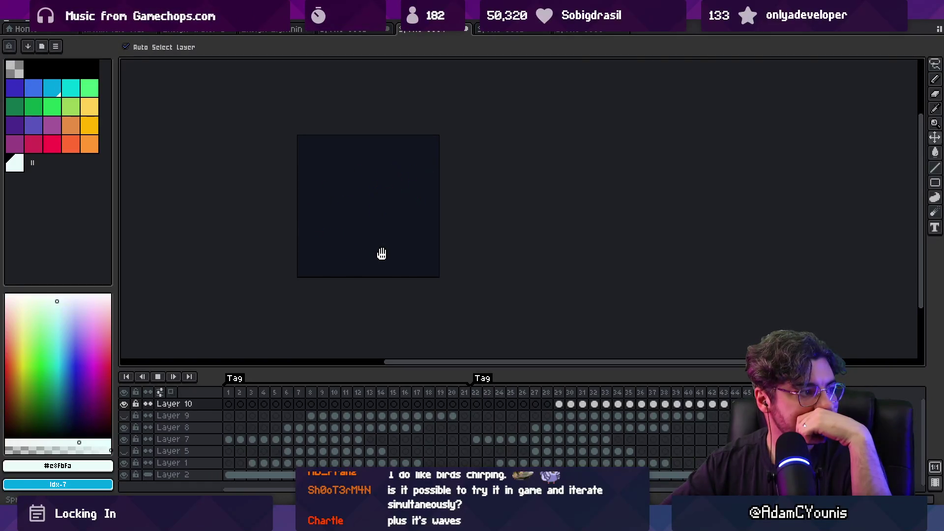
{"action": "scroll", "coordinate": [430, 239], "scroll_direction": "down", "scroll_amount": 2}
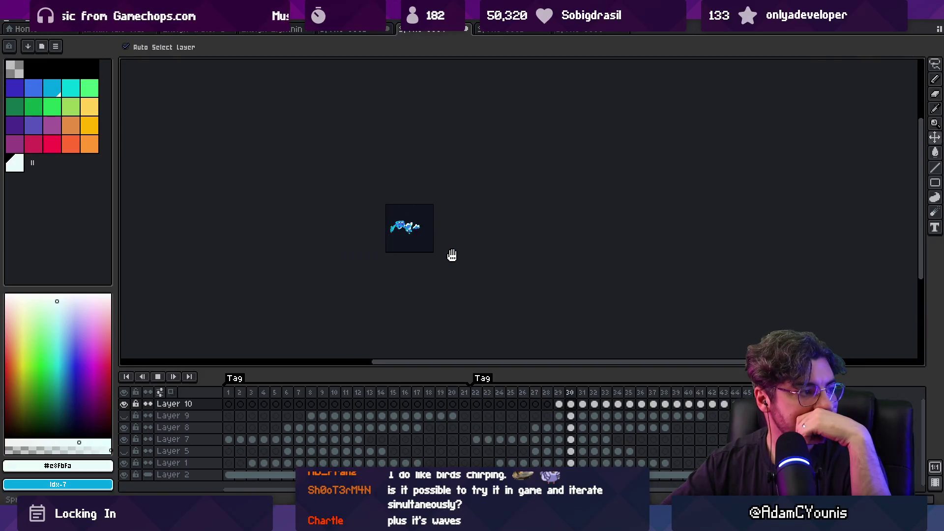
{"action": "scroll", "coordinate": [420, 255], "scroll_direction": "up", "scroll_amount": 3}
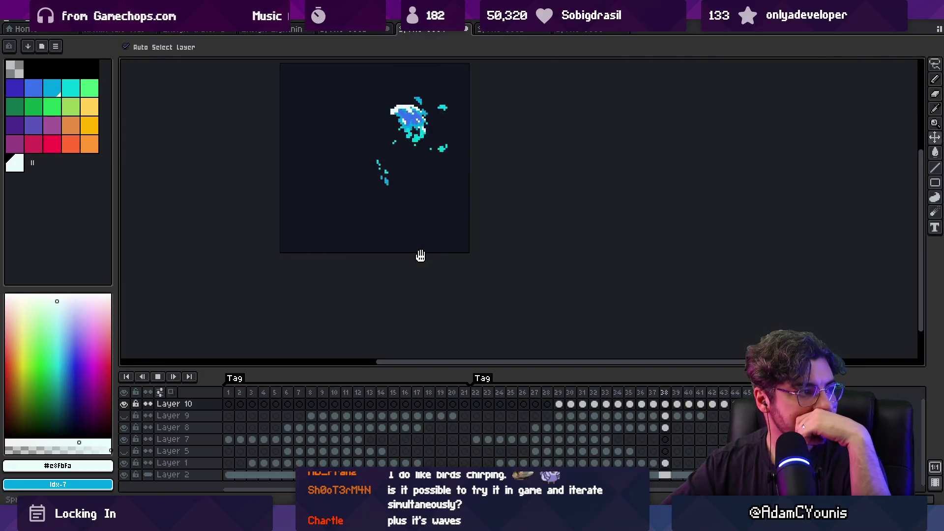
{"action": "key", "text": "Return"}
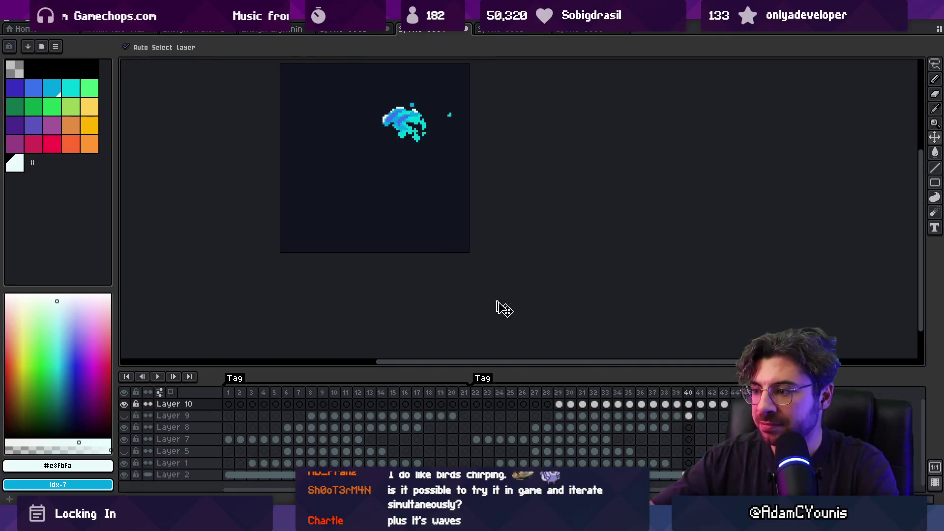
{"action": "mouse_move", "coordinate": [524, 393]}
{"action": "left_mouse_down"}
{"action": "mouse_move", "coordinate": [698, 404]}
{"action": "mouse_move", "coordinate": [559, 408]}
{"action": "left_mouse_up"}
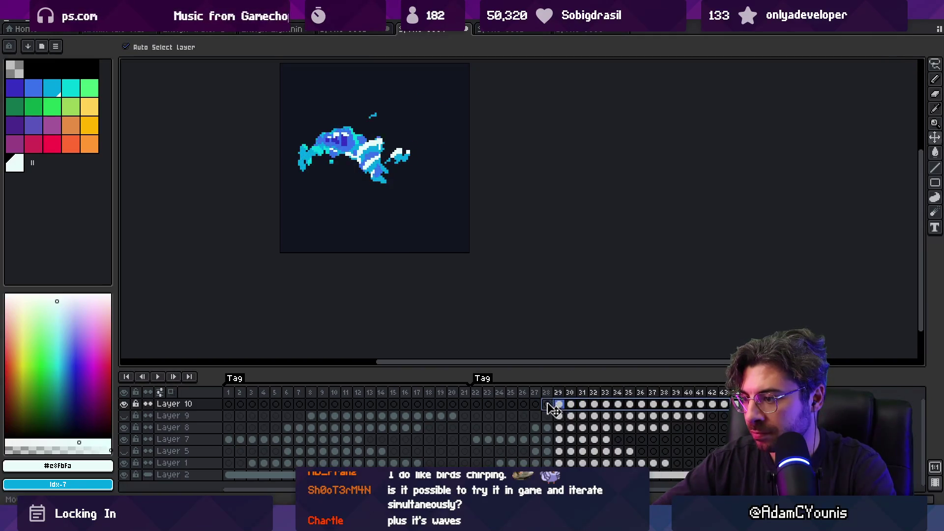
{"action": "left_click", "coordinate": [475, 393]}
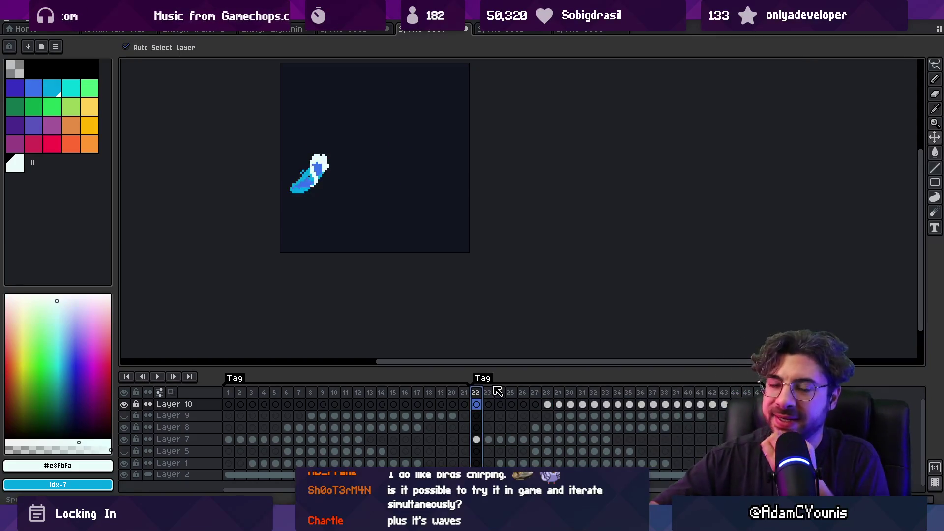
{"action": "key", "text": "Return"}
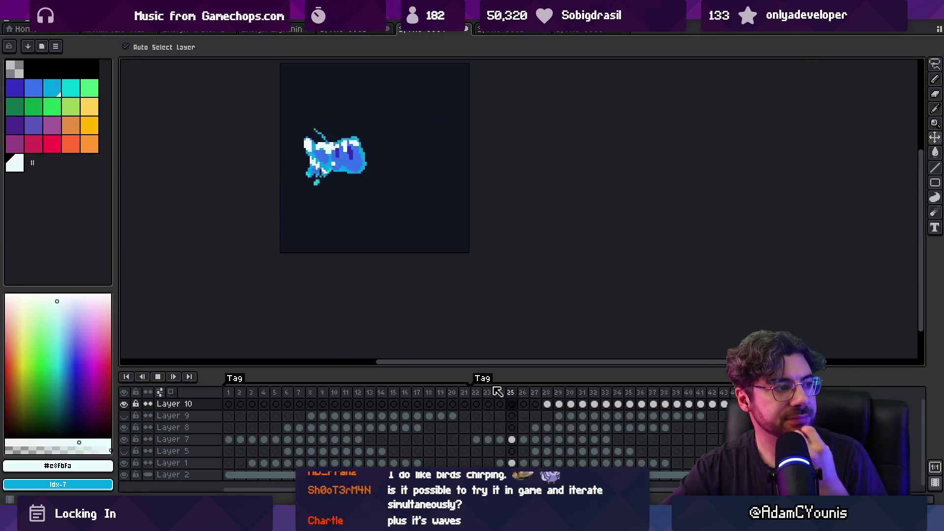
{"action": "key", "text": "Return"}
{"action": "left_click_drag", "start_coordinate": [475, 391], "coordinate": [531, 391]}
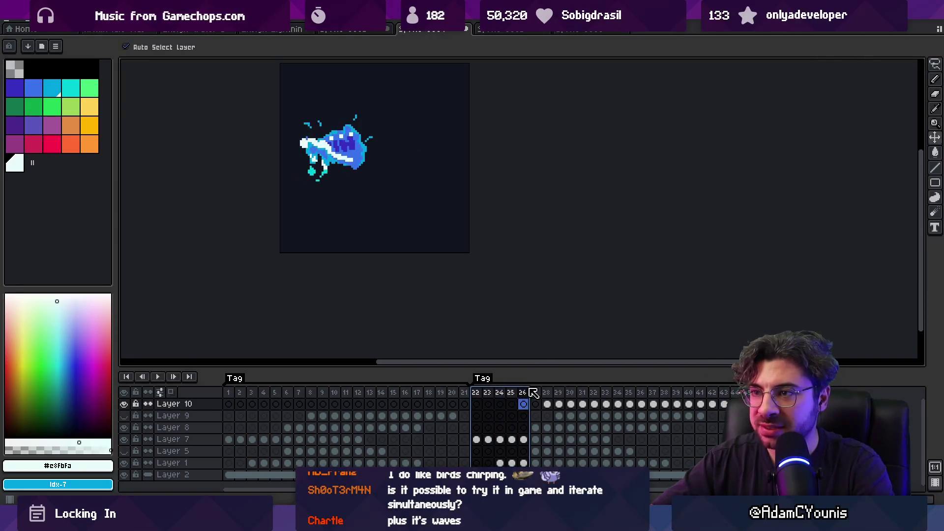
{"action": "left_click", "coordinate": [354, 154]}
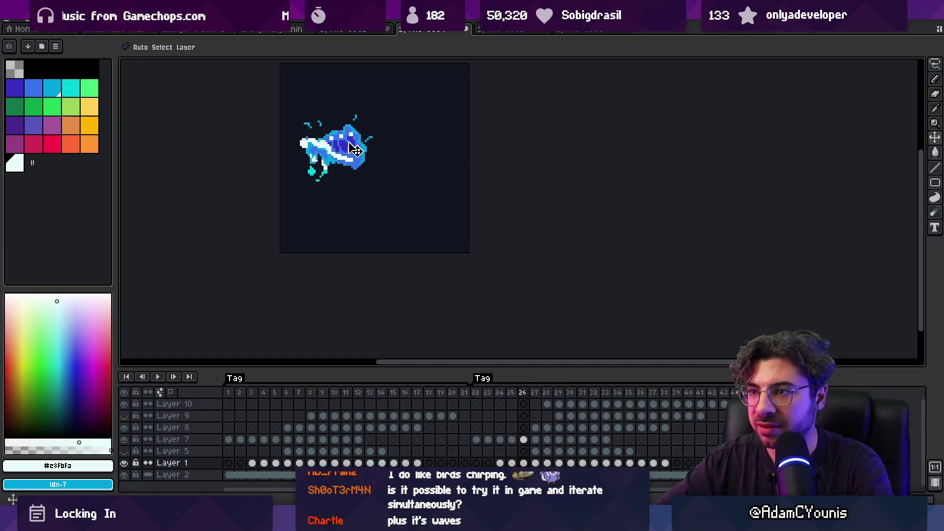
{"action": "left_click", "coordinate": [473, 396]}
{"action": "scroll", "coordinate": [379, 237], "scroll_direction": "down", "scroll_amount": 2}
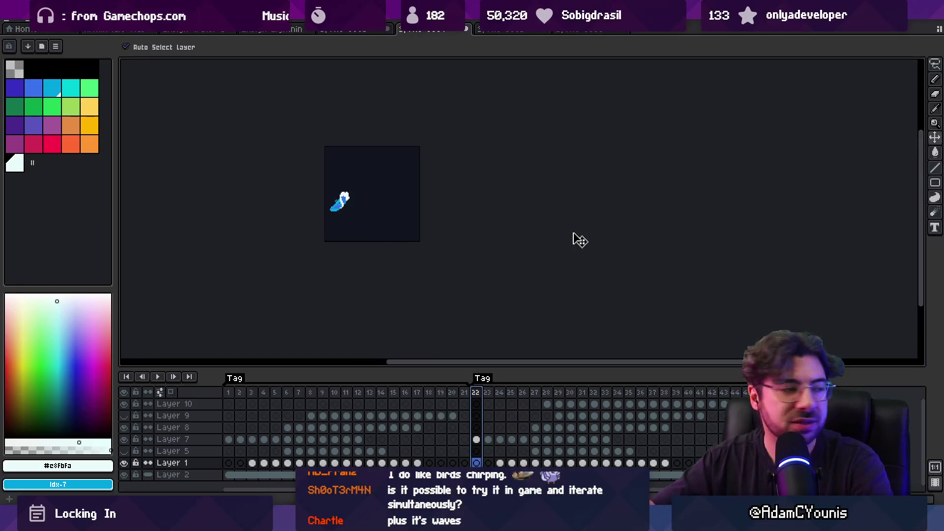
{"action": "key", "text": "Return"}
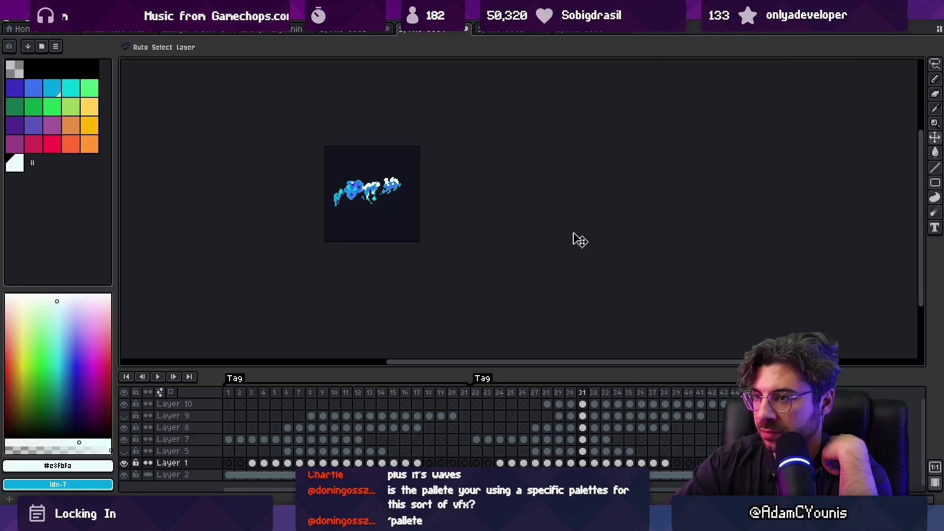
Shift Layer 10's cels from frames 36–41 one frame earlier and preview the playback.
{"action": "left_click", "coordinate": [585, 404]}
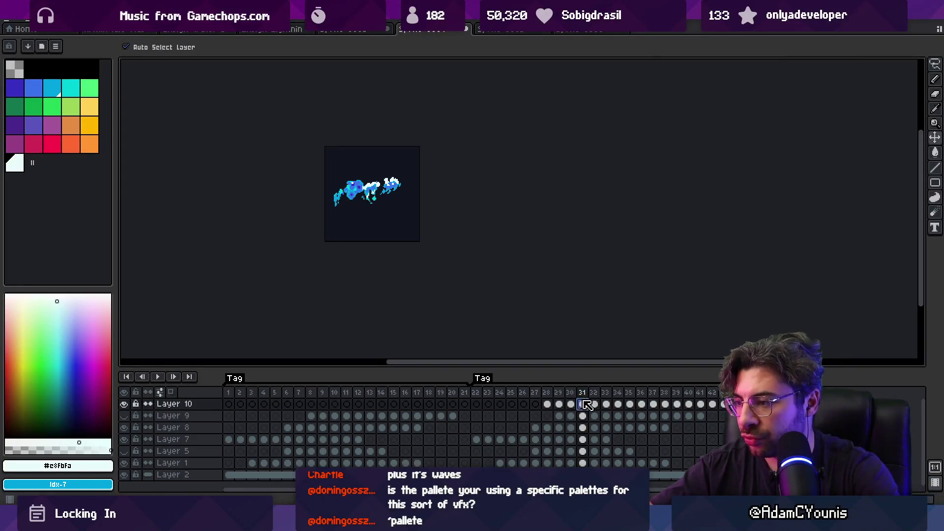
{"action": "left_click", "coordinate": [619, 404]}
{"action": "left_click", "coordinate": [654, 404]}
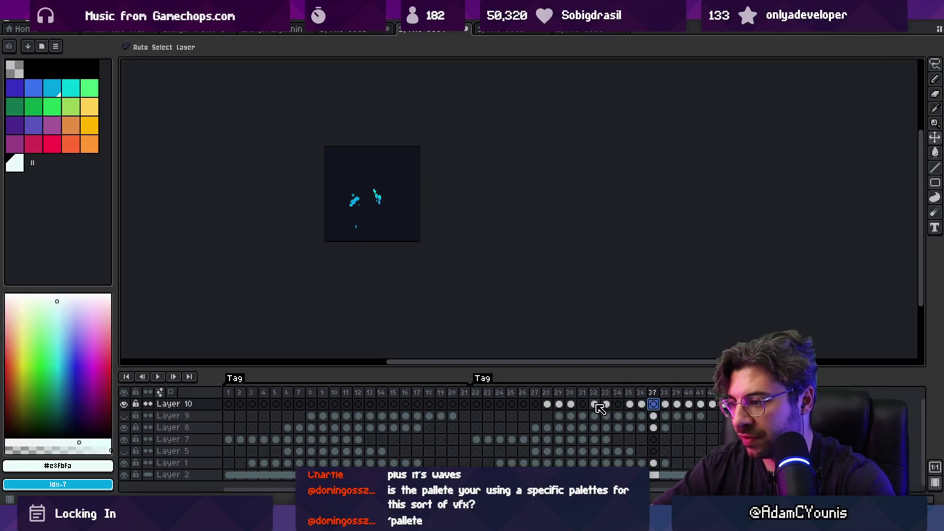
{"action": "left_click", "coordinate": [723, 404]}
{"action": "left_click", "coordinate": [595, 404]}
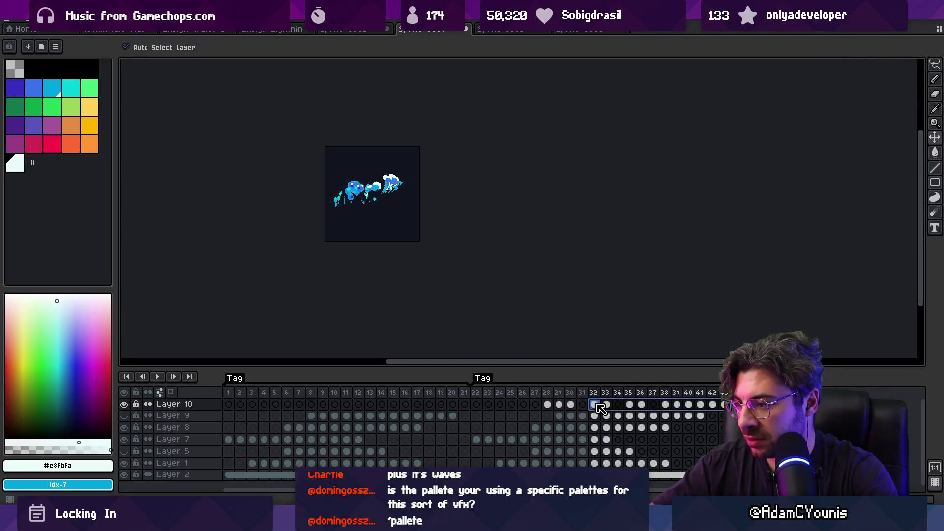
{"action": "key", "text": "Left"}
{"action": "left_click", "coordinate": [609, 405]}
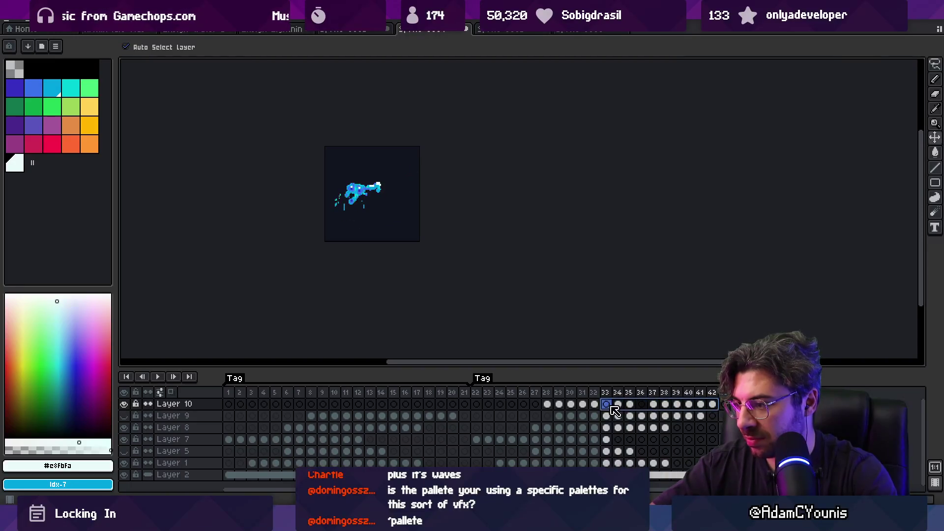
{"action": "left_click_drag", "start_coordinate": [706, 407], "coordinate": [633, 404]}
{"action": "left_click", "coordinate": [488, 392]}
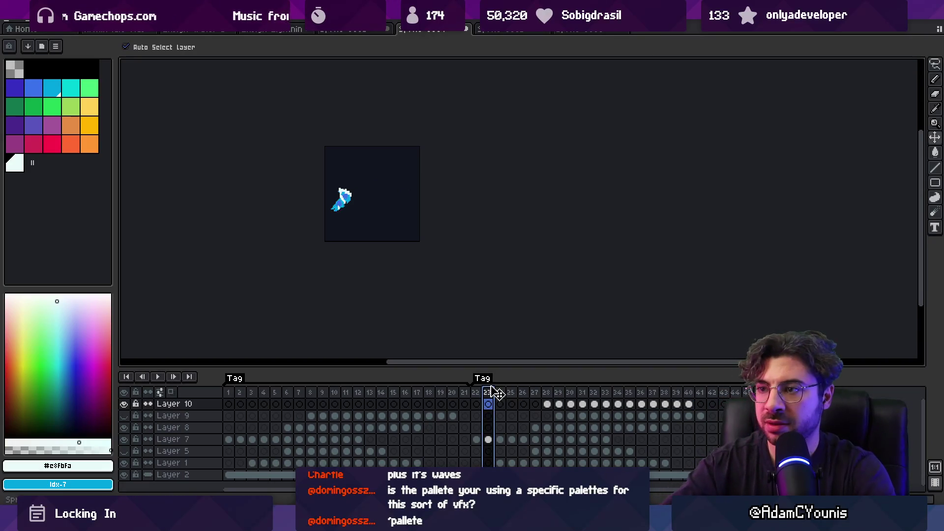
{"action": "key", "text": "Return"}
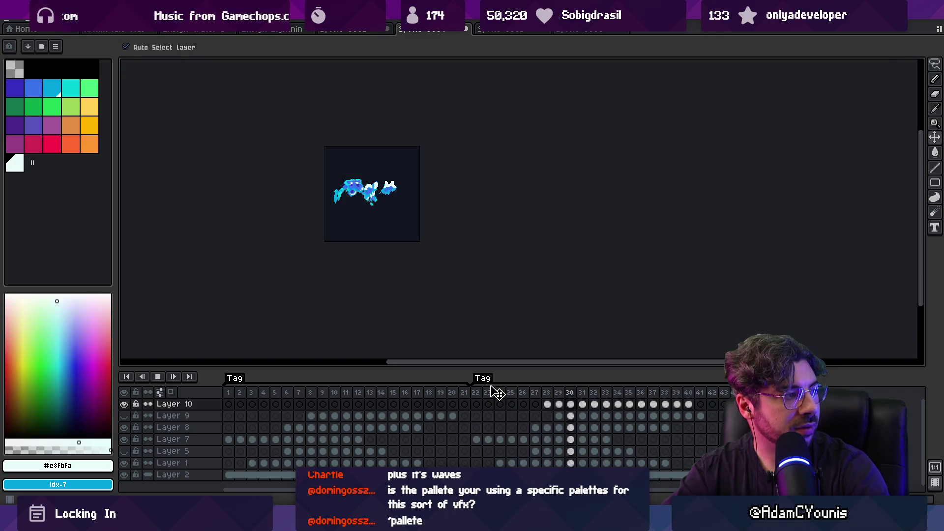
{"action": "key", "text": "space"}
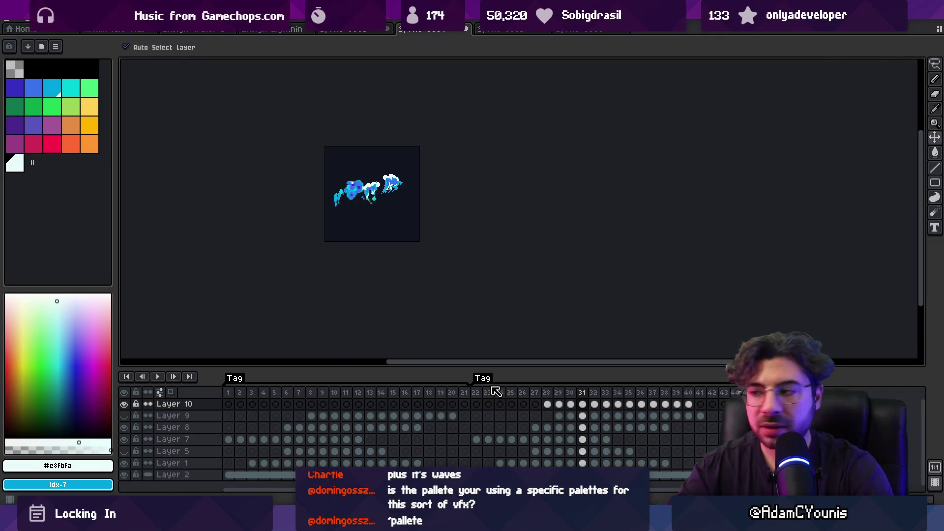
Mirror Layer 10's frames 28 through 40 with Edit > Flip Horizontal.
{"action": "left_click_drag", "start_coordinate": [688, 404], "coordinate": [550, 408]}
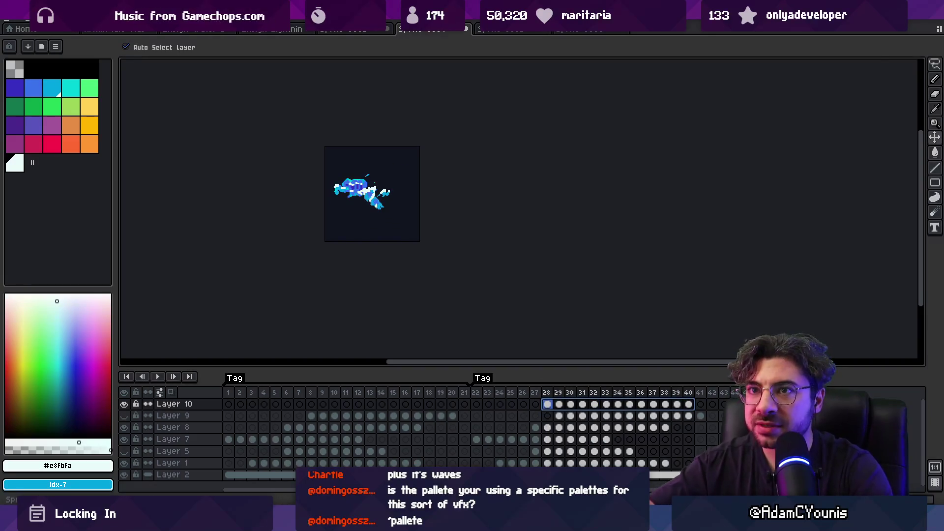
{"action": "left_click", "coordinate": [31, 20]}
{"action": "mouse_move", "coordinate": [56, 20]}
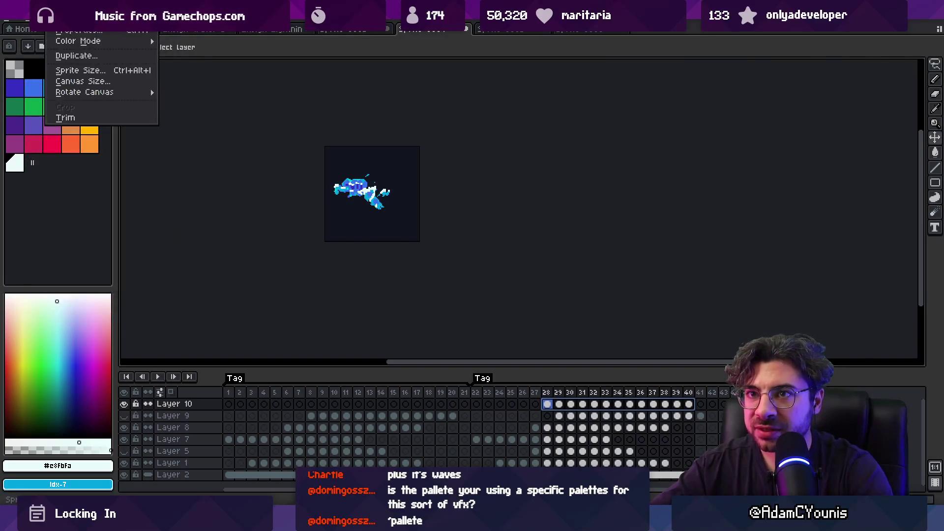
{"action": "left_click", "coordinate": [93, 172]}
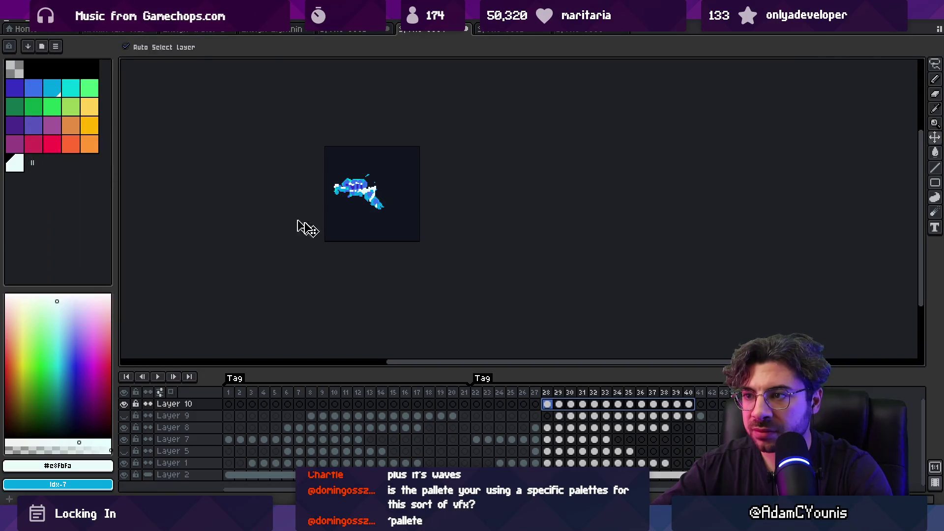
{"action": "mouse_move", "coordinate": [690, 400]}
{"action": "left_mouse_down"}
{"action": "mouse_move", "coordinate": [556, 403]}
{"action": "mouse_move", "coordinate": [679, 406]}
{"action": "left_mouse_up"}
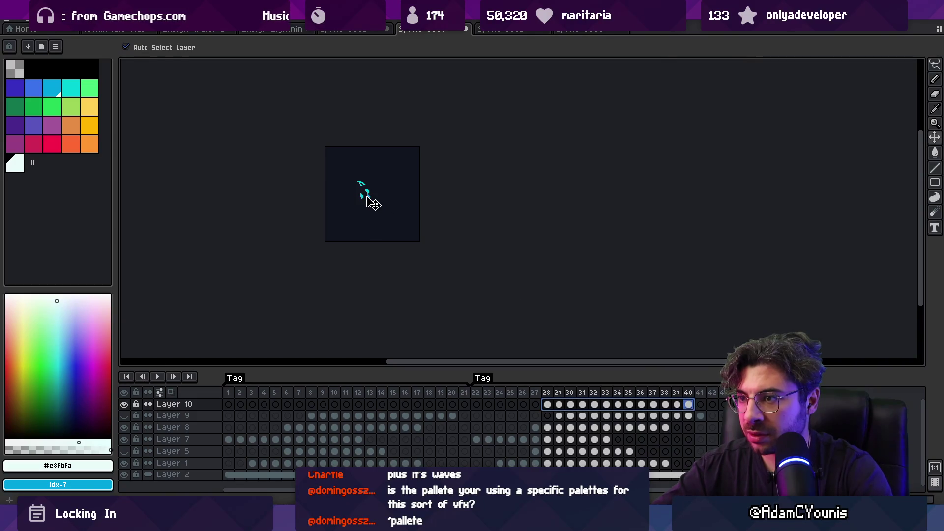
Replay the animation from the start and from frame 4, then select frames 22 through 34.
{"action": "left_click", "coordinate": [523, 393]}
{"action": "key", "text": "Return"}
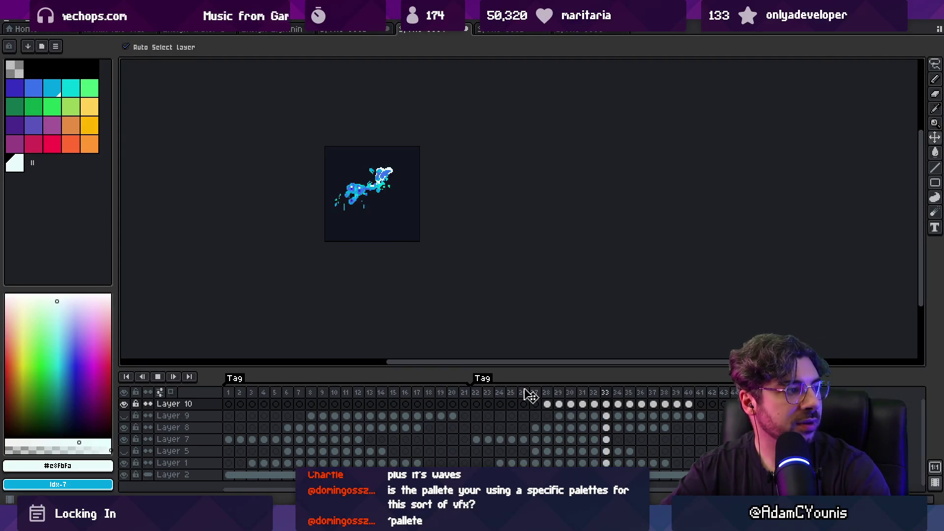
{"action": "key", "text": "Return"}
{"action": "left_click", "coordinate": [232, 393]}
{"action": "key", "text": "Return"}
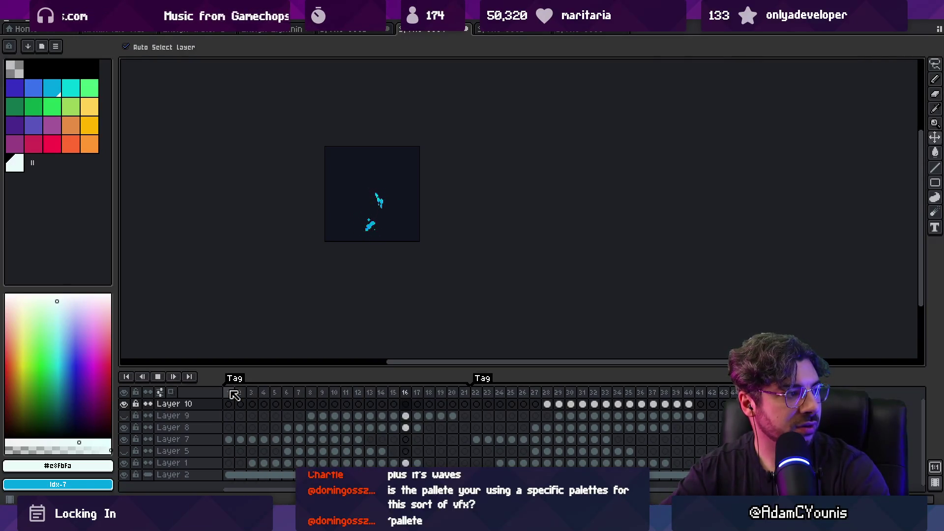
{"action": "key", "text": "Return"}
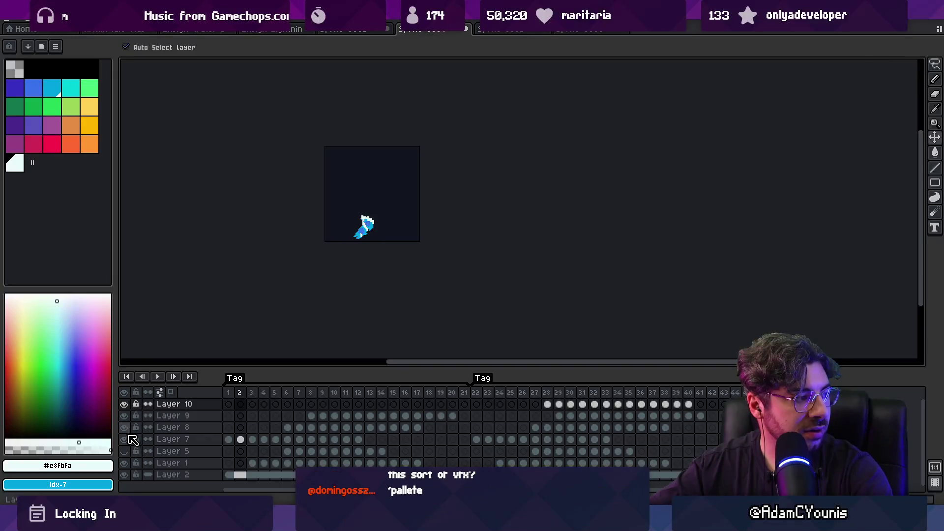
{"action": "key", "text": "Return"}
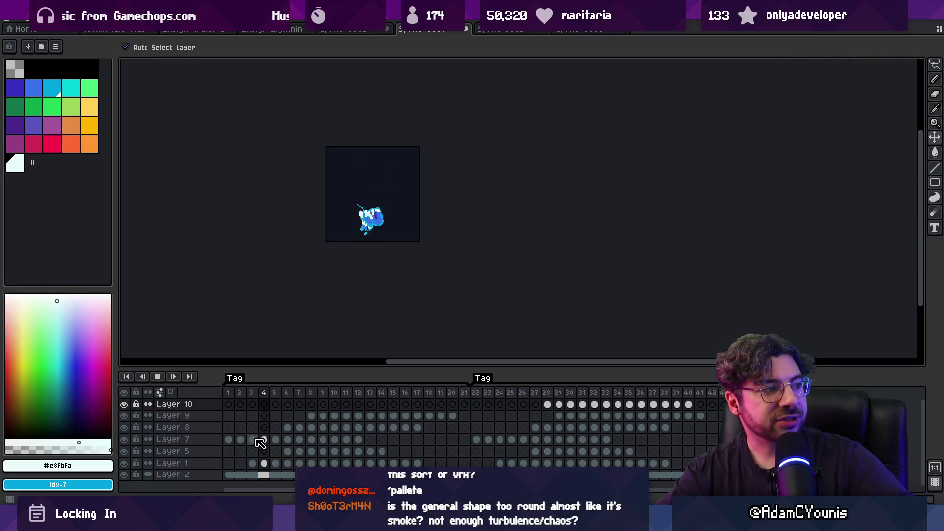
{"action": "key", "text": "Return"}
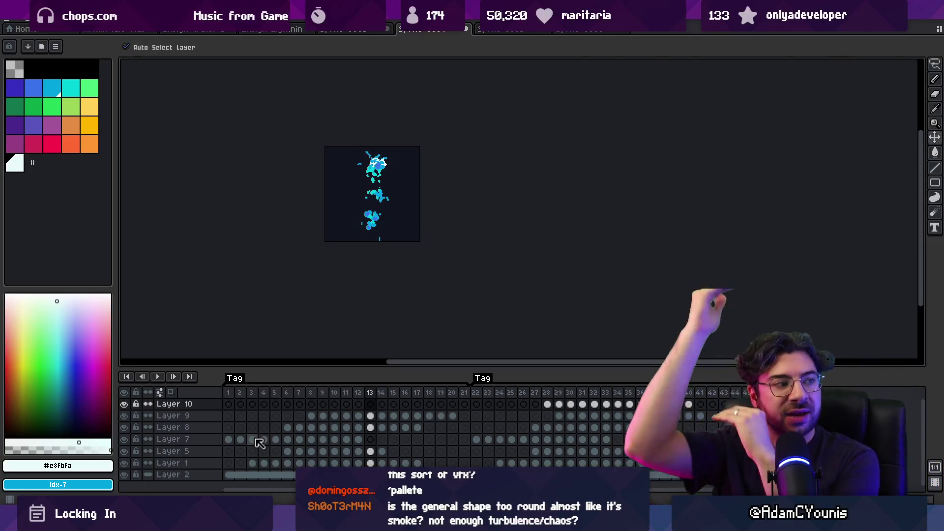
{"action": "left_click", "coordinate": [258, 440]}
{"action": "key", "text": "Return"}
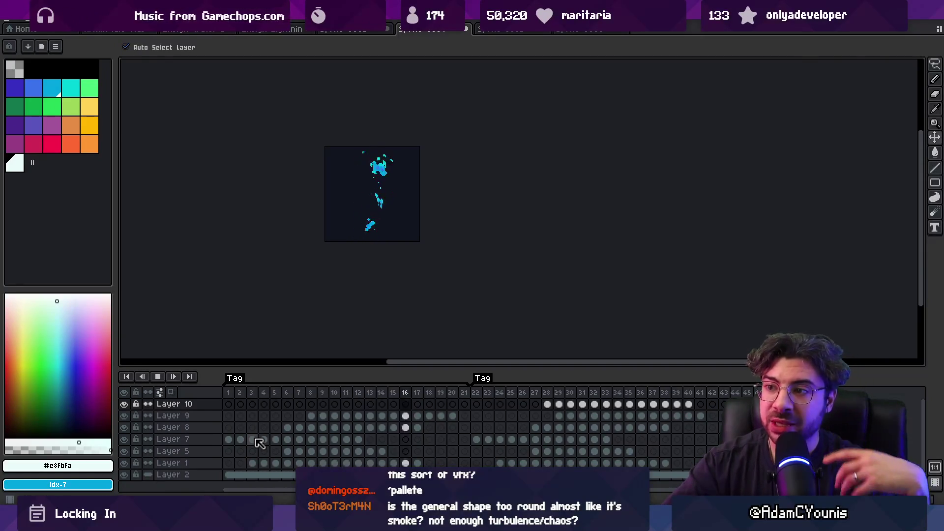
{"action": "key", "text": "Return"}
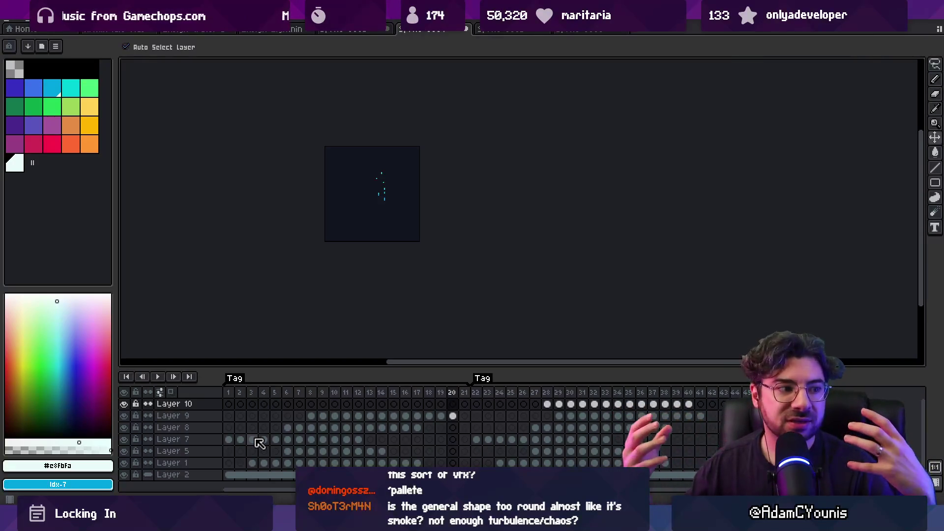
{"action": "mouse_move", "coordinate": [485, 399]}
{"action": "left_mouse_down"}
{"action": "mouse_move", "coordinate": [700, 402]}
{"action": "mouse_move", "coordinate": [592, 404]}
{"action": "left_mouse_up"}
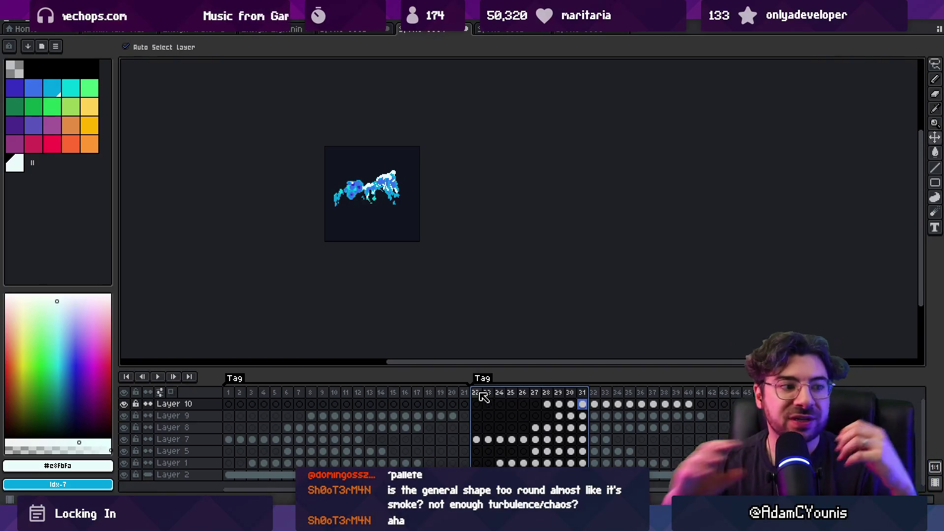
Review frame ranges 22–30 and 1–14, then switch to Unity's Reflex Wave Test scene.
{"action": "mouse_move", "coordinate": [484, 397]}
{"action": "left_mouse_down"}
{"action": "mouse_move", "coordinate": [703, 400]}
{"action": "mouse_move", "coordinate": [267, 394]}
{"action": "mouse_move", "coordinate": [347, 398]}
{"action": "left_mouse_up"}
{"action": "right_click", "coordinate": [358, 396]}
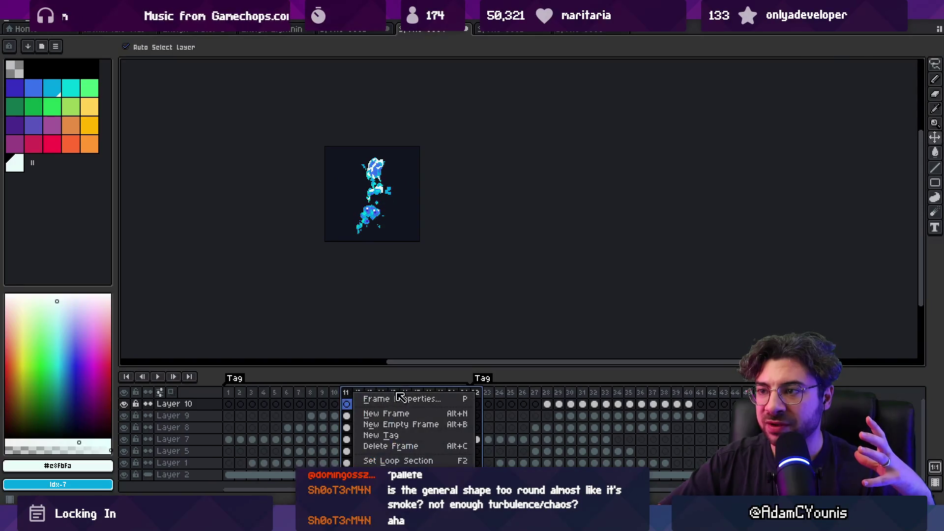
{"action": "left_click", "coordinate": [232, 391]}
{"action": "left_click_drag", "start_coordinate": [234, 394], "coordinate": [381, 392]}
{"action": "key", "text": "alt+Tab"}
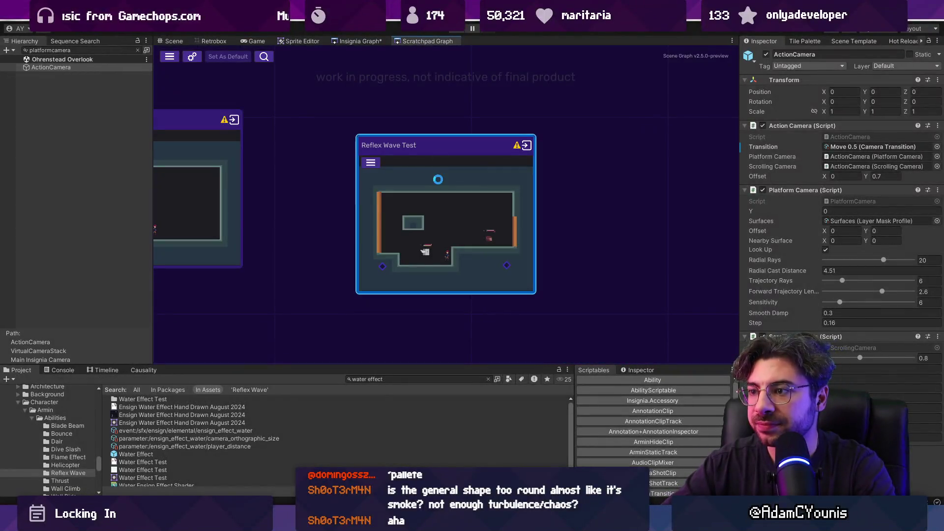
{"action": "left_click", "coordinate": [462, 29]}
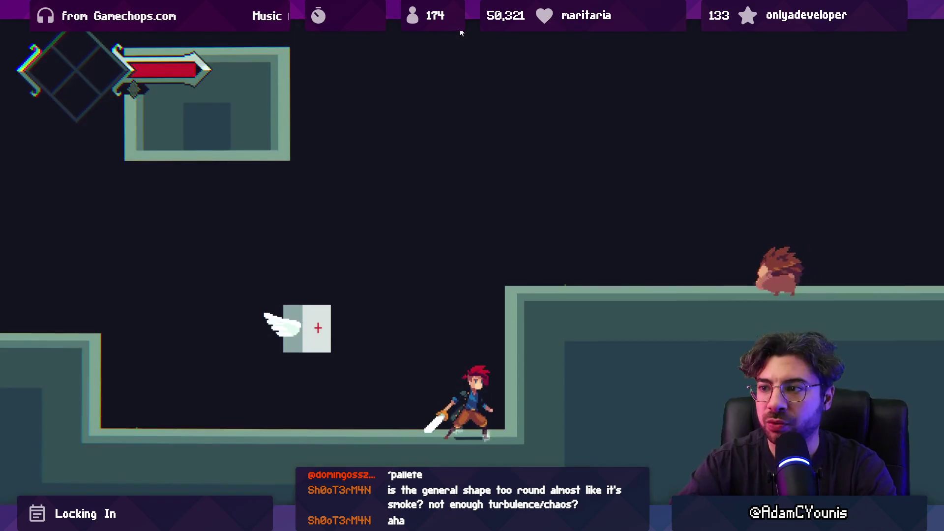
Fight the hedgehog on the lower ground with sword slashes, dashes and jumps.
{"action": "key", "text": "Left"}
{"action": "key", "text": "x"}
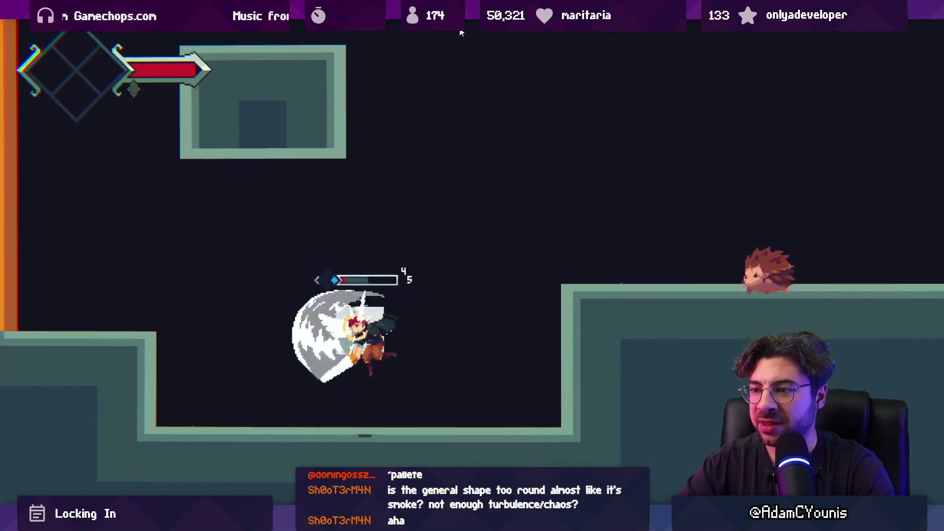
{"action": "key", "text": "Right"}
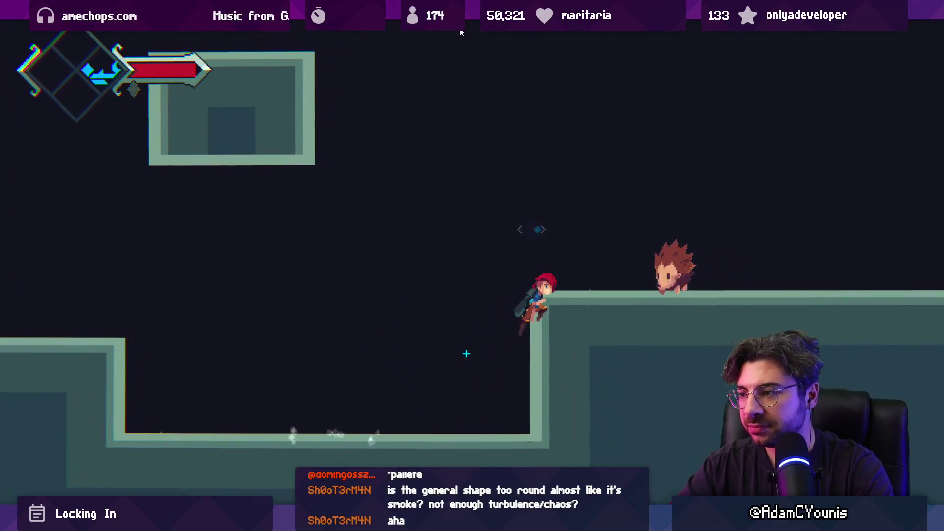
{"action": "key", "text": "x"}
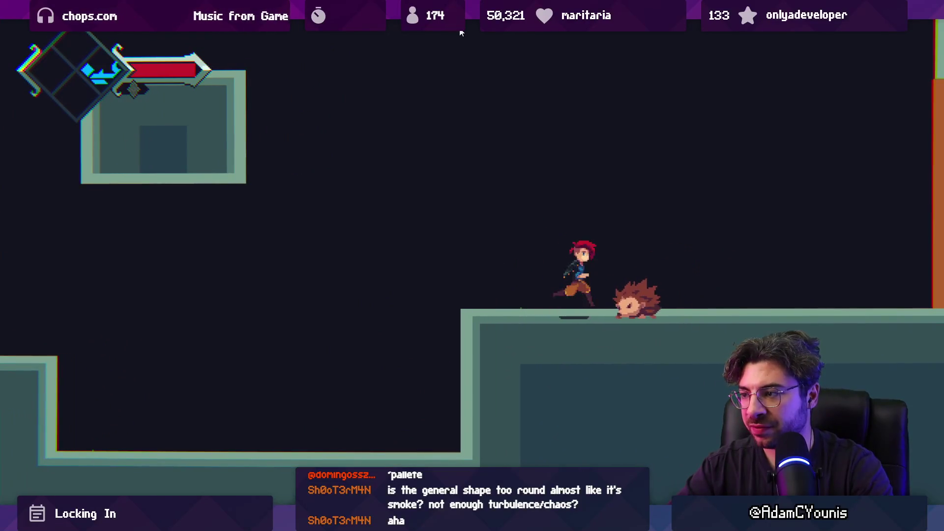
{"action": "key", "text": "x"}
{"action": "key", "text": "Right"}
{"action": "key", "text": "x"}
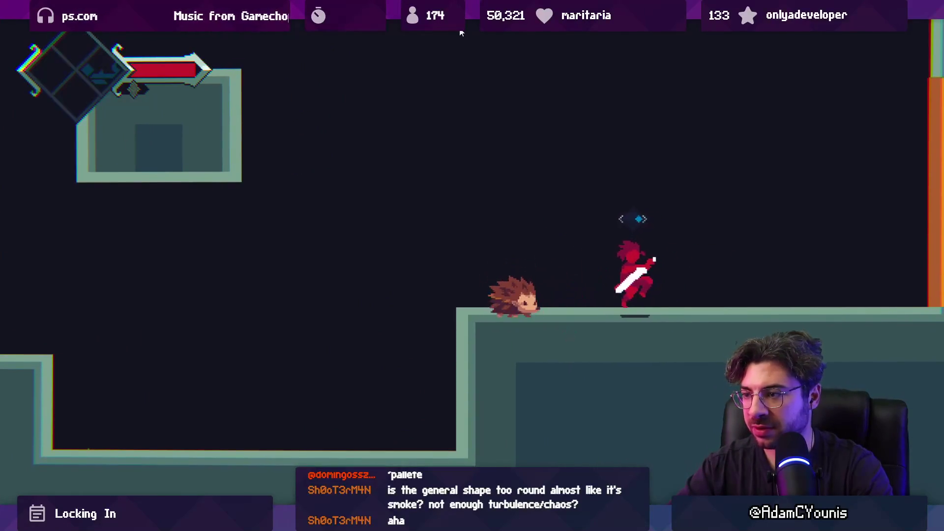
{"action": "key", "text": "Right"}
{"action": "key", "text": "Left"}
{"action": "key", "text": "x"}
{"action": "key", "text": "z"}
{"action": "key", "text": "Right"}
{"action": "key", "text": "x"}
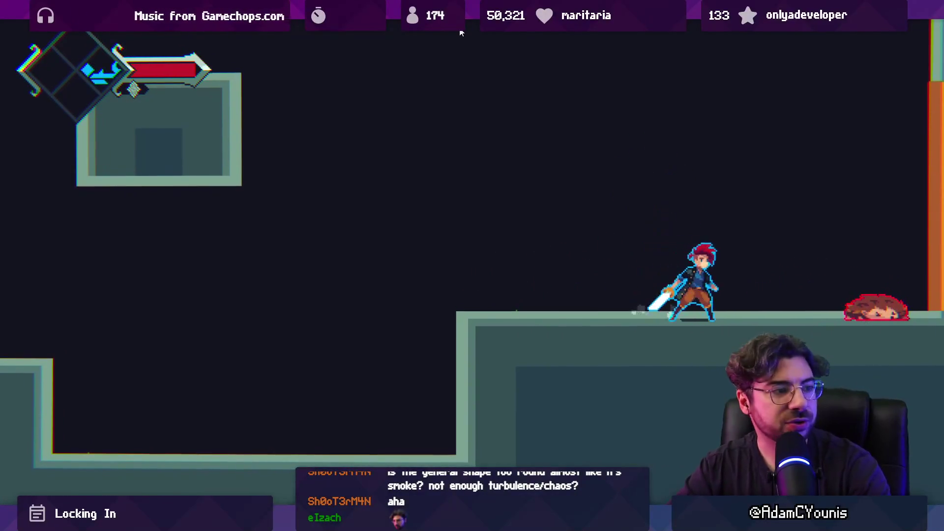
{"action": "key", "text": "x"}
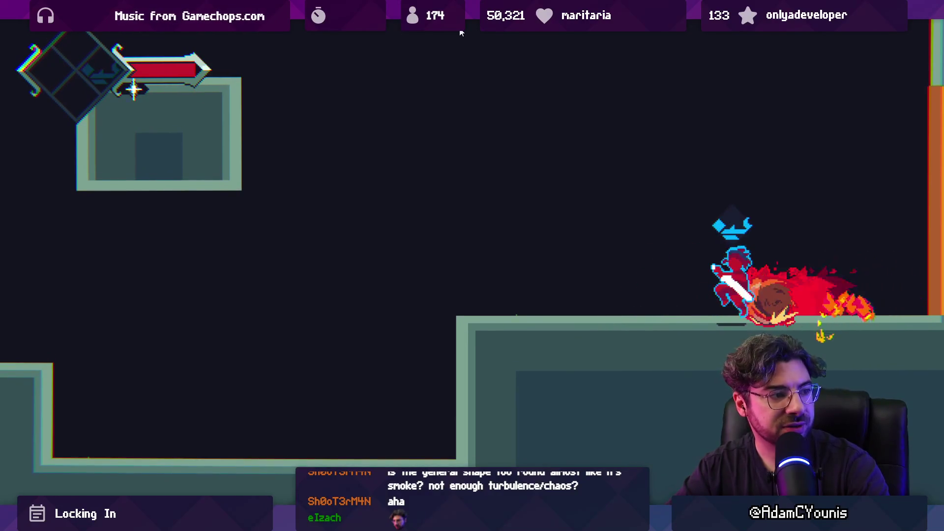
{"action": "key", "text": "Left"}
{"action": "key", "text": "x"}
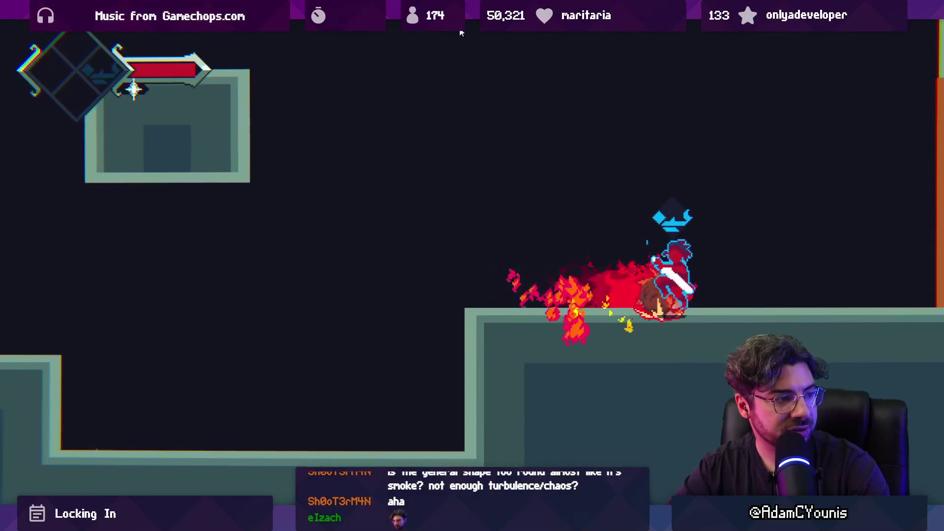
{"action": "key", "text": "z"}
{"action": "key", "text": "Left"}
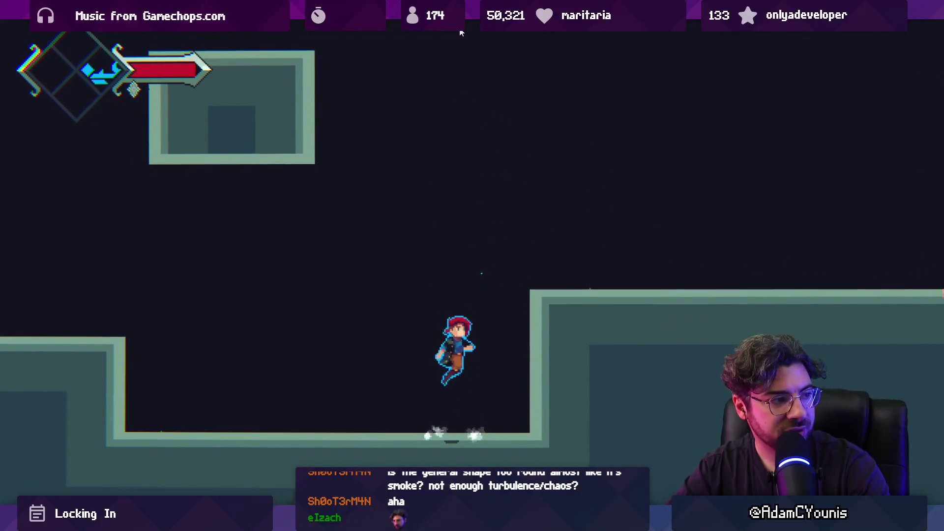
Climb to the upper ledge and keep attacking the hedgehog until it is finished off.
{"action": "key", "text": "Right"}
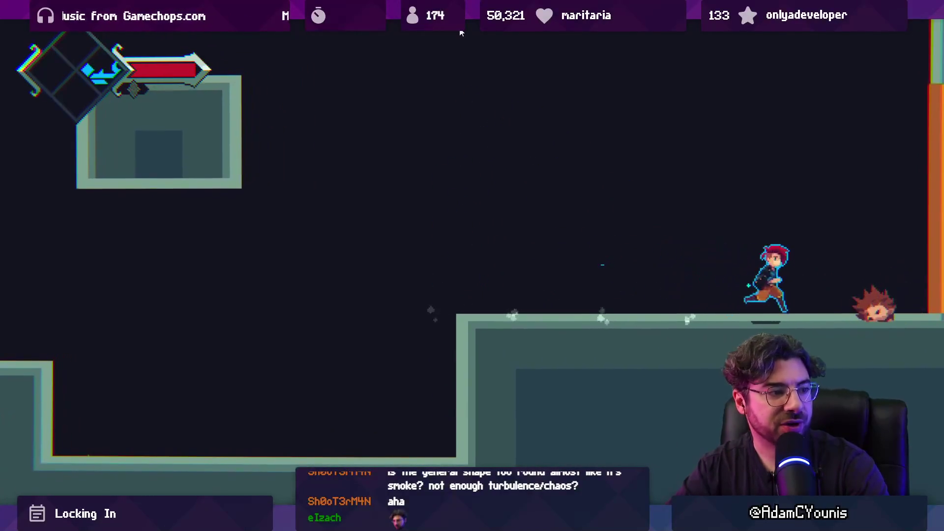
{"action": "key", "text": "x"}
{"action": "key", "text": "z"}
{"action": "key", "text": "Left"}
{"action": "key", "text": "x"}
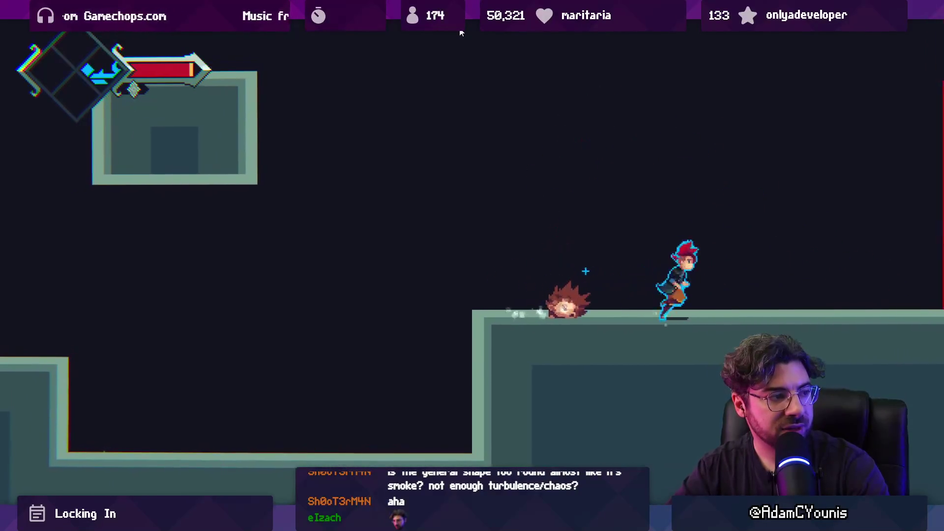
{"action": "key", "text": "Right"}
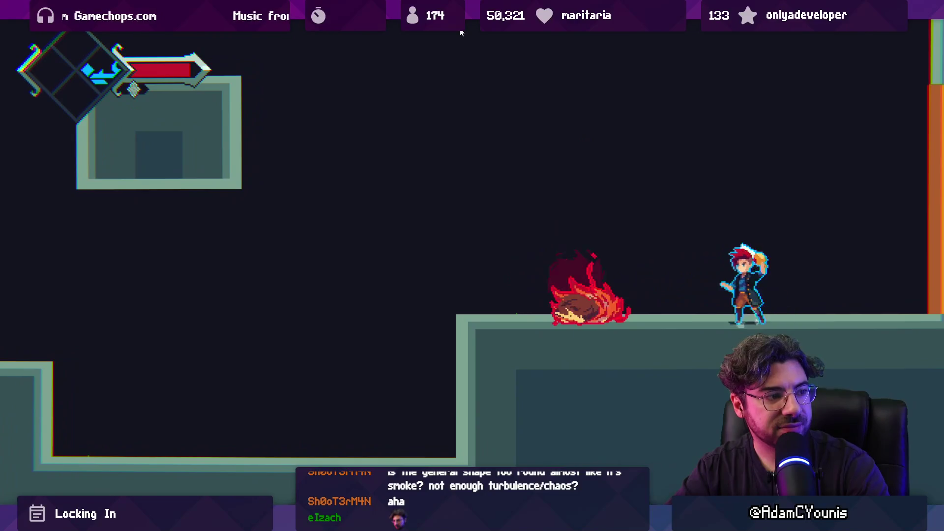
{"action": "key", "text": "x"}
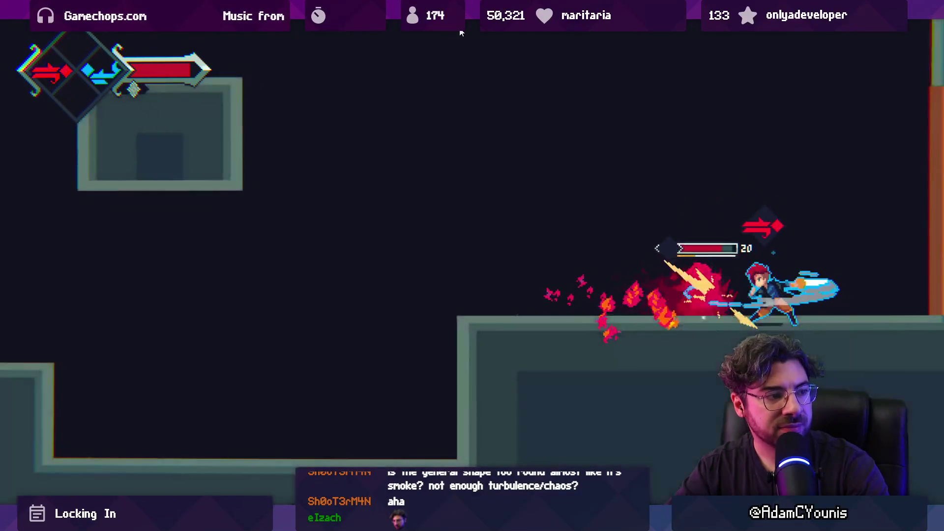
{"action": "key", "text": "Left"}
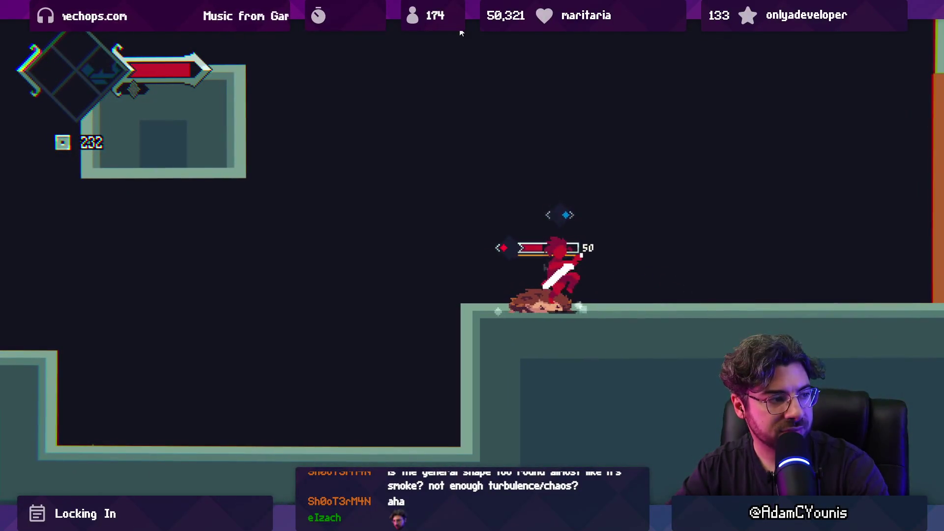
{"action": "key", "text": "Right"}
{"action": "key", "text": "x"}
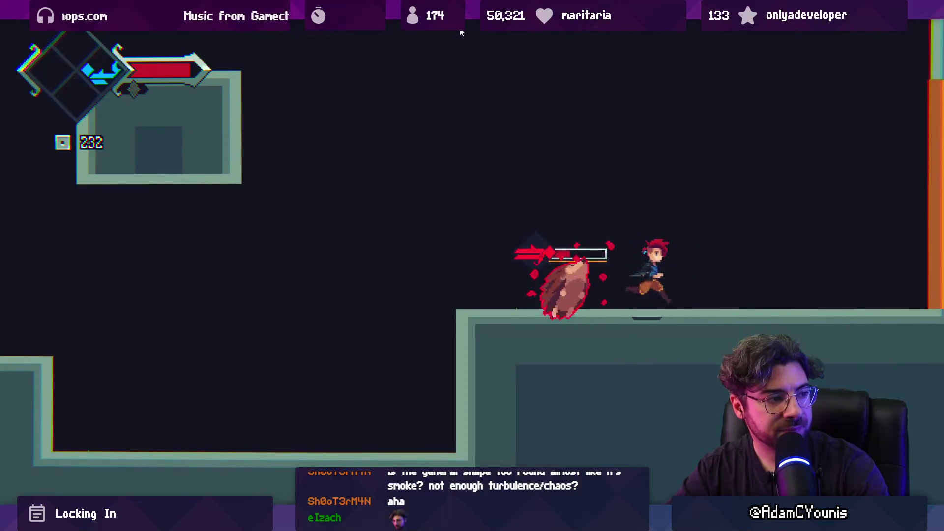
{"action": "key", "text": "Right"}
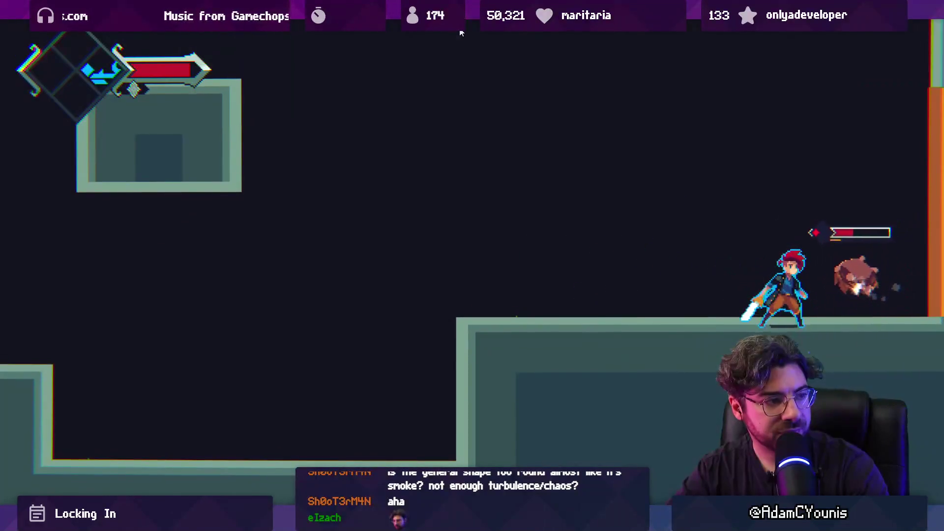
{"action": "key", "text": "Right"}
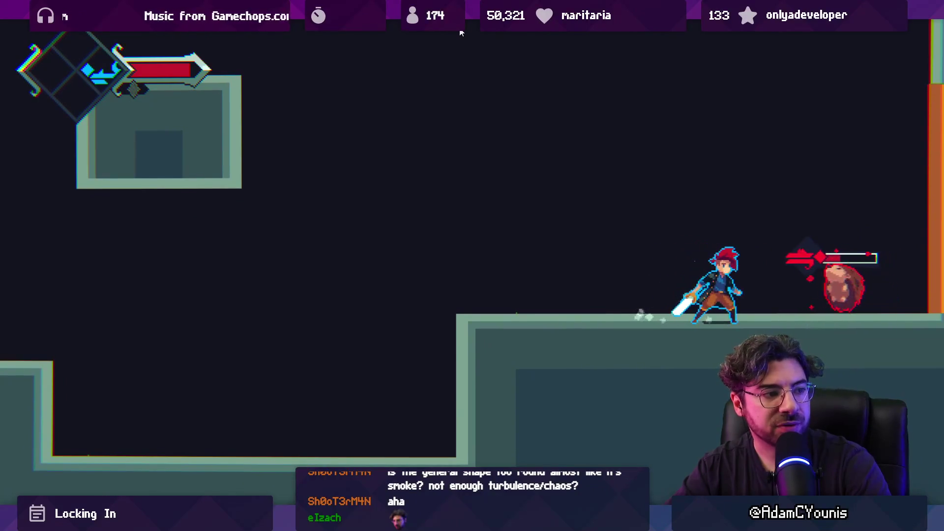
{"action": "key", "text": "x"}
{"action": "key", "text": "Left"}
{"action": "key", "text": "x"}
Test wall-jumps and dash slashes between the platforms, then stop play mode.
{"action": "key", "text": "Left"}
{"action": "key", "text": "z"}
{"action": "key", "text": "x"}
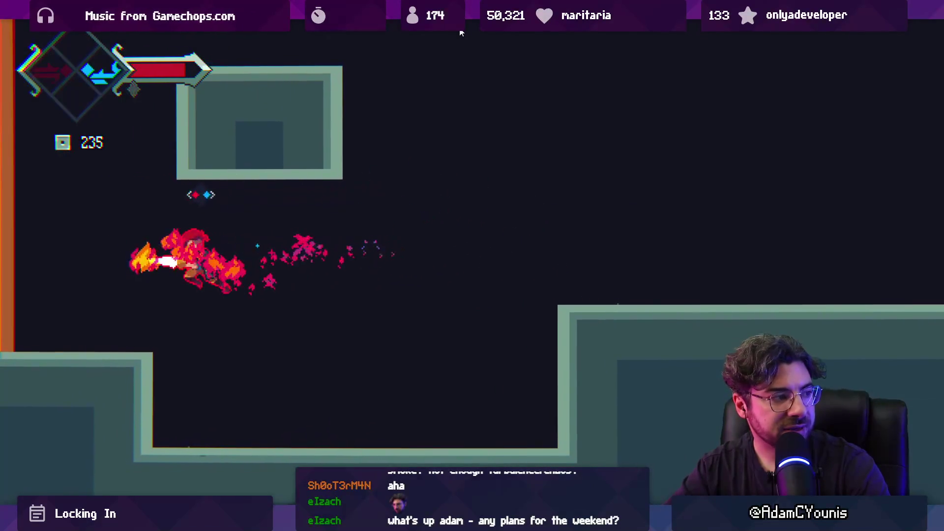
{"action": "key", "text": "Left"}
{"action": "key", "text": "z"}
{"action": "key", "text": "x"}
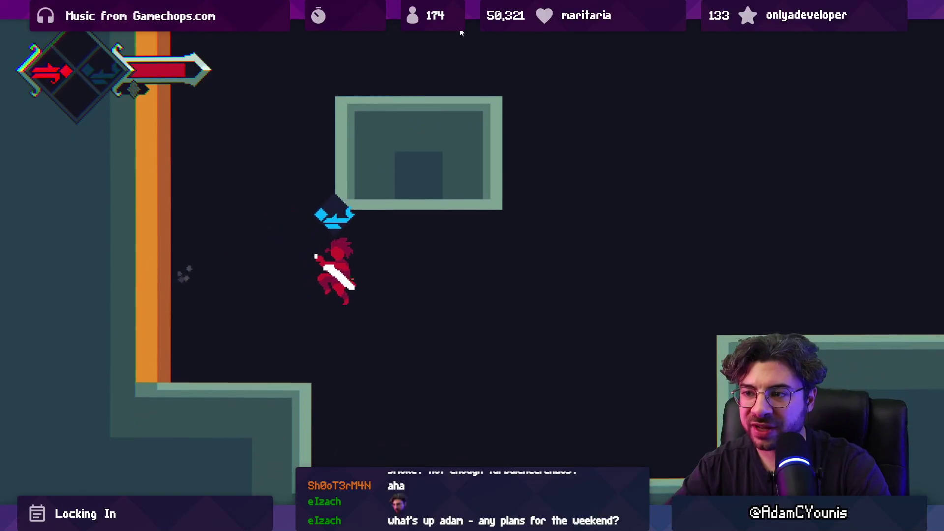
{"action": "key", "text": "Right"}
{"action": "key", "text": "x"}
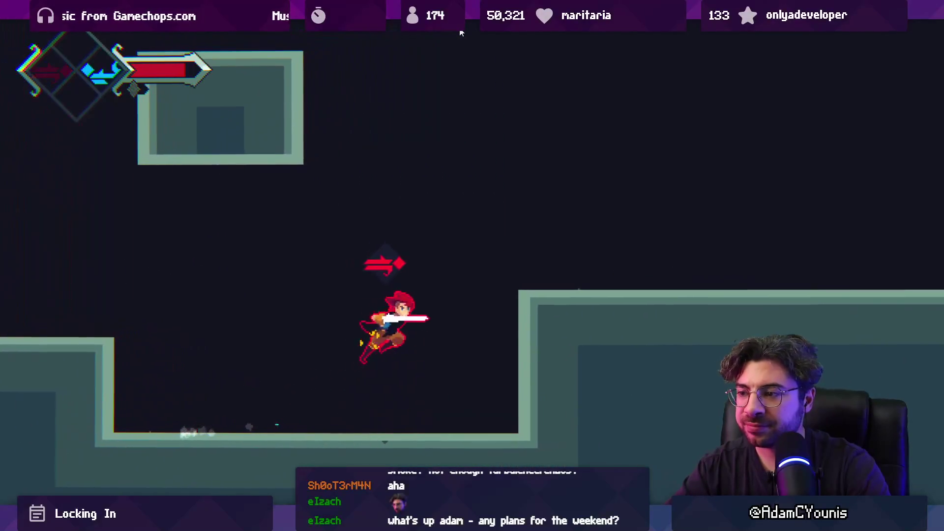
{"action": "key", "text": "Right"}
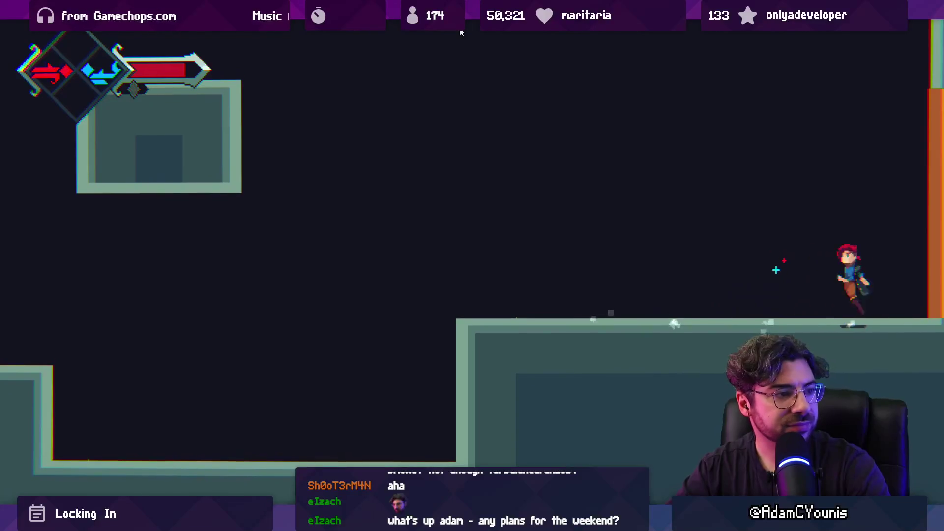
{"action": "key", "text": "z"}
{"action": "key", "text": "Left"}
{"action": "key", "text": "x"}
{"action": "key", "text": "z"}
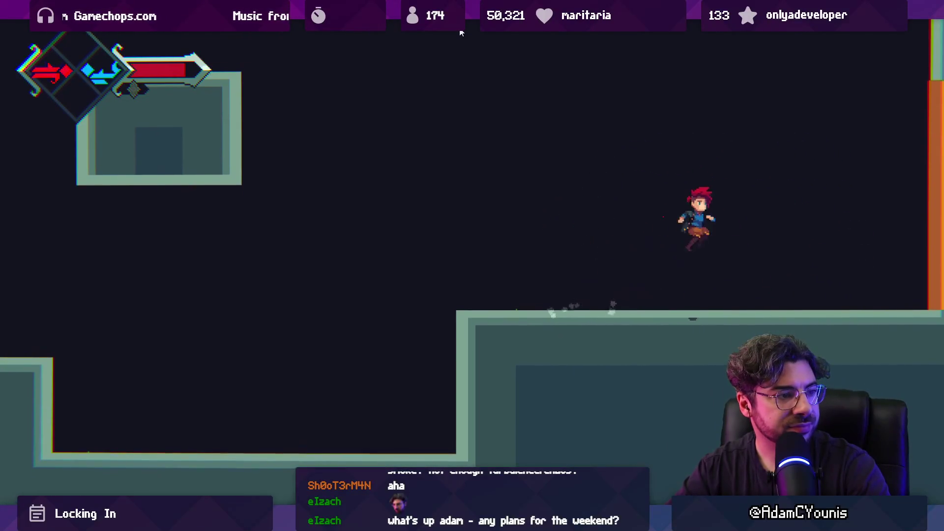
{"action": "key", "text": "x"}
{"action": "key", "text": "z"}
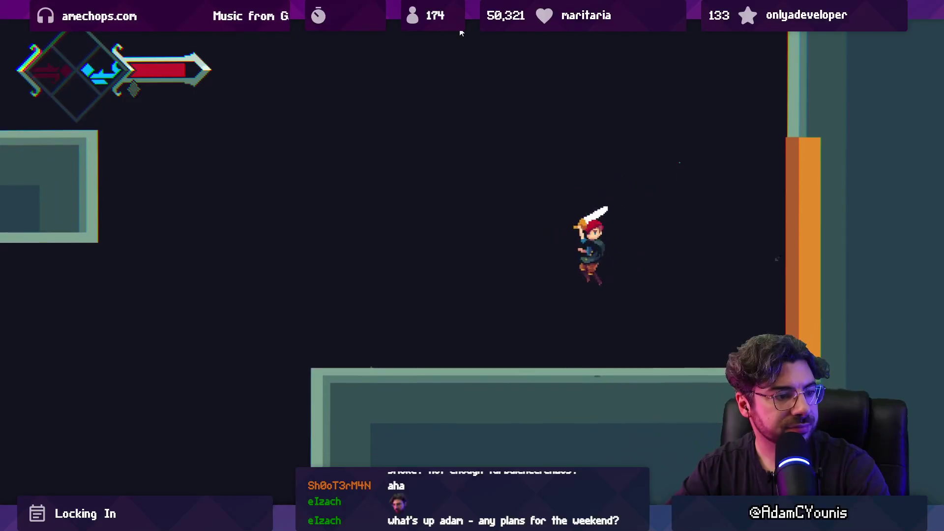
{"action": "key", "text": "Left"}
{"action": "key", "text": "x"}
{"action": "key", "text": "Left"}
{"action": "key", "text": "space"}
{"action": "key", "text": "Right"}
{"action": "key", "text": "Right"}
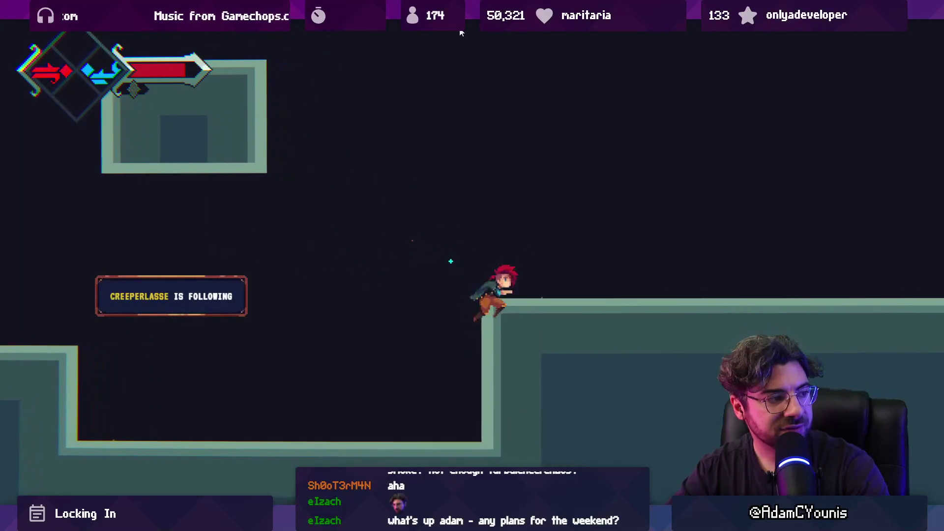
{"action": "left_click", "coordinate": [461, 31]}
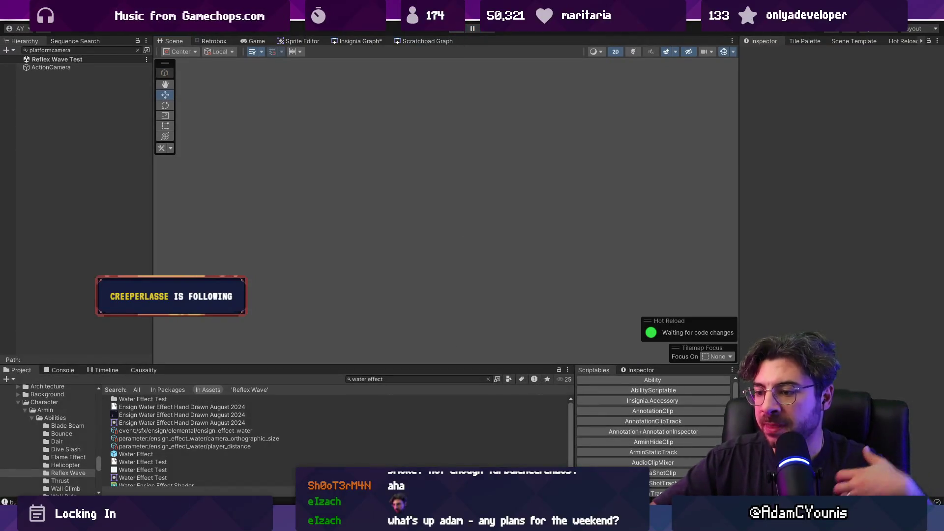
Return to Aseprite and play the wave animation from frame 1, zooming the canvas.
{"action": "key", "text": "alt+Tab"}
{"action": "left_click", "coordinate": [229, 393]}
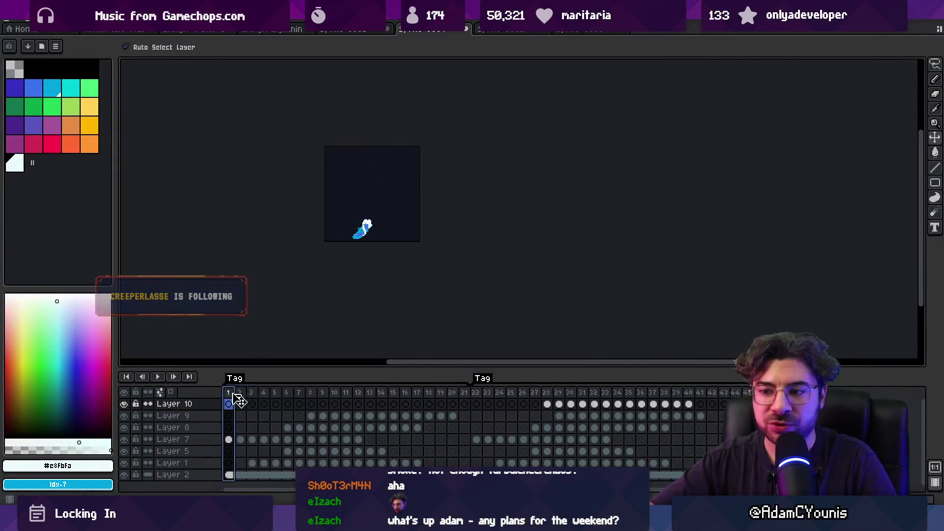
{"action": "key", "text": "Return"}
{"action": "scroll", "coordinate": [395, 217], "scroll_direction": "up", "scroll_amount": 2}
{"action": "scroll", "coordinate": [386, 197], "scroll_direction": "down", "scroll_amount": 1}
{"action": "scroll", "coordinate": [362, 118], "scroll_direction": "up", "scroll_amount": 2}
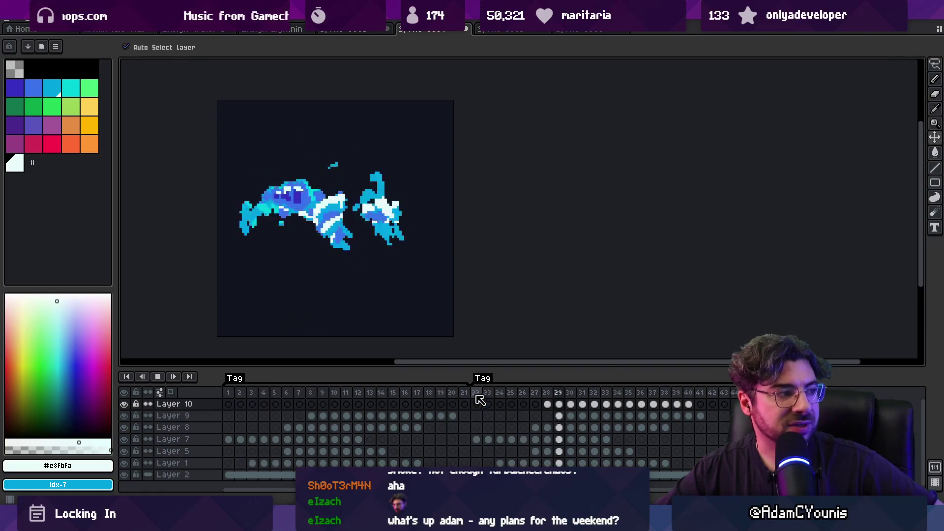
Select Layer 10's spray cels spanning frames 28 to 40 in the timeline.
{"action": "scroll", "coordinate": [503, 270], "scroll_direction": "down", "scroll_amount": 5}
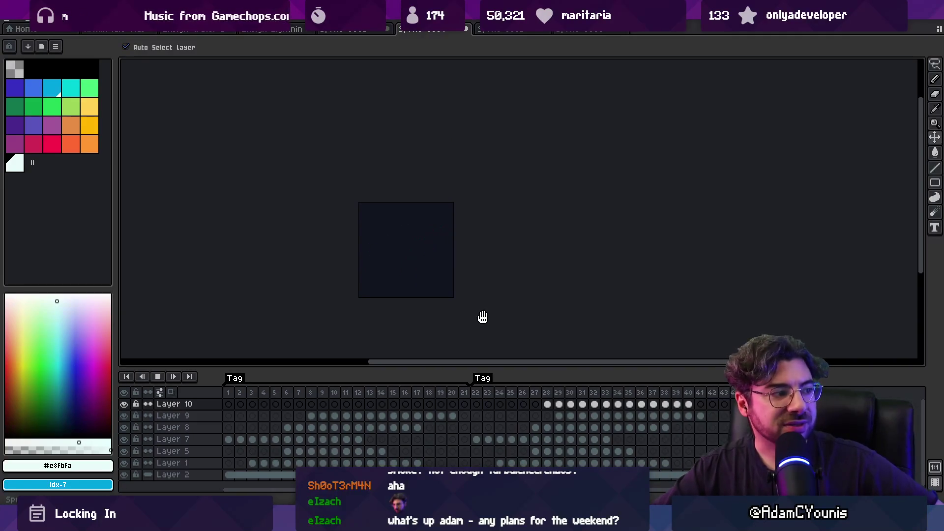
{"action": "scroll", "coordinate": [454, 288], "scroll_direction": "up", "scroll_amount": 1}
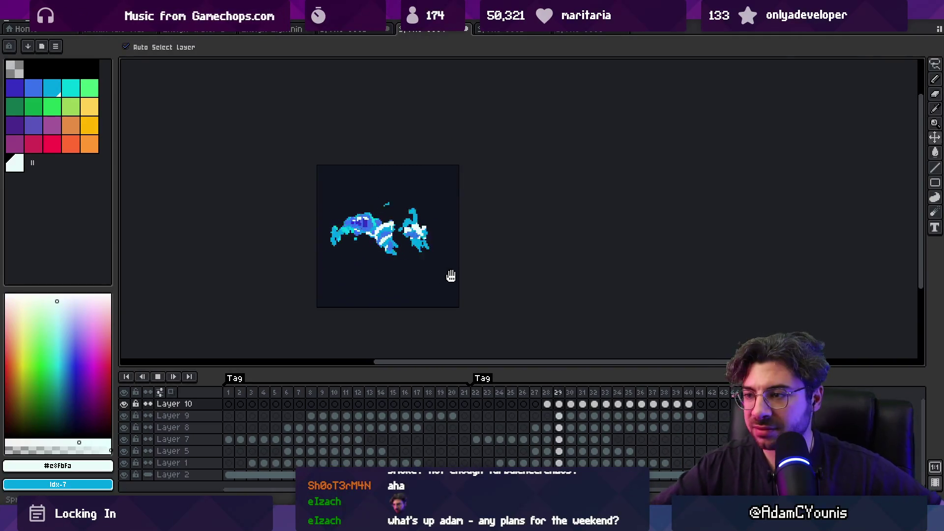
{"action": "left_click", "coordinate": [426, 203]}
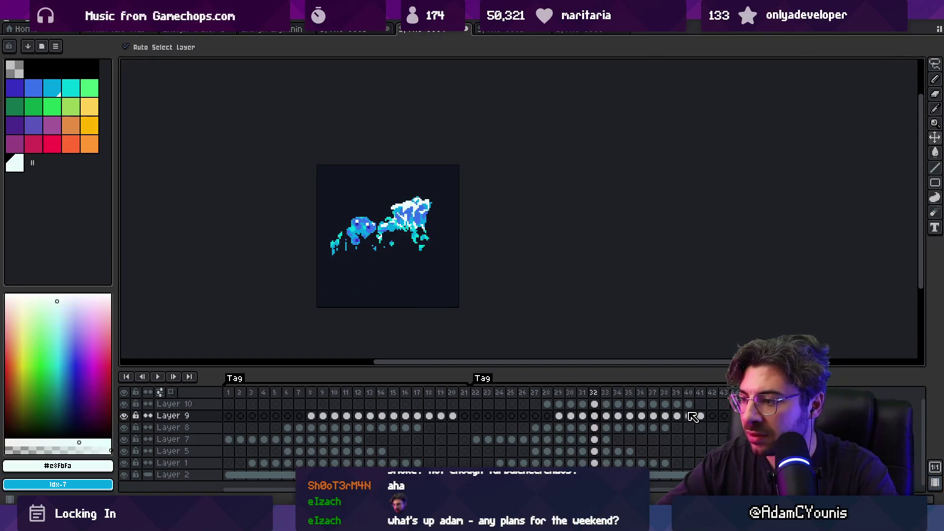
{"action": "left_click_drag", "start_coordinate": [689, 406], "coordinate": [547, 405]}
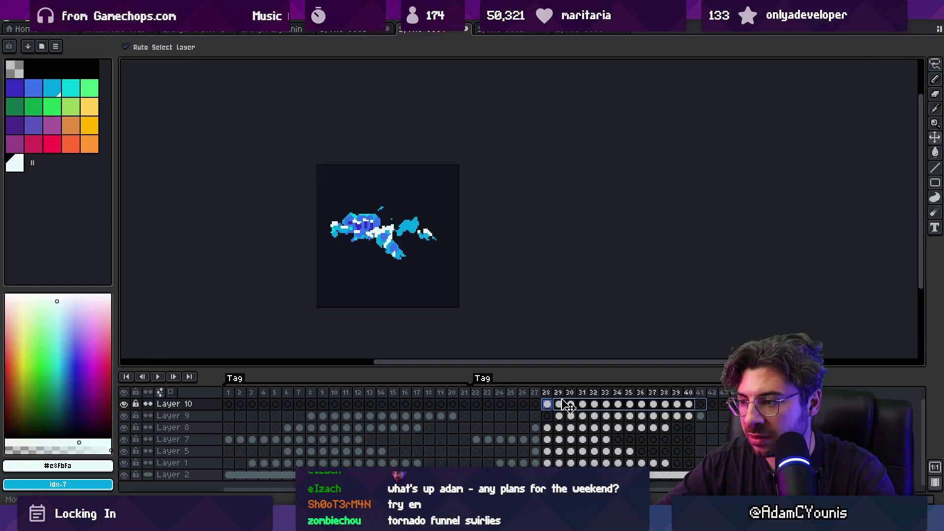
Shift Layer 10's cels two frames later to start at frame 30, then replay the animation.
{"action": "left_click_drag", "start_coordinate": [573, 406], "coordinate": [571, 405]}
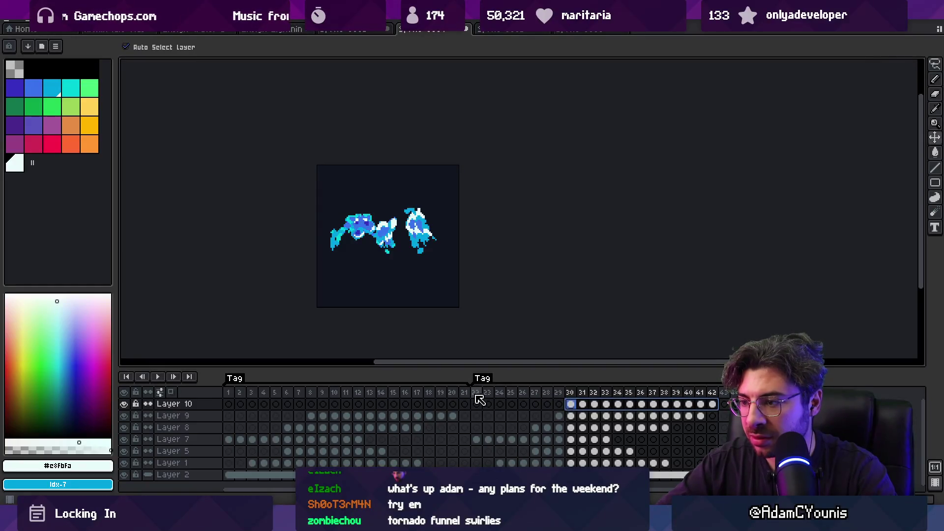
{"action": "key", "text": "Return"}
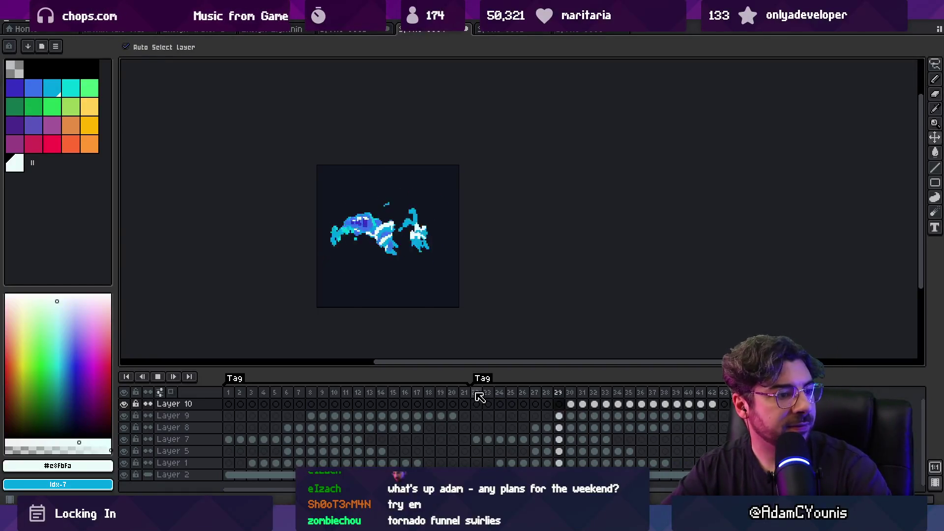
{"action": "scroll", "coordinate": [557, 257], "scroll_direction": "down", "scroll_amount": 2}
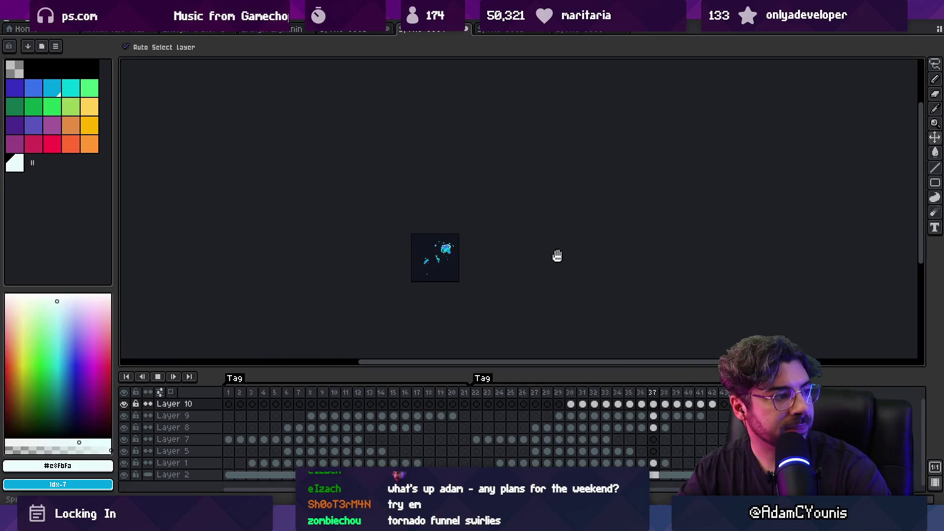
Stop playback after reviewing, then select frames 1 through 11.
{"action": "scroll", "coordinate": [458, 264], "scroll_direction": "up", "scroll_amount": 2}
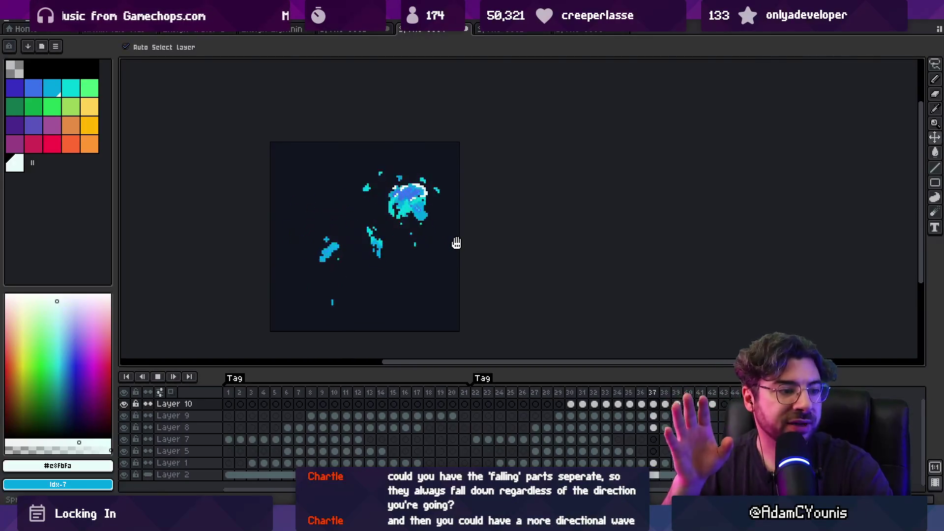
{"action": "key", "text": "Return"}
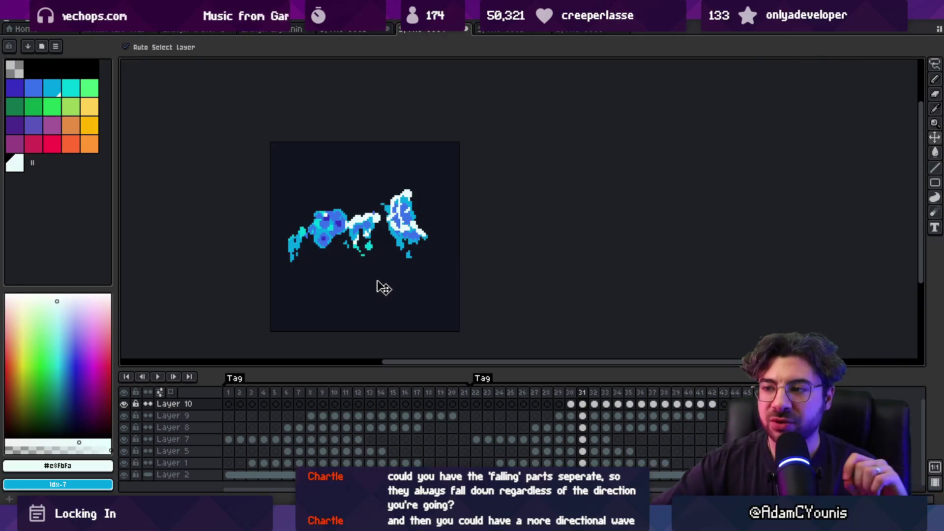
{"action": "left_click_drag", "start_coordinate": [234, 393], "coordinate": [347, 388]}
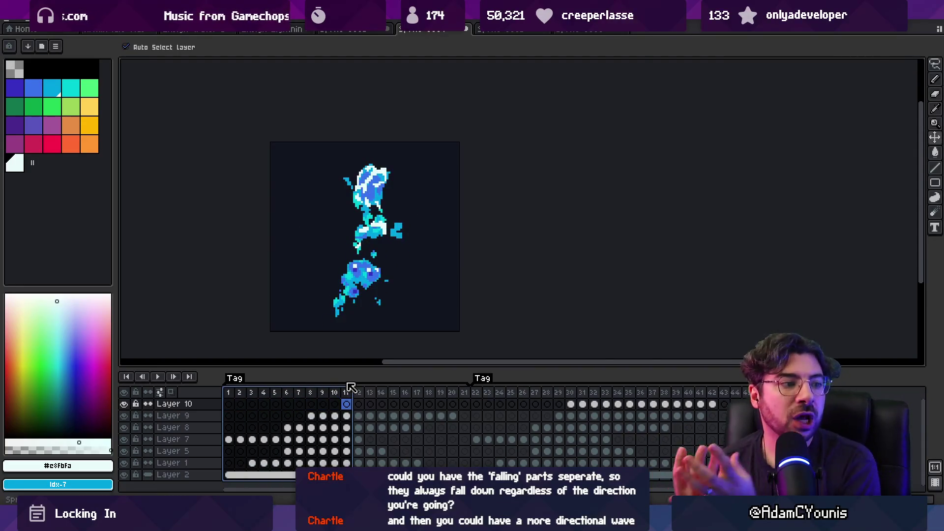
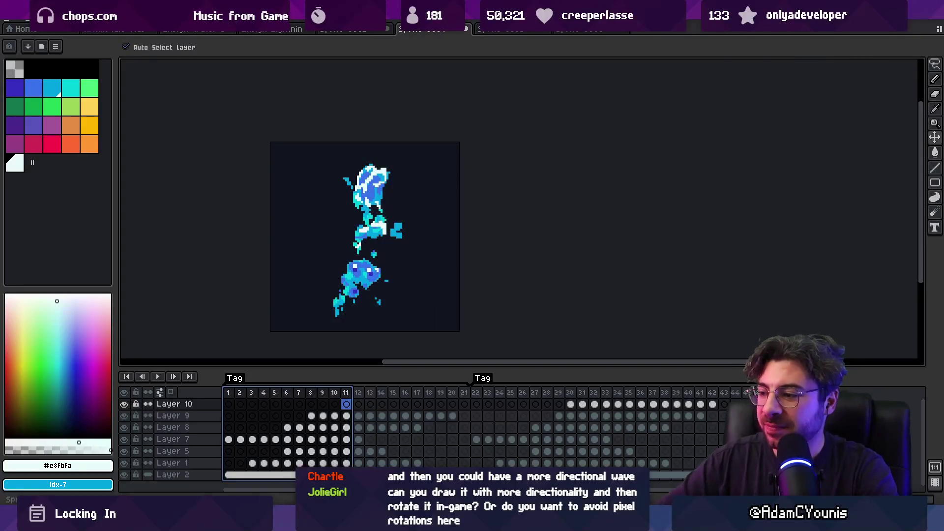
Switch to the whiteboard sketch app and pan its canvas up-left.
{"action": "key", "text": "alt+Tab"}
{"action": "left_click_drag", "start_coordinate": [486, 333], "coordinate": [292, 157]}
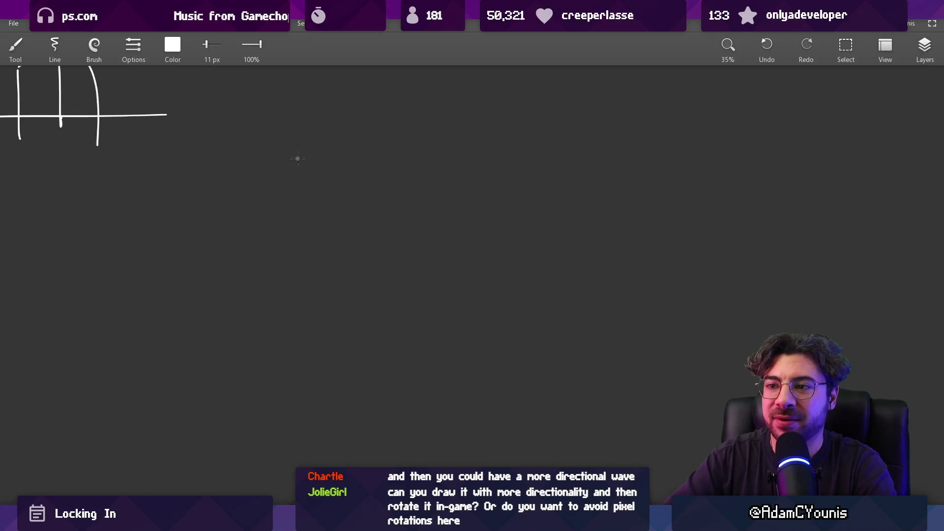
Draw an upward arrow and a down-right arrow with a thicker brush, then recenter the canvas.
{"action": "mouse_move", "coordinate": [322, 226]}
{"action": "left_mouse_down"}
{"action": "mouse_move", "coordinate": [301, 147]}
{"action": "mouse_move", "coordinate": [332, 152]}
{"action": "mouse_move", "coordinate": [426, 224]}
{"action": "mouse_move", "coordinate": [430, 204]}
{"action": "left_mouse_up"}
{"action": "left_click", "coordinate": [432, 205]}
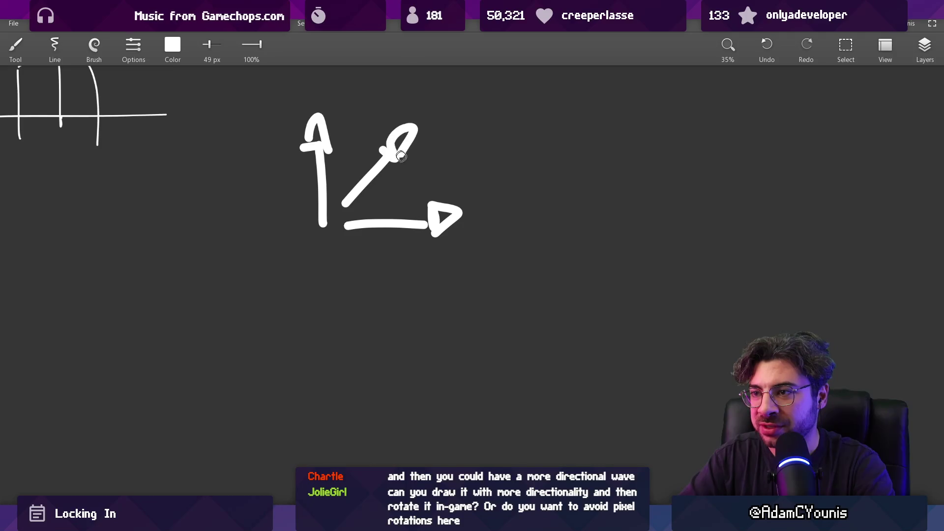
{"action": "left_click_drag", "start_coordinate": [345, 248], "coordinate": [404, 297]}
{"action": "mouse_move", "coordinate": [451, 244]}
{"action": "left_mouse_down"}
{"action": "mouse_move", "coordinate": [358, 295]}
{"action": "mouse_move", "coordinate": [418, 261]}
{"action": "left_mouse_up"}
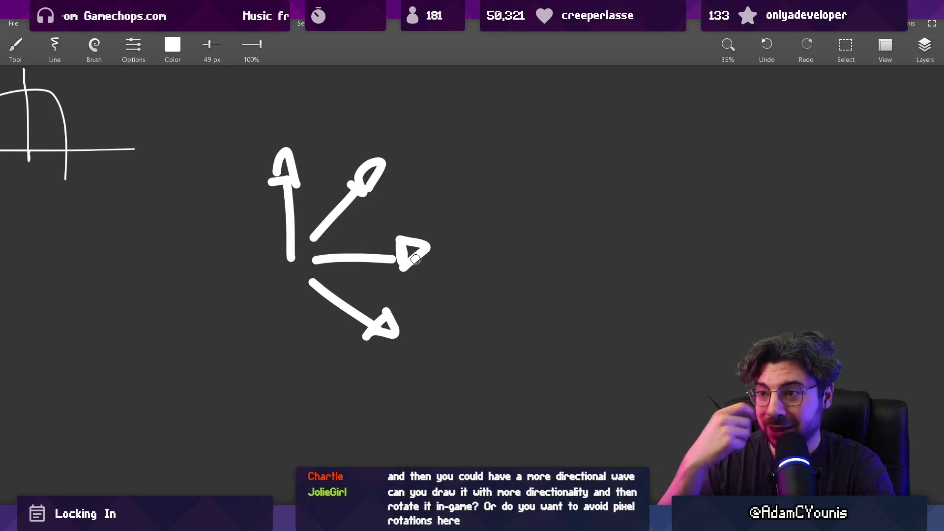
Trace over the diagonal, lower, vertical and right arrows, then erase the right and lower arrows and undo it.
{"action": "left_click_drag", "start_coordinate": [376, 160], "coordinate": [378, 160]}
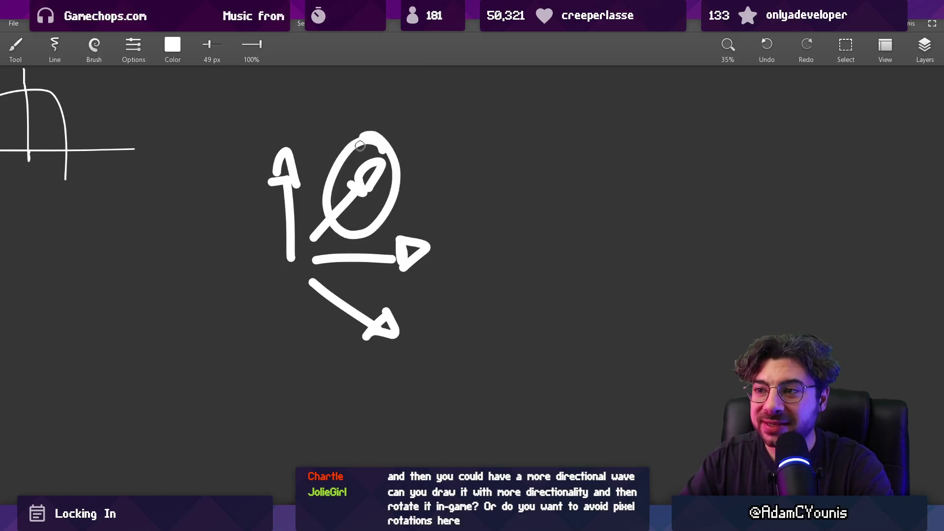
{"action": "left_click_drag", "start_coordinate": [326, 270], "coordinate": [368, 303]}
{"action": "mouse_move", "coordinate": [289, 109]}
{"action": "left_mouse_down"}
{"action": "mouse_move", "coordinate": [300, 256]}
{"action": "mouse_move", "coordinate": [411, 236]}
{"action": "mouse_move", "coordinate": [414, 206]}
{"action": "left_mouse_up"}
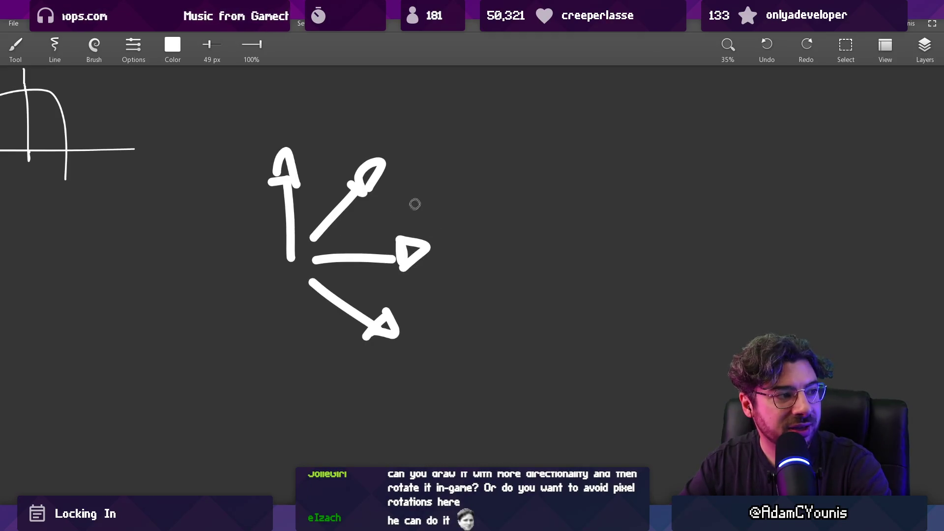
{"action": "key", "text": "e"}
{"action": "mouse_move", "coordinate": [341, 253]}
{"action": "left_mouse_down"}
{"action": "mouse_move", "coordinate": [320, 301]}
{"action": "mouse_move", "coordinate": [383, 335]}
{"action": "left_mouse_up"}
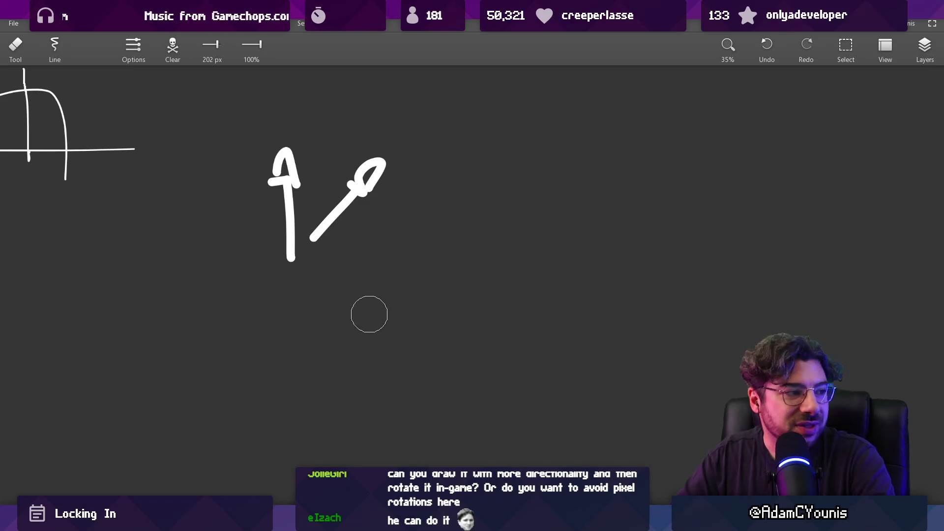
{"action": "key", "text": "ctrl+z"}
{"action": "key", "text": "ctrl+z"}
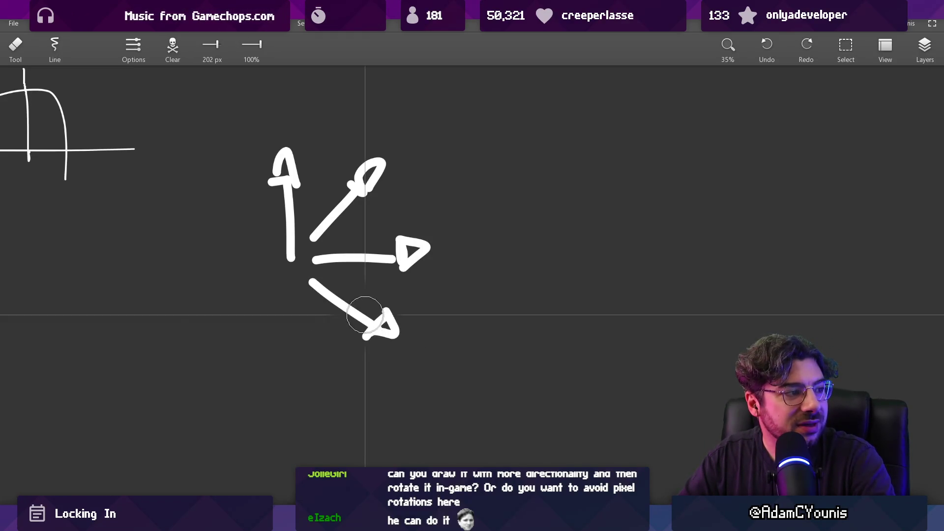
{"action": "scroll", "coordinate": [397, 266], "scroll_direction": "right", "scroll_amount": 5}
Draw a large curving arrow with a 37 px brush, then return to Aseprite with frames 22 onward selected.
{"action": "key", "text": "b"}
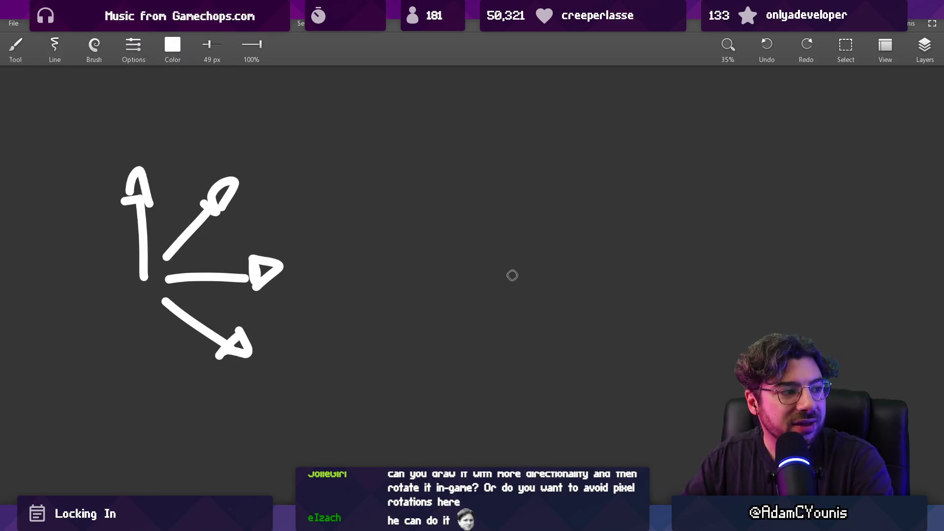
{"action": "key", "text": "bracketleft"}
{"action": "mouse_move", "coordinate": [434, 290]}
{"action": "left_mouse_down"}
{"action": "mouse_move", "coordinate": [607, 246]}
{"action": "mouse_move", "coordinate": [520, 118]}
{"action": "left_mouse_up"}
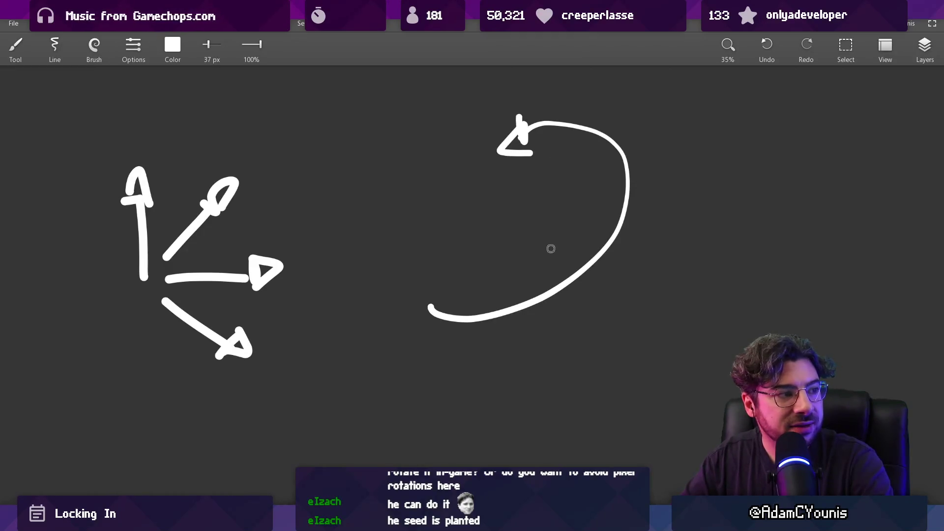
{"action": "left_click_drag", "start_coordinate": [567, 72], "coordinate": [480, 123]}
{"action": "key", "text": "ctrl+z"}
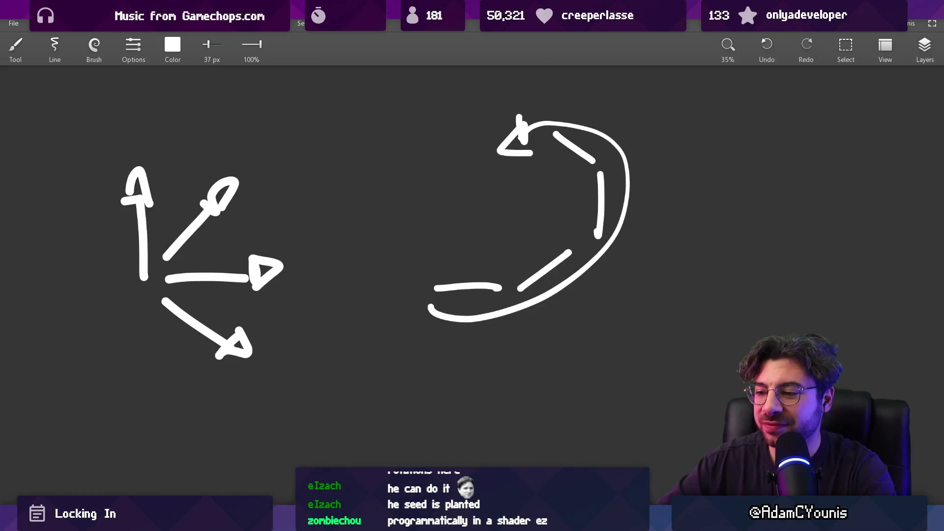
{"action": "key", "text": "alt+Tab"}
{"action": "left_click_drag", "start_coordinate": [485, 392], "coordinate": [708, 392]}
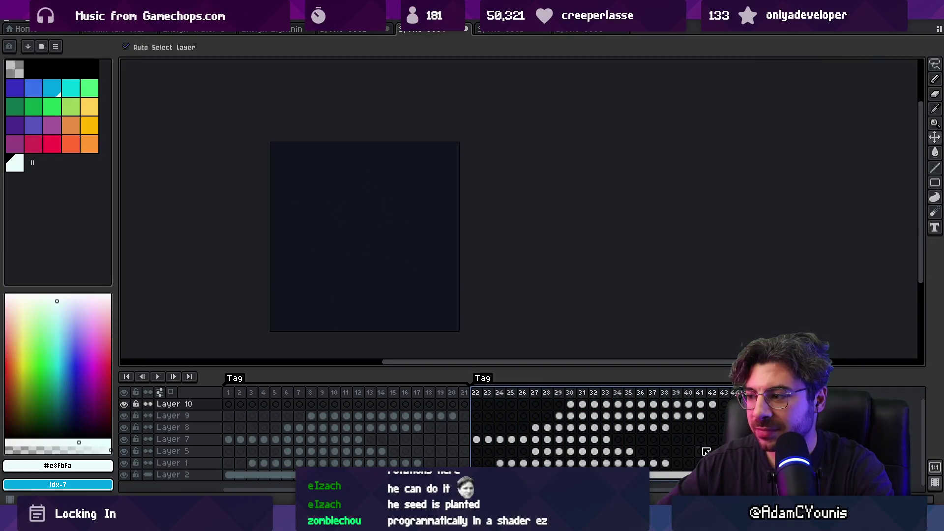
Rotate Layer 10's frame-22 splash 90° clockwise.
{"action": "left_click", "coordinate": [476, 403]}
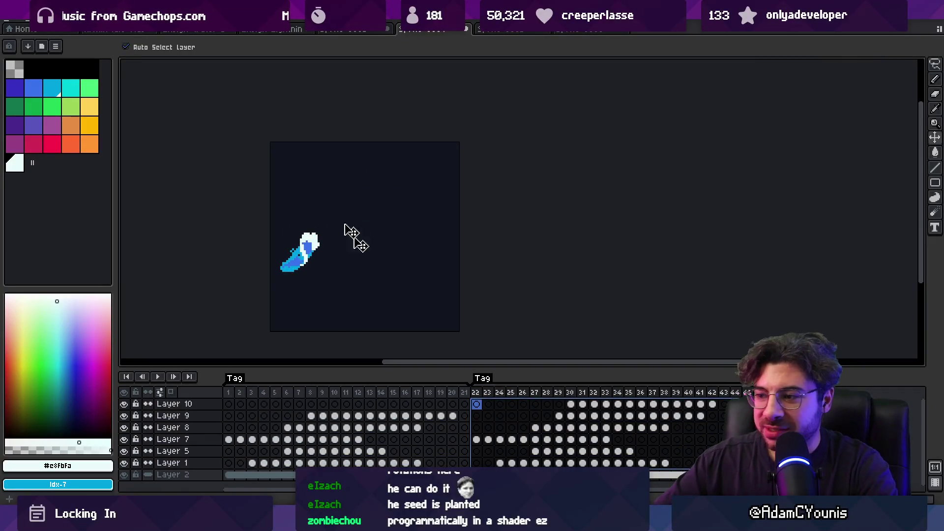
{"action": "left_click", "coordinate": [28, 19]}
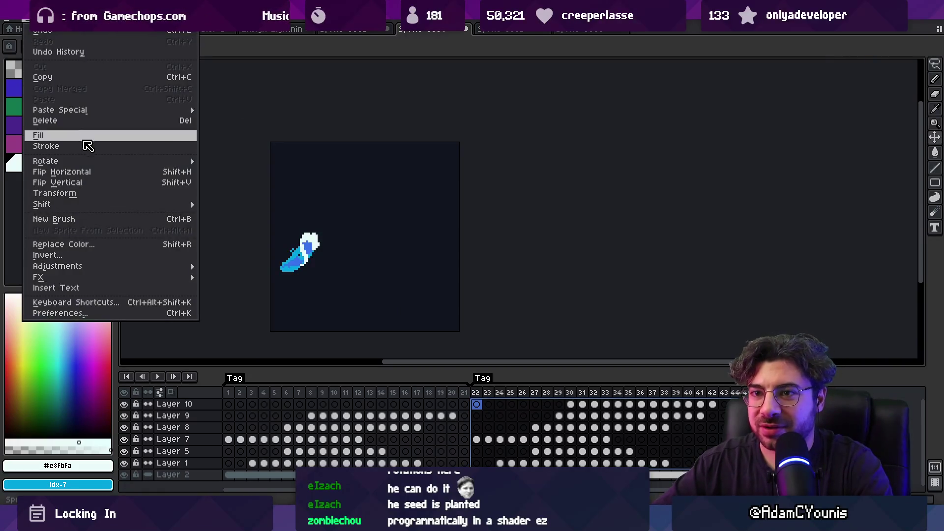
{"action": "mouse_move", "coordinate": [167, 163]}
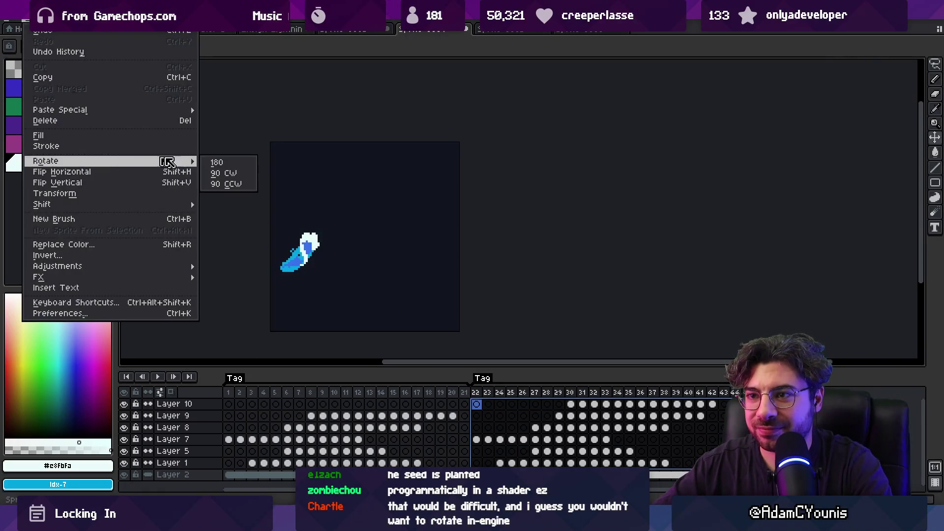
{"action": "left_click", "coordinate": [241, 176]}
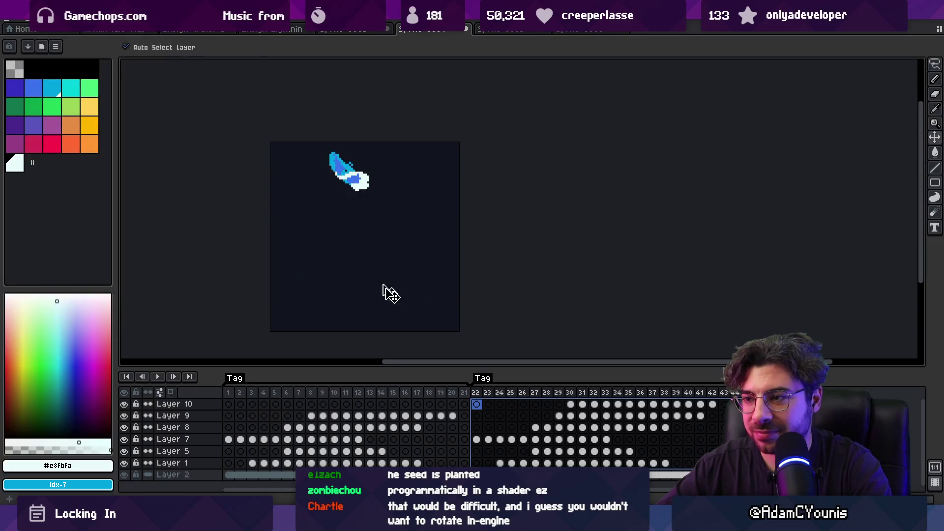
{"action": "mouse_move", "coordinate": [481, 393]}
{"action": "left_mouse_down"}
{"action": "mouse_move", "coordinate": [708, 392]}
{"action": "mouse_move", "coordinate": [480, 384]}
{"action": "left_mouse_up"}
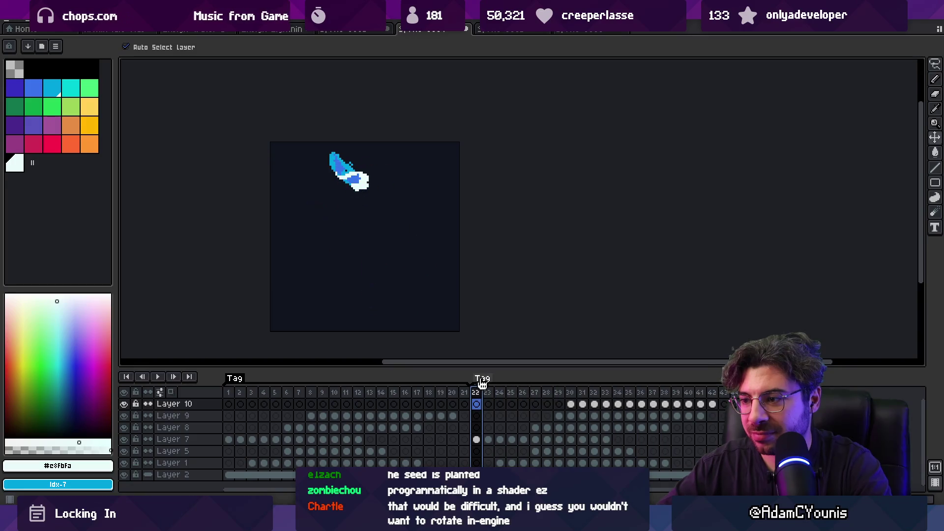
Move Layer 7's splash cels for frames 22–33 down-left on the canvas.
{"action": "left_click", "coordinate": [358, 188]}
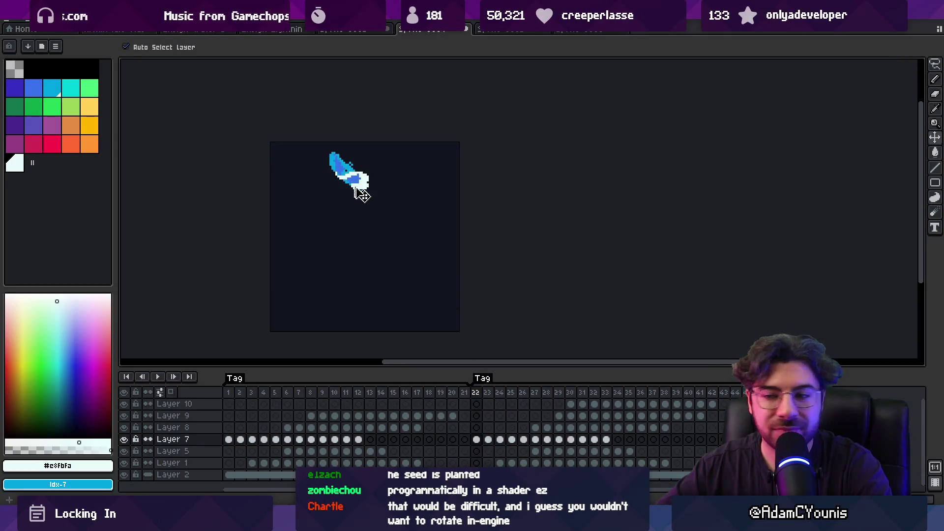
{"action": "left_click_drag", "start_coordinate": [605, 440], "coordinate": [476, 444]}
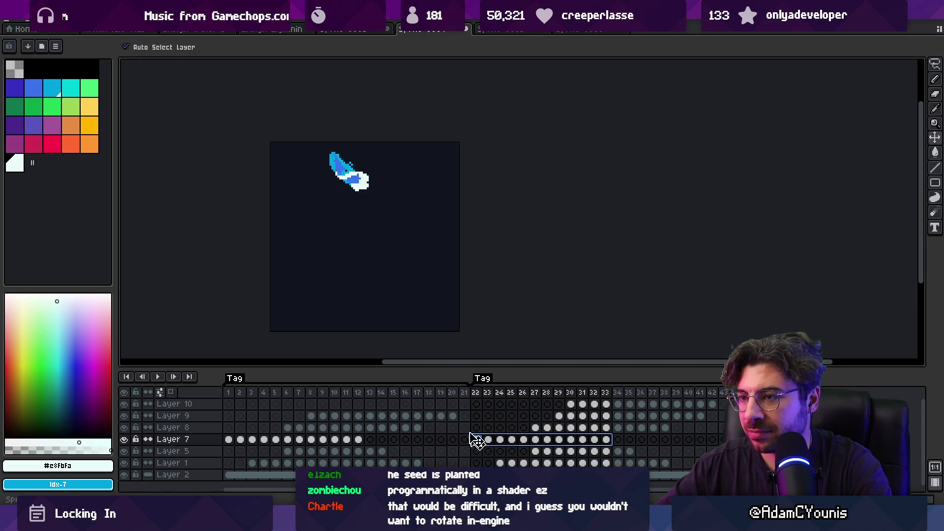
{"action": "left_click_drag", "start_coordinate": [353, 183], "coordinate": [307, 270]}
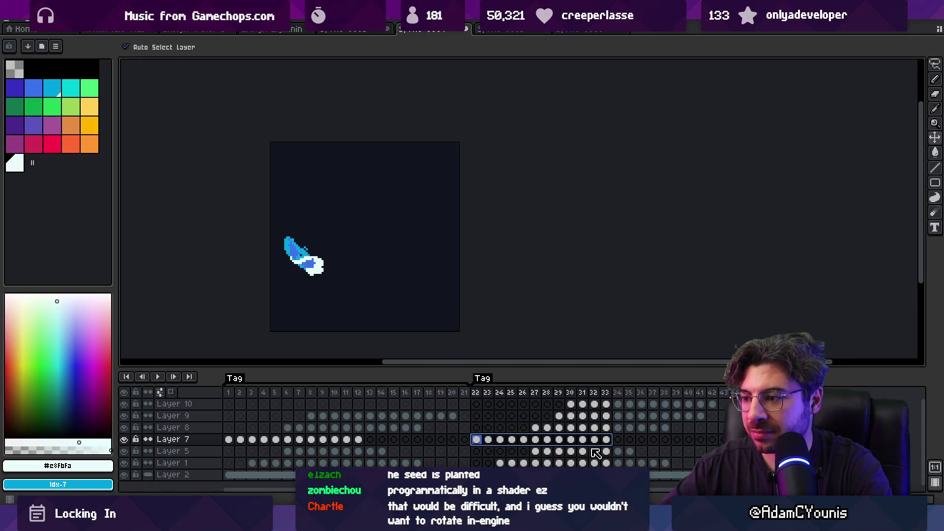
{"action": "mouse_move", "coordinate": [476, 393]}
{"action": "left_mouse_down"}
{"action": "mouse_move", "coordinate": [579, 393]}
{"action": "mouse_move", "coordinate": [488, 397]}
{"action": "mouse_move", "coordinate": [503, 399]}
{"action": "left_mouse_up"}
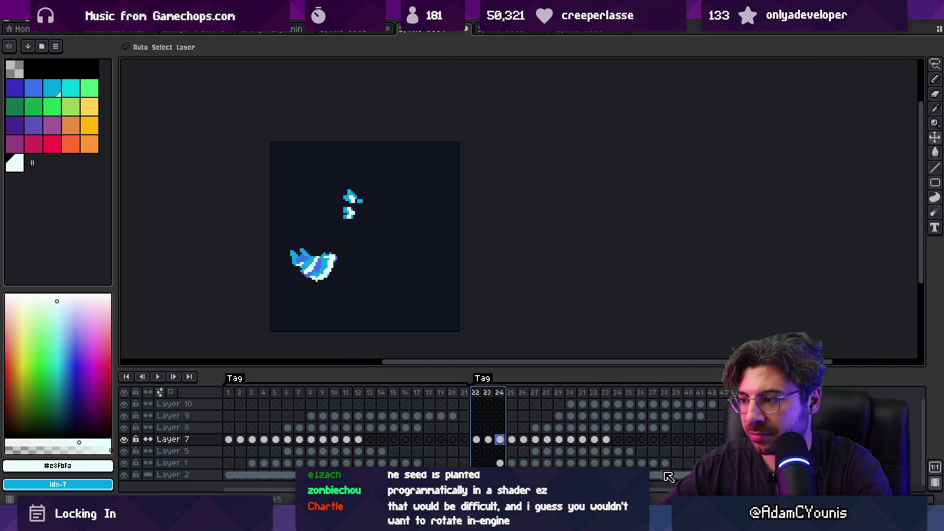
Move Layer 1's frame-24 blue piece down-left and select Layer 9's cels for frames 29–41.
{"action": "left_click", "coordinate": [499, 463]}
{"action": "left_click_drag", "start_coordinate": [359, 219], "coordinate": [348, 267]}
{"action": "mouse_move", "coordinate": [479, 397]}
{"action": "left_mouse_down"}
{"action": "mouse_move", "coordinate": [622, 386]}
{"action": "mouse_move", "coordinate": [565, 387]}
{"action": "mouse_move", "coordinate": [594, 388]}
{"action": "left_mouse_up"}
{"action": "left_click", "coordinate": [398, 285]}
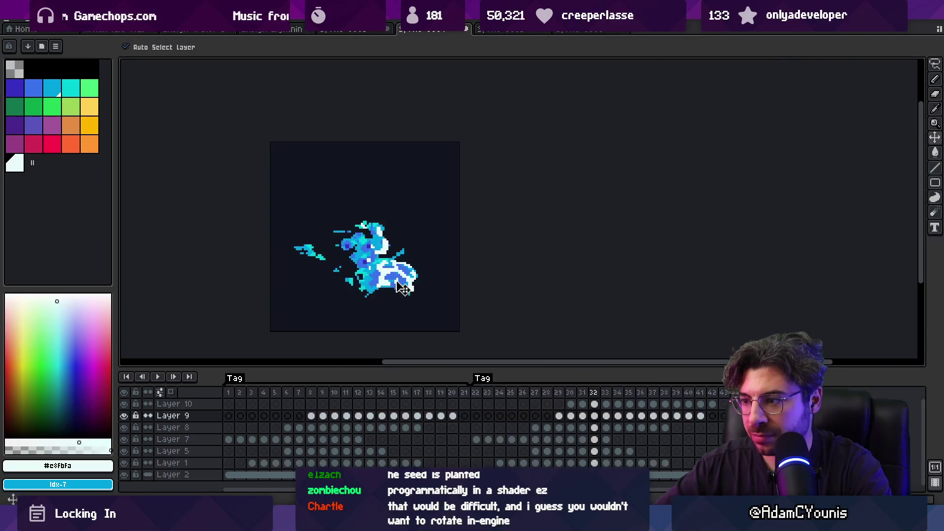
{"action": "left_click_drag", "start_coordinate": [703, 419], "coordinate": [560, 416]}
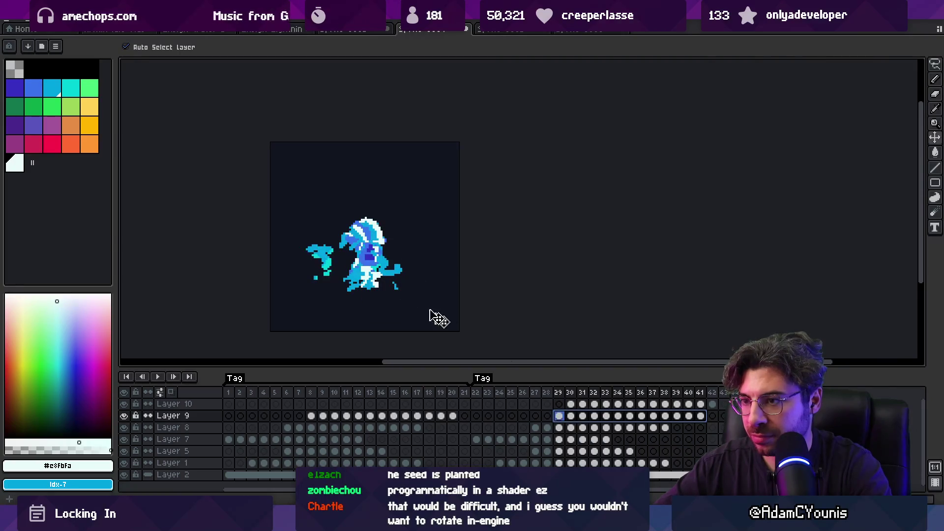
Play and stop the splash animation starting from frame 22.
{"action": "mouse_move", "coordinate": [480, 393]}
{"action": "left_mouse_down"}
{"action": "mouse_move", "coordinate": [649, 385]}
{"action": "mouse_move", "coordinate": [522, 385]}
{"action": "left_mouse_up"}
{"action": "left_click", "coordinate": [475, 386]}
{"action": "key", "text": "Return"}
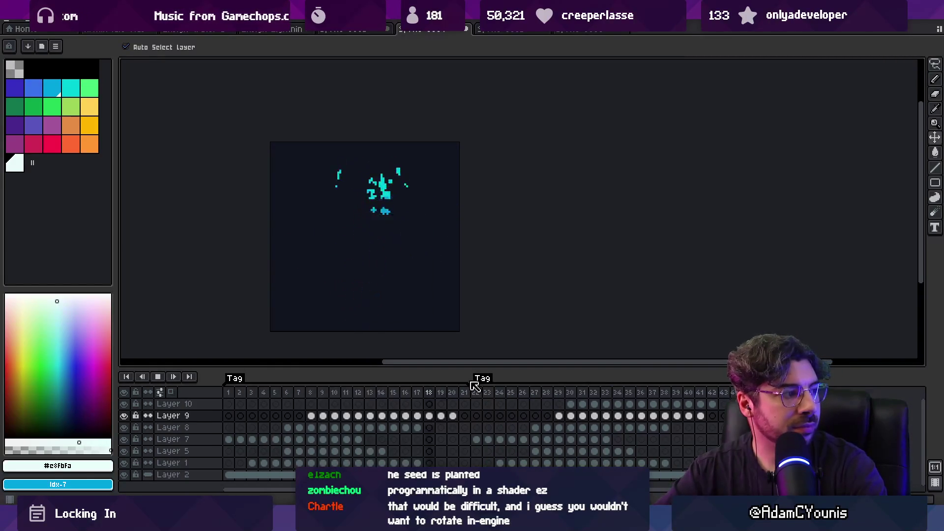
{"action": "key", "text": "Return"}
{"action": "key", "text": "Return"}
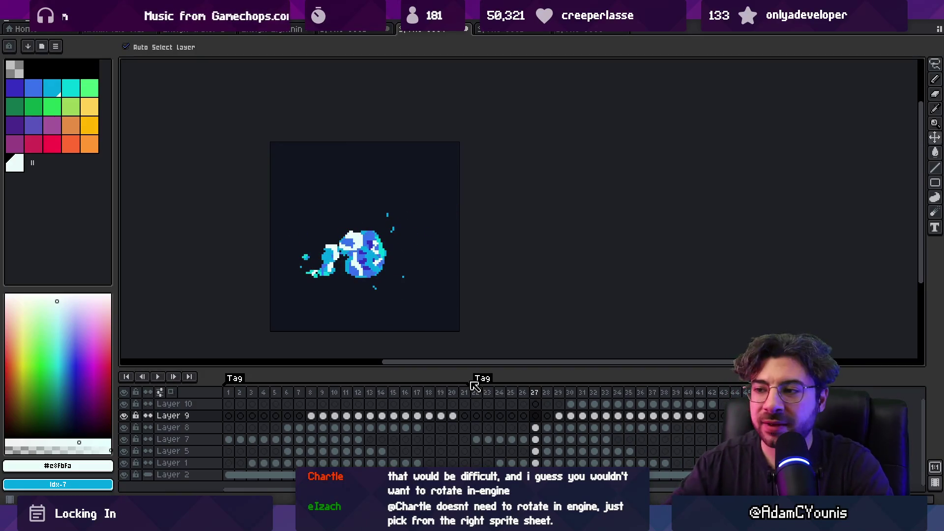
Retime Layer 10's later cels, select frames 1–17, and bring the whiteboard back up.
{"action": "key", "text": "ctrl+z"}
{"action": "key", "text": "ctrl+z"}
{"action": "key", "text": "ctrl+z"}
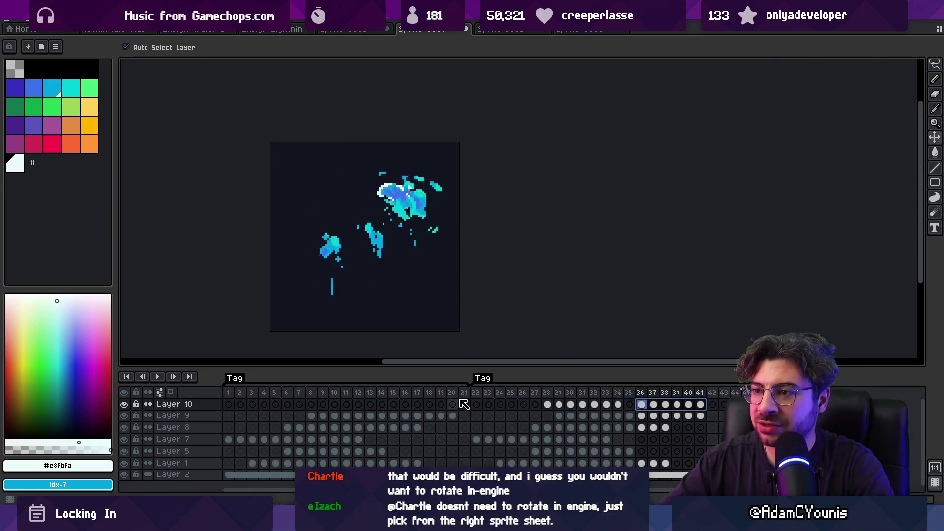
{"action": "key", "text": "ctrl+z"}
{"action": "key", "text": "ctrl+z"}
{"action": "key", "text": "ctrl+z"}
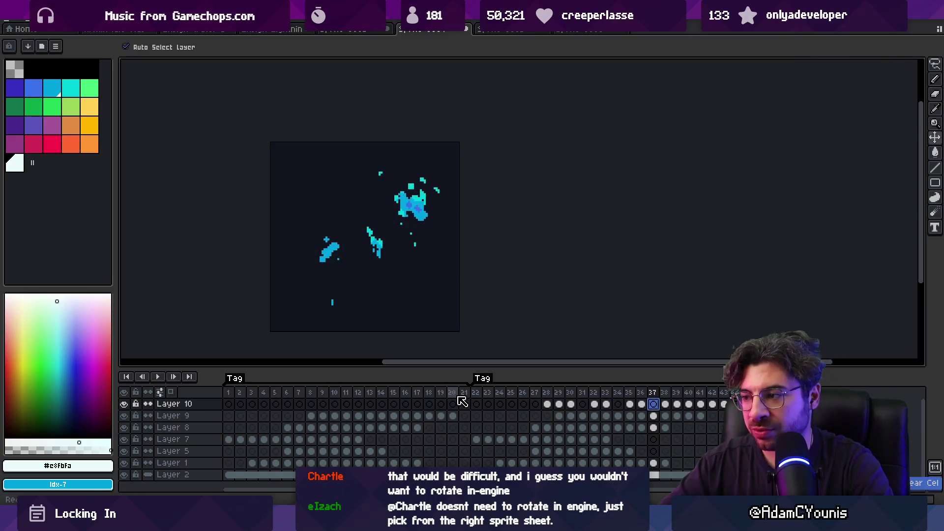
{"action": "key", "text": "ctrl+z"}
{"action": "key", "text": "ctrl+z"}
{"action": "key", "text": "ctrl+z"}
{"action": "key", "text": "ctrl+z"}
{"action": "key", "text": "ctrl+z"}
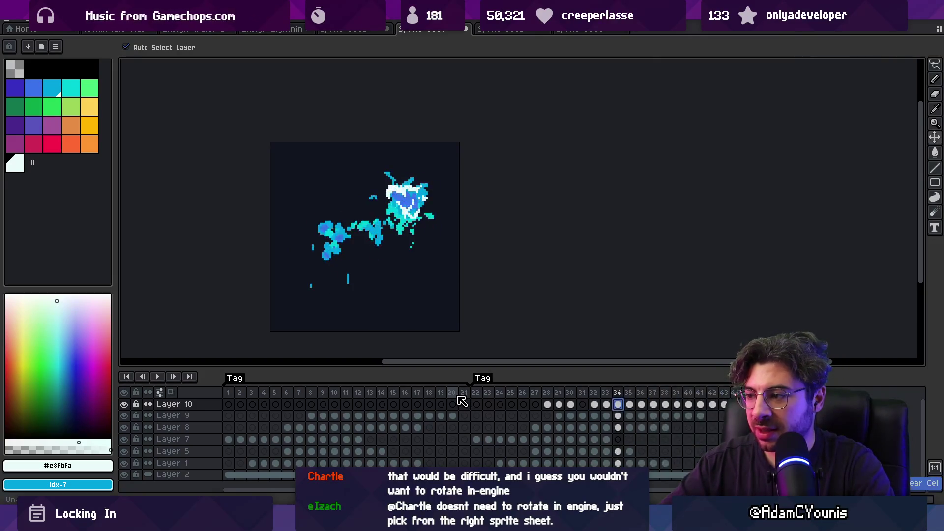
{"action": "left_click_drag", "start_coordinate": [237, 393], "coordinate": [416, 384]}
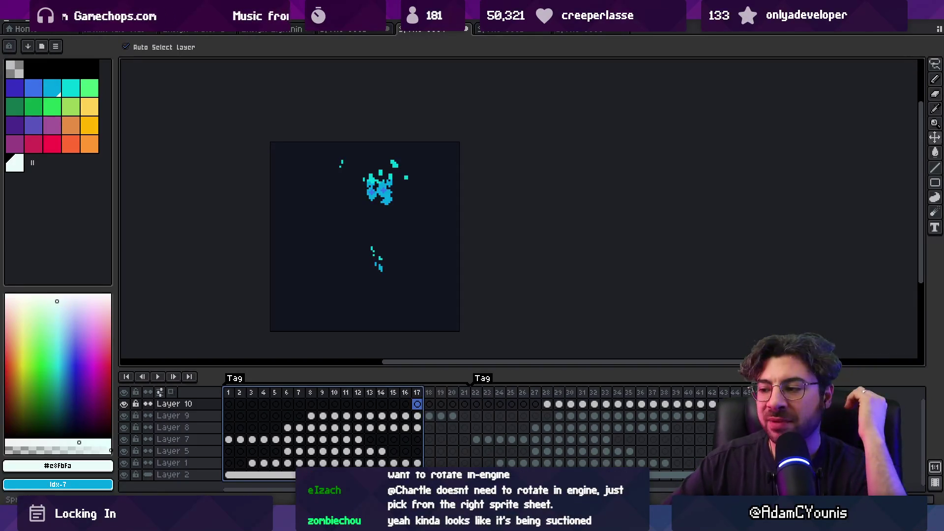
{"action": "mouse_move", "coordinate": [619, 521]}
{"action": "left_click", "coordinate": [580, 454]}
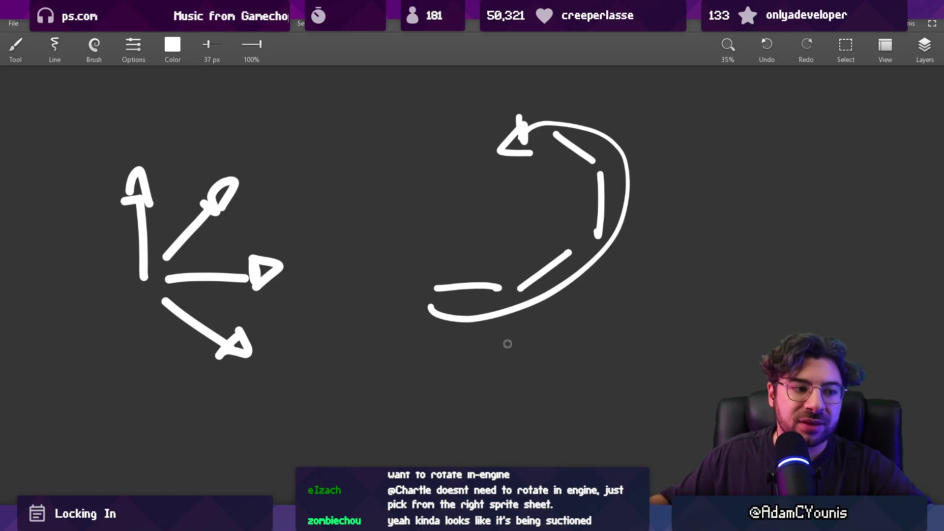
Add curved wave strokes inside the lower arc of the arrow sketch.
{"action": "scroll", "coordinate": [261, 231], "scroll_direction": "down", "scroll_amount": 3}
{"action": "scroll", "coordinate": [261, 231], "scroll_direction": "left", "scroll_amount": 2}
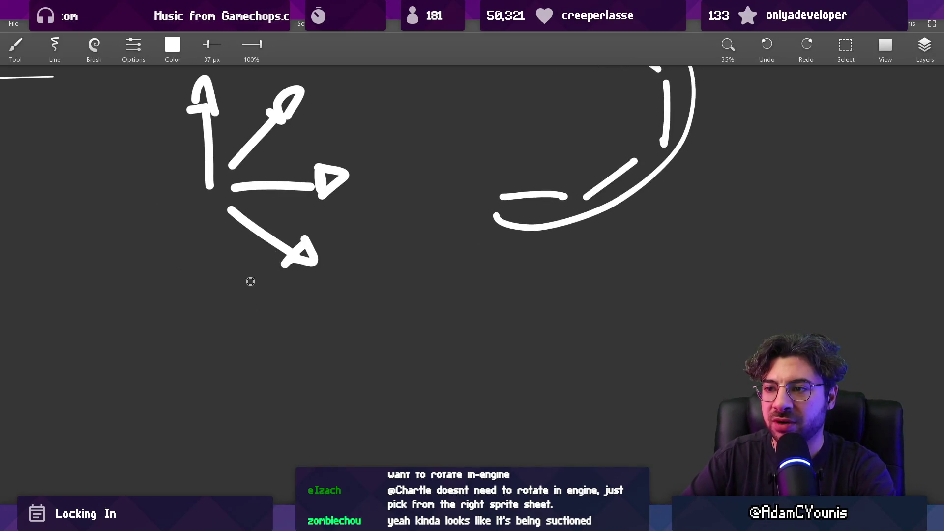
{"action": "mouse_move", "coordinate": [293, 210]}
{"action": "left_mouse_down"}
{"action": "mouse_move", "coordinate": [357, 253]}
{"action": "mouse_move", "coordinate": [328, 237]}
{"action": "left_mouse_up"}
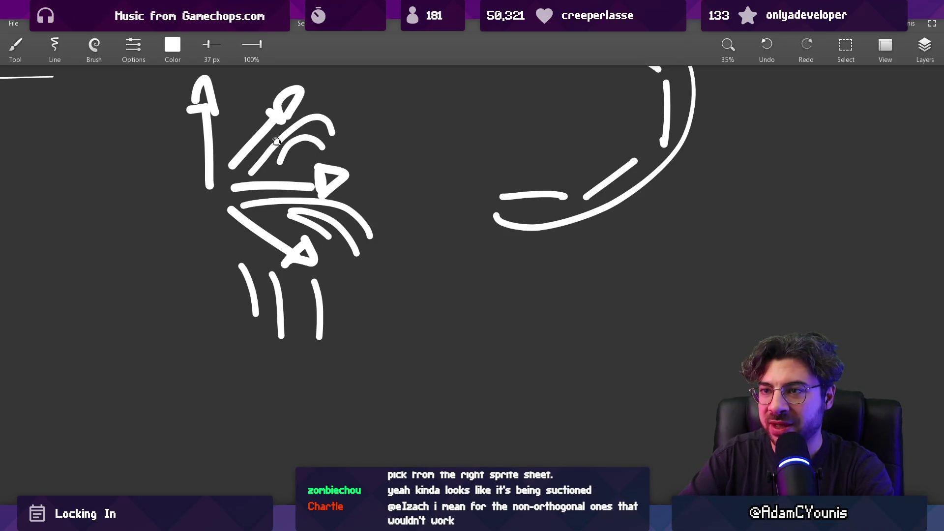
{"action": "scroll", "coordinate": [278, 144], "scroll_direction": "up", "scroll_amount": 4}
{"action": "scroll", "coordinate": [278, 143], "scroll_direction": "left", "scroll_amount": 2}
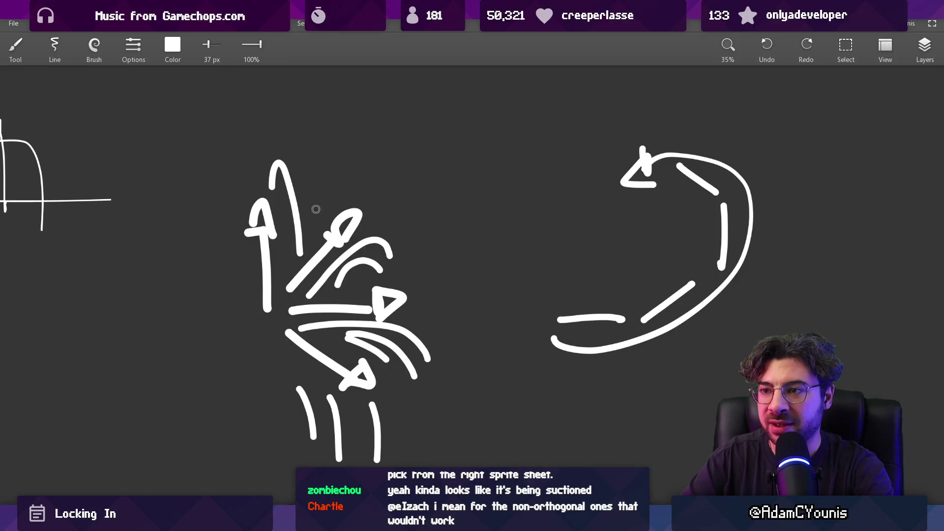
{"action": "scroll", "coordinate": [305, 201], "scroll_direction": "down", "scroll_amount": 1}
{"action": "scroll", "coordinate": [281, 272], "scroll_direction": "down", "scroll_amount": 2}
{"action": "scroll", "coordinate": [281, 272], "scroll_direction": "left", "scroll_amount": 1}
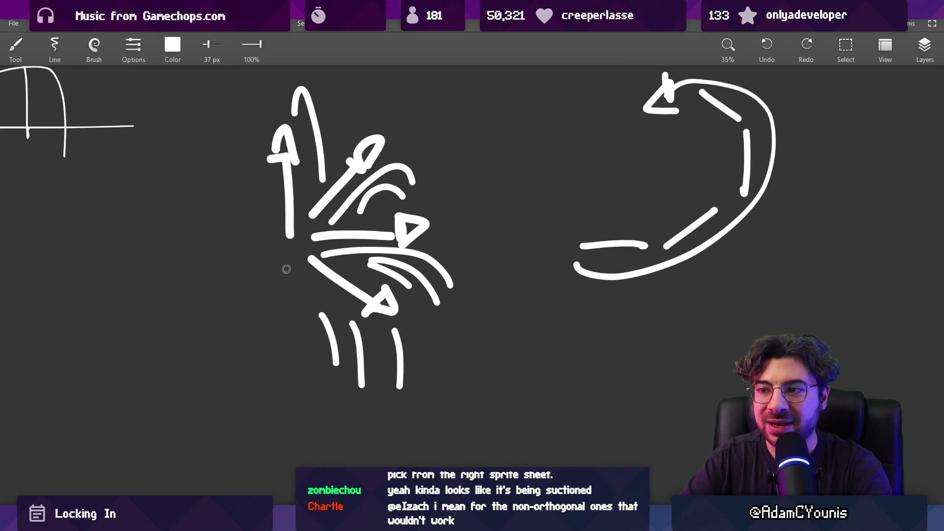
Draw three vertical drip strokes below the arrows.
{"action": "left_click_drag", "start_coordinate": [289, 374], "coordinate": [290, 403]}
{"action": "left_click_drag", "start_coordinate": [301, 350], "coordinate": [302, 400]}
{"action": "left_click_drag", "start_coordinate": [313, 353], "coordinate": [315, 408]}
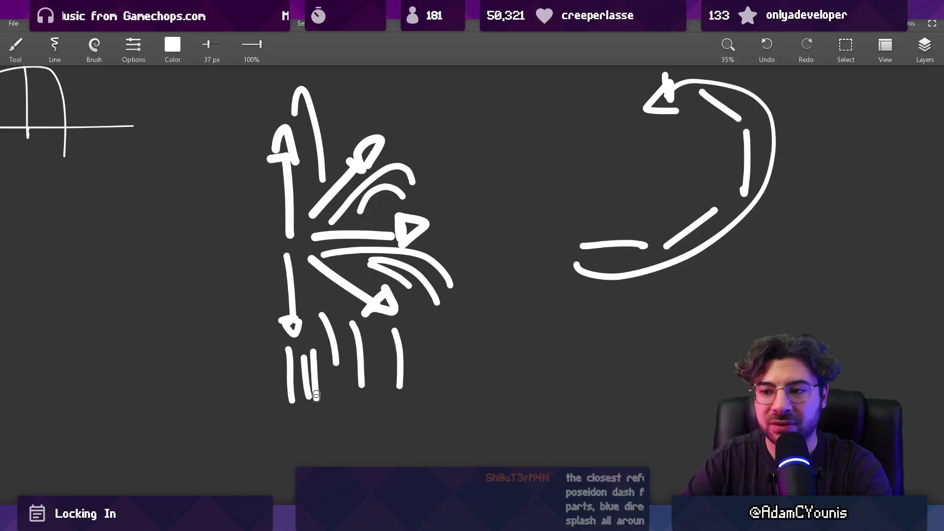
{"action": "scroll", "coordinate": [313, 292], "scroll_direction": "down", "scroll_amount": 1}
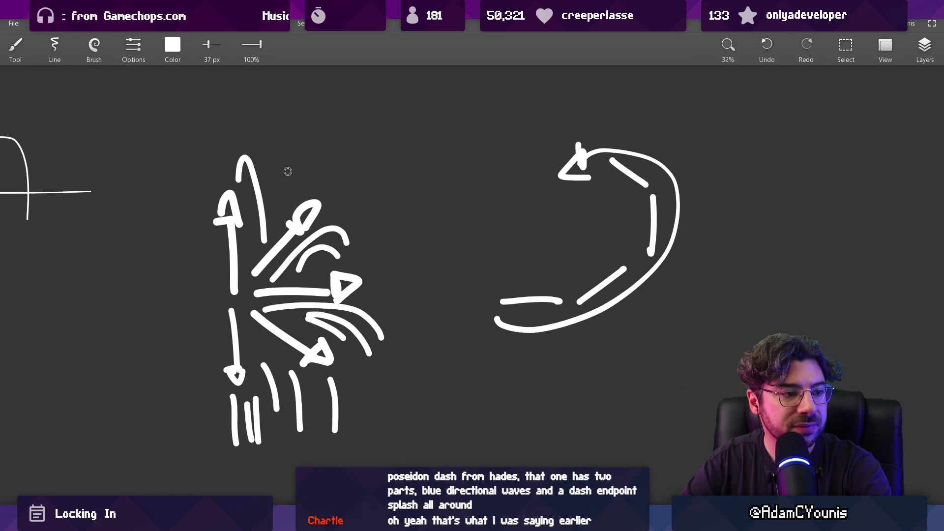
{"action": "scroll", "coordinate": [279, 216], "scroll_direction": "down", "scroll_amount": 1}
{"action": "scroll", "coordinate": [279, 215], "scroll_direction": "left", "scroll_amount": 1}
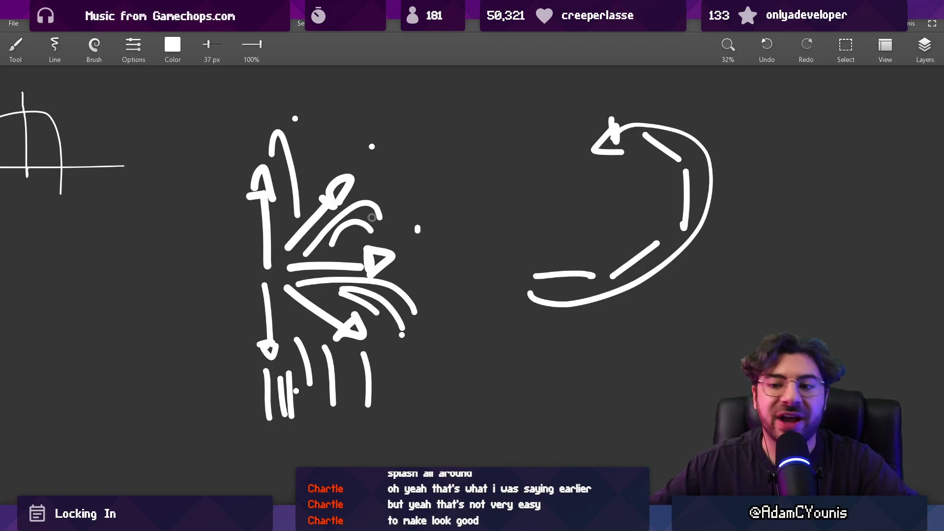
Return to Aseprite and play frames 1–35 of the splash animation.
{"action": "key", "text": "alt+Tab"}
{"action": "mouse_move", "coordinate": [230, 392]}
{"action": "left_mouse_down"}
{"action": "mouse_move", "coordinate": [639, 402]}
{"action": "mouse_move", "coordinate": [698, 393]}
{"action": "mouse_move", "coordinate": [226, 400]}
{"action": "mouse_move", "coordinate": [702, 408]}
{"action": "mouse_move", "coordinate": [506, 419]}
{"action": "mouse_move", "coordinate": [688, 413]}
{"action": "mouse_move", "coordinate": [520, 406]}
{"action": "mouse_move", "coordinate": [485, 393]}
{"action": "left_mouse_up"}
{"action": "key", "text": "Return"}
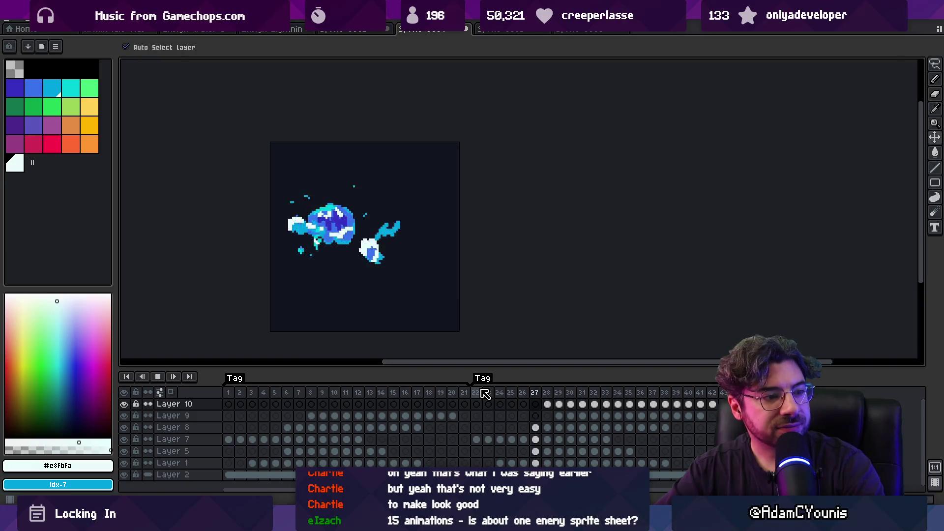
Stop playback, open the next splash file, hide its Layer 1, and loop frames 1–7, then 1–4.
{"action": "left_click", "coordinate": [485, 393]}
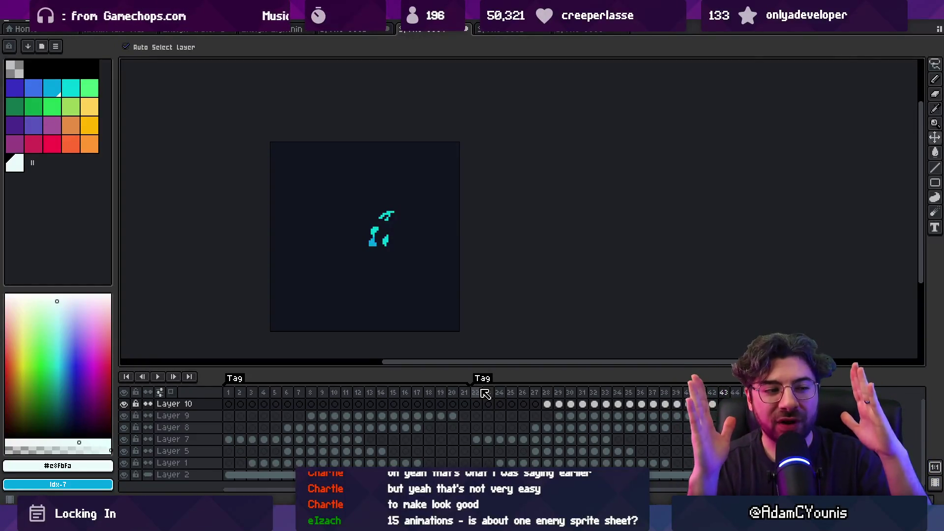
{"action": "left_click", "coordinate": [502, 30]}
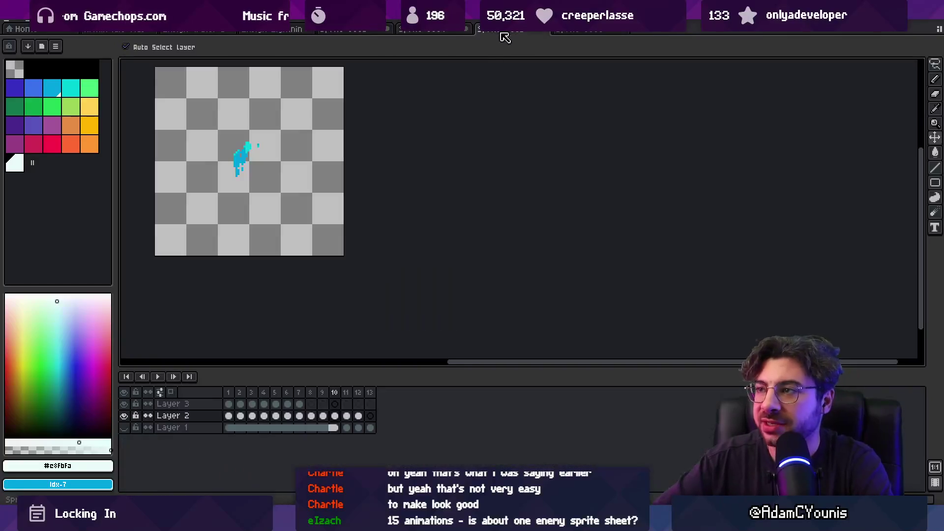
{"action": "left_click", "coordinate": [124, 427]}
{"action": "mouse_move", "coordinate": [241, 401]}
{"action": "left_mouse_down"}
{"action": "mouse_move", "coordinate": [330, 385]}
{"action": "mouse_move", "coordinate": [252, 390]}
{"action": "mouse_move", "coordinate": [303, 387]}
{"action": "left_mouse_up"}
{"action": "key", "text": "Return"}
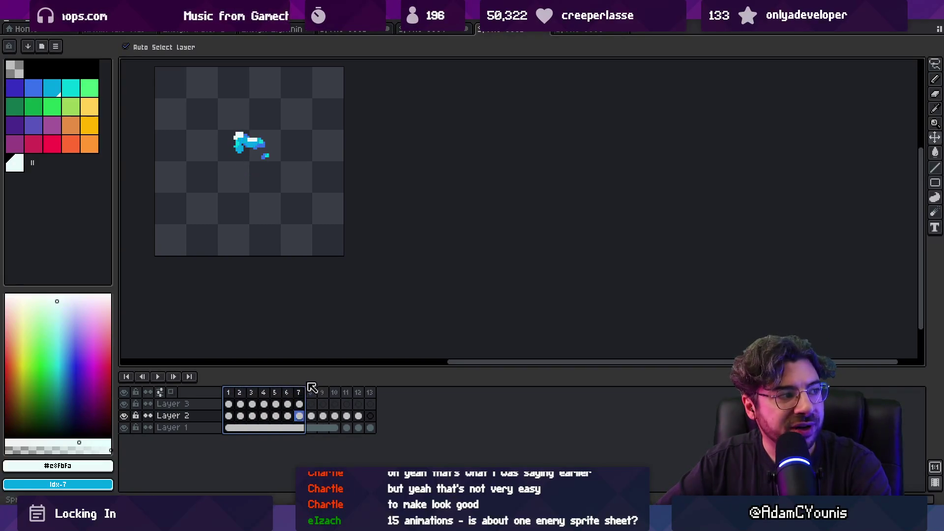
{"action": "left_click_drag", "start_coordinate": [228, 392], "coordinate": [358, 392]}
Select frames 2–30 in the four-layer 31-frame file, then flip tabs to the seven-layer 14-frame file.
{"action": "left_click", "coordinate": [578, 30]}
{"action": "mouse_move", "coordinate": [239, 393]}
{"action": "left_mouse_down"}
{"action": "mouse_move", "coordinate": [581, 398]}
{"action": "mouse_move", "coordinate": [226, 400]}
{"action": "mouse_move", "coordinate": [563, 393]}
{"action": "mouse_move", "coordinate": [369, 393]}
{"action": "mouse_move", "coordinate": [530, 388]}
{"action": "mouse_move", "coordinate": [432, 388]}
{"action": "left_mouse_up"}
{"action": "left_click", "coordinate": [509, 29]}
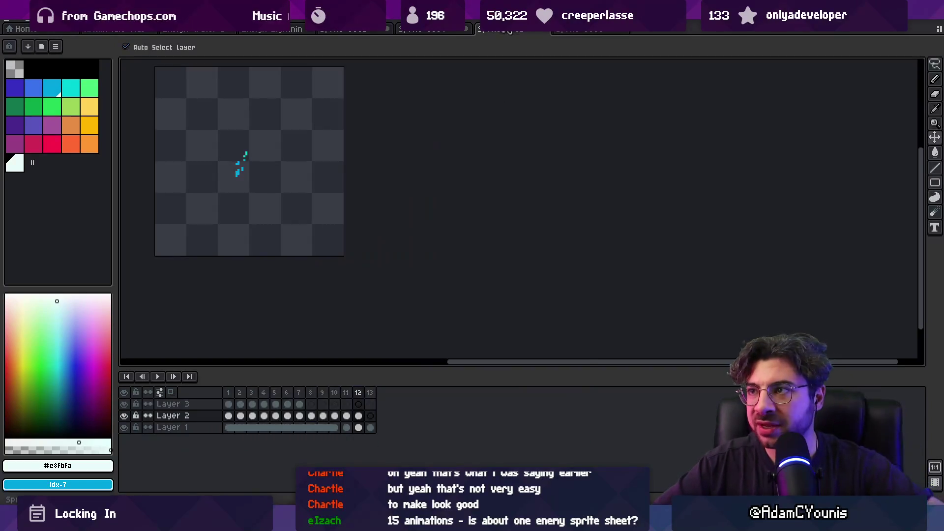
{"action": "left_click", "coordinate": [436, 30]}
{"action": "left_click", "coordinate": [363, 30]}
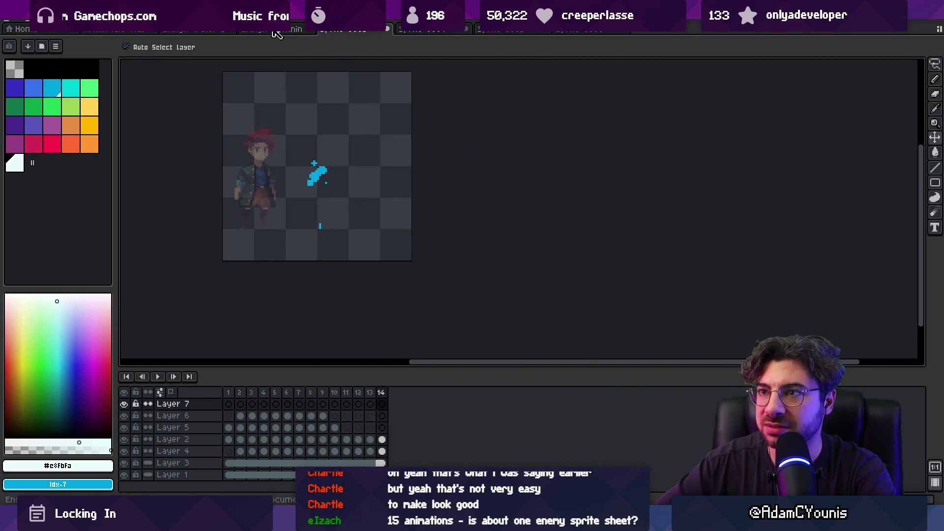
Play the seven-layer file's 14-frame splash animation and stop on frame 12.
{"action": "left_click", "coordinate": [276, 31]}
{"action": "left_click", "coordinate": [337, 30]}
{"action": "left_click_drag", "start_coordinate": [393, 127], "coordinate": [326, 144]}
{"action": "left_click_drag", "start_coordinate": [232, 393], "coordinate": [381, 392]}
{"action": "key", "text": "Return"}
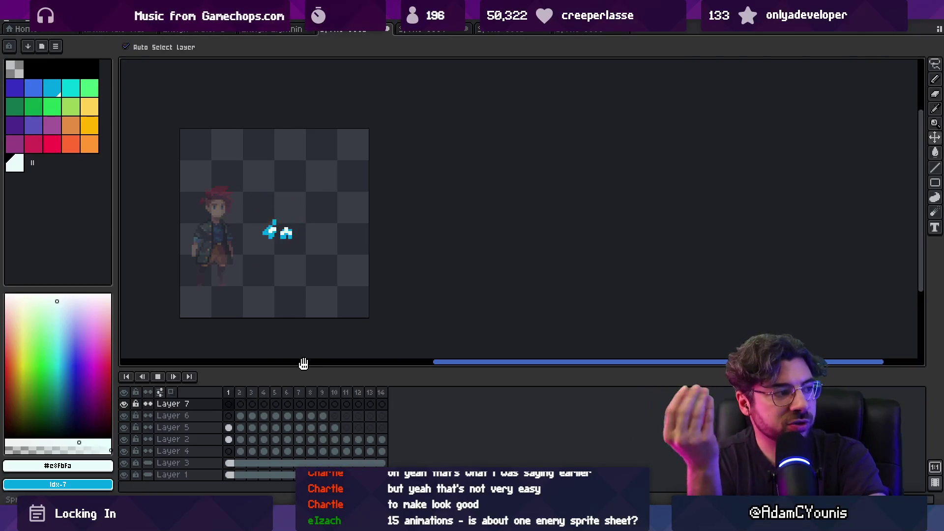
{"action": "key", "text": "Return"}
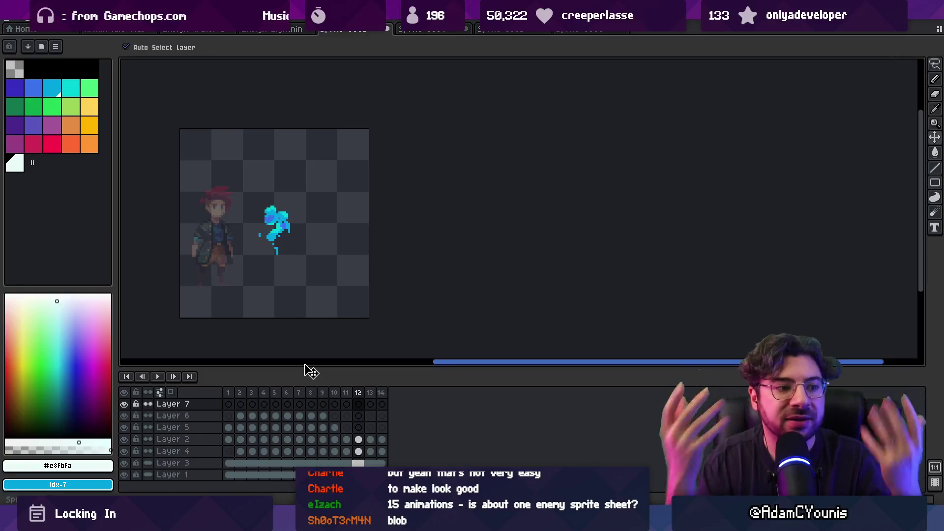
Return to the ten-layer tagged splash file and select frames 22–33.
{"action": "left_click", "coordinate": [432, 30]}
{"action": "left_click_drag", "start_coordinate": [228, 392], "coordinate": [693, 392]}
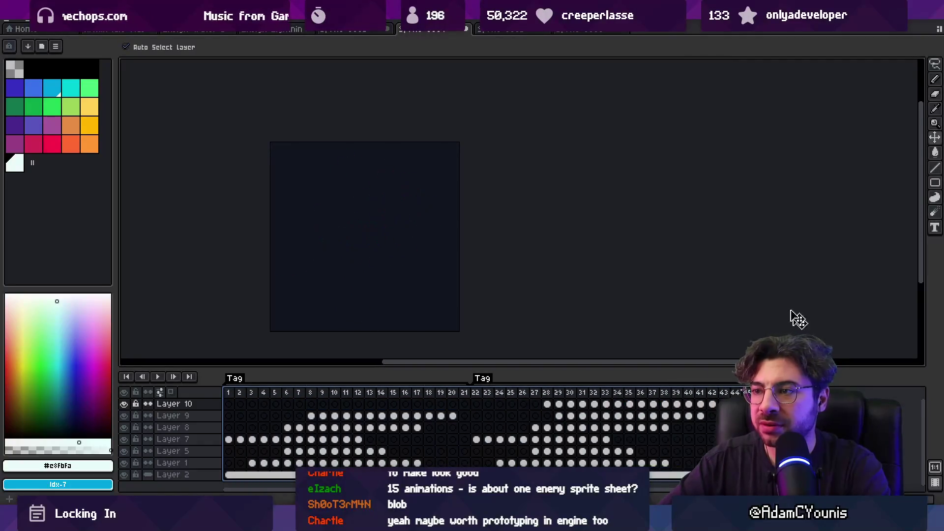
{"action": "left_click", "coordinate": [517, 30]}
{"action": "left_click", "coordinate": [447, 31]}
{"action": "mouse_move", "coordinate": [475, 392]}
{"action": "left_mouse_down"}
{"action": "mouse_move", "coordinate": [681, 393]}
{"action": "mouse_move", "coordinate": [524, 385]}
{"action": "mouse_move", "coordinate": [600, 384]}
{"action": "mouse_move", "coordinate": [585, 386]}
{"action": "left_mouse_up"}
{"action": "mouse_move", "coordinate": [481, 395]}
{"action": "left_mouse_down"}
{"action": "mouse_move", "coordinate": [612, 390]}
{"action": "mouse_move", "coordinate": [548, 393]}
{"action": "mouse_move", "coordinate": [611, 392]}
{"action": "mouse_move", "coordinate": [559, 393]}
{"action": "left_mouse_up"}
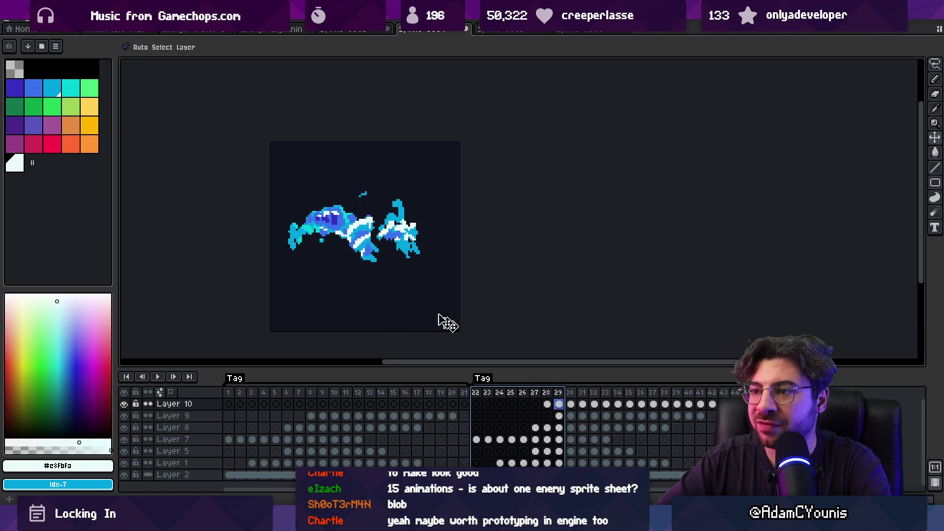
Flip Layer 8's splash cels for frames 27–38 horizontally.
{"action": "left_click", "coordinate": [373, 249]}
{"action": "left_click_drag", "start_coordinate": [665, 427], "coordinate": [535, 428]}
{"action": "key", "text": "alt+e"}
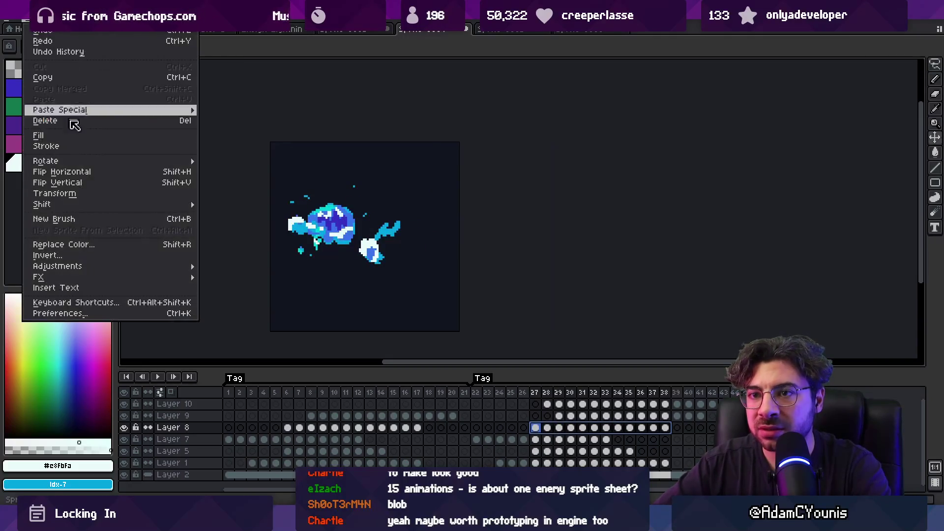
{"action": "left_click", "coordinate": [97, 172]}
{"action": "mouse_move", "coordinate": [488, 396]}
{"action": "left_mouse_down"}
{"action": "mouse_move", "coordinate": [680, 393]}
{"action": "mouse_move", "coordinate": [593, 393]}
{"action": "left_mouse_up"}
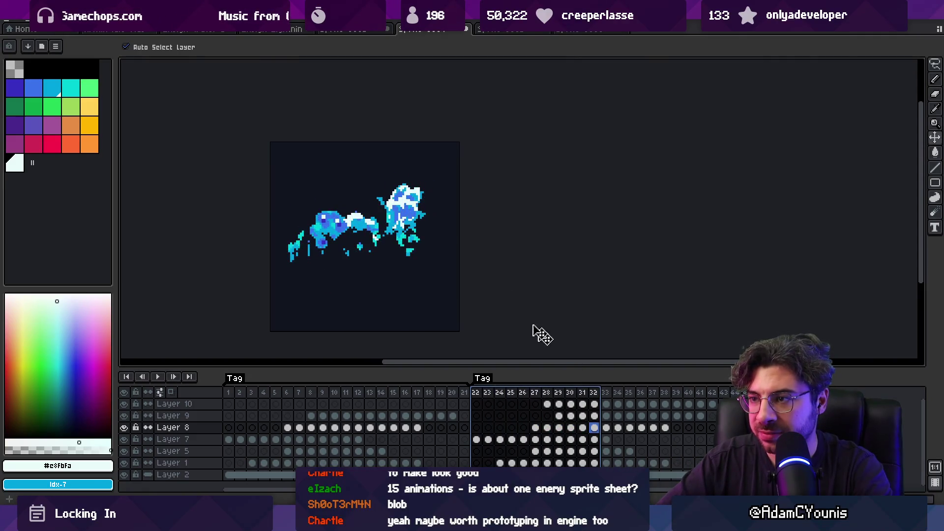
Preview Layer 9's cels for frames 29–41 in playback, stopping around frame 30.
{"action": "left_click", "coordinate": [410, 197]}
{"action": "left_click_drag", "start_coordinate": [699, 416], "coordinate": [563, 417]}
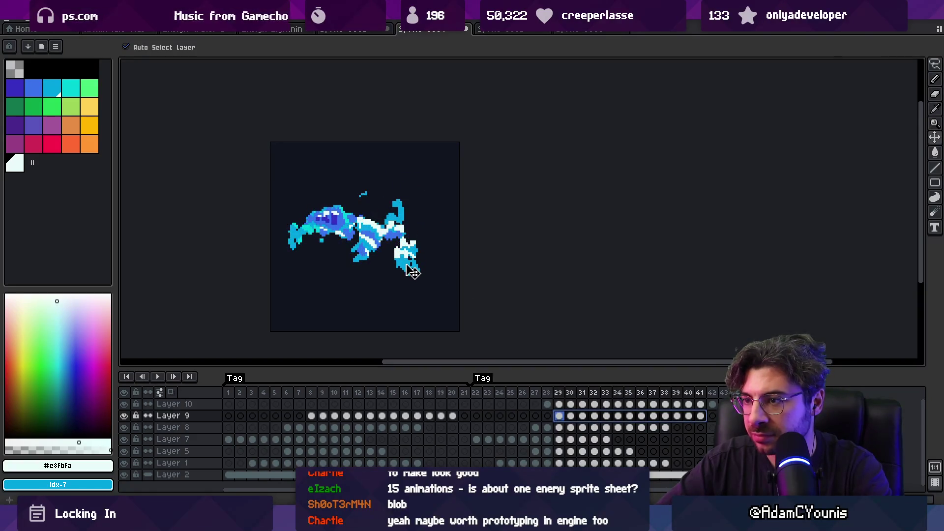
{"action": "mouse_move", "coordinate": [548, 398]}
{"action": "left_mouse_down"}
{"action": "mouse_move", "coordinate": [708, 386]}
{"action": "mouse_move", "coordinate": [511, 397]}
{"action": "left_mouse_up"}
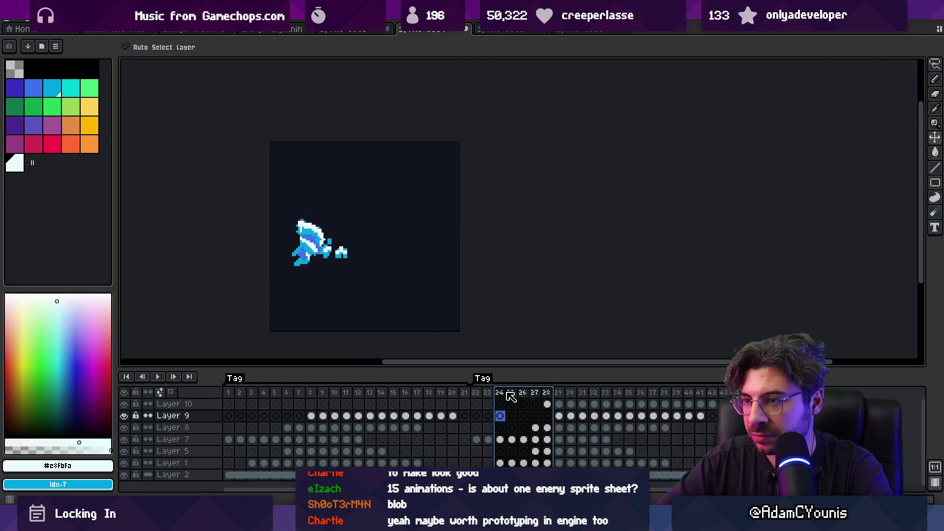
{"action": "key", "text": "Return"}
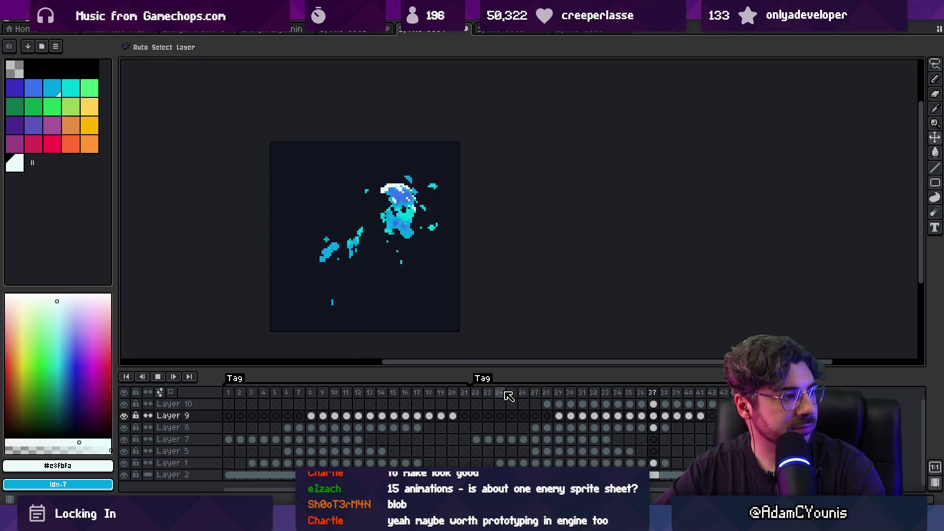
{"action": "key", "text": "Return"}
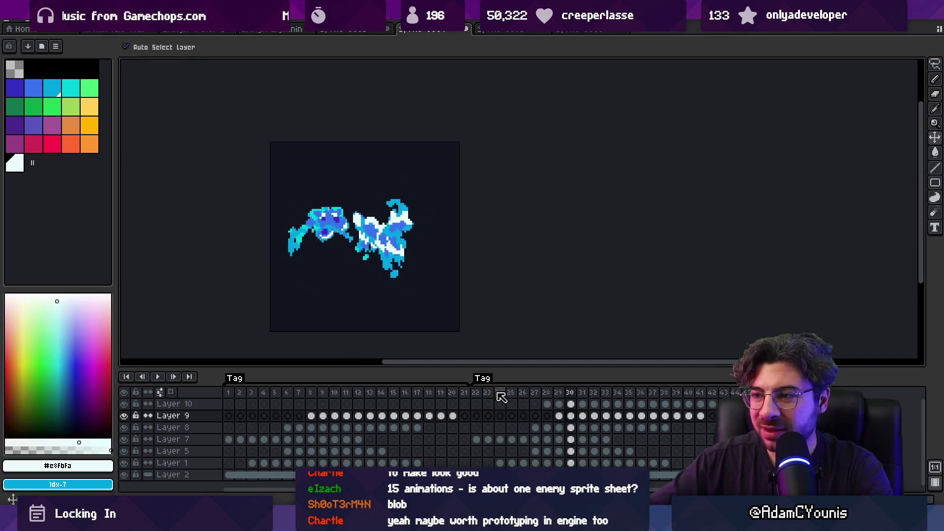
{"action": "left_click_drag", "start_coordinate": [558, 416], "coordinate": [701, 416]}
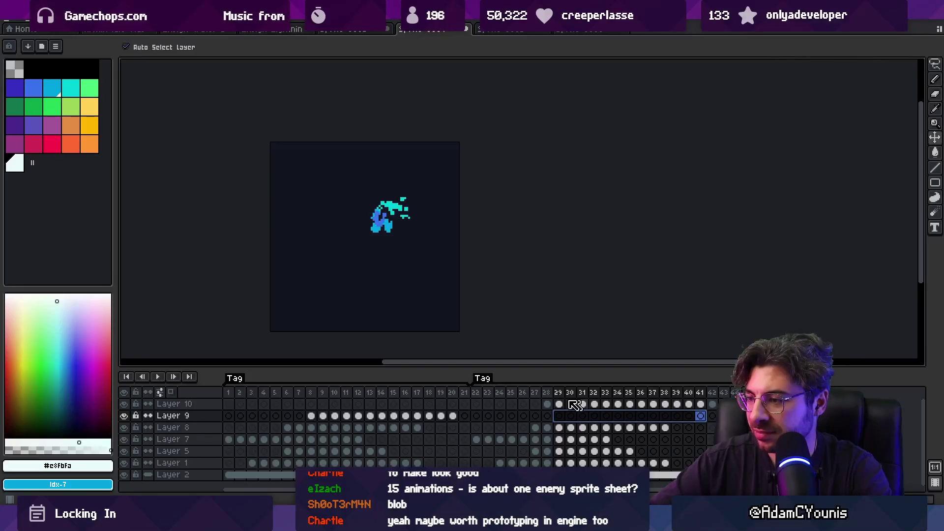
{"action": "key", "text": "Return"}
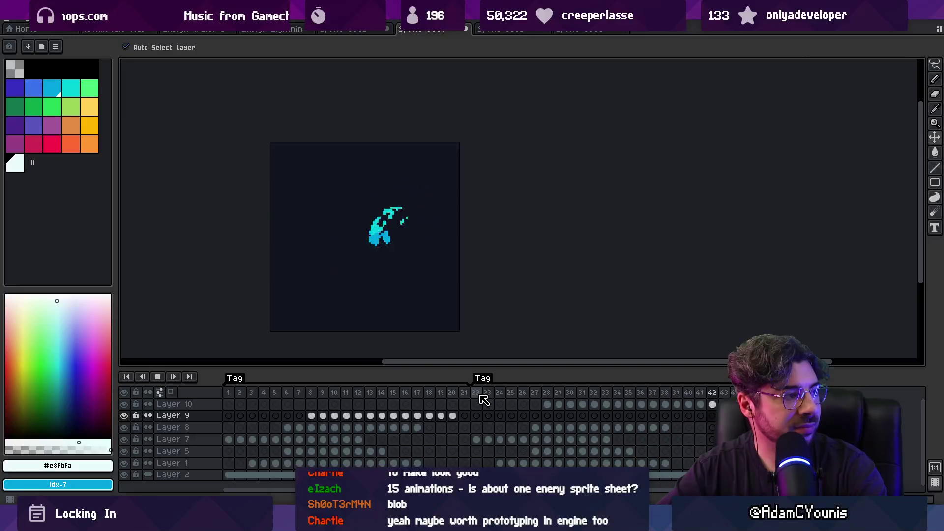
{"action": "key", "text": "Return"}
{"action": "key", "text": "Return"}
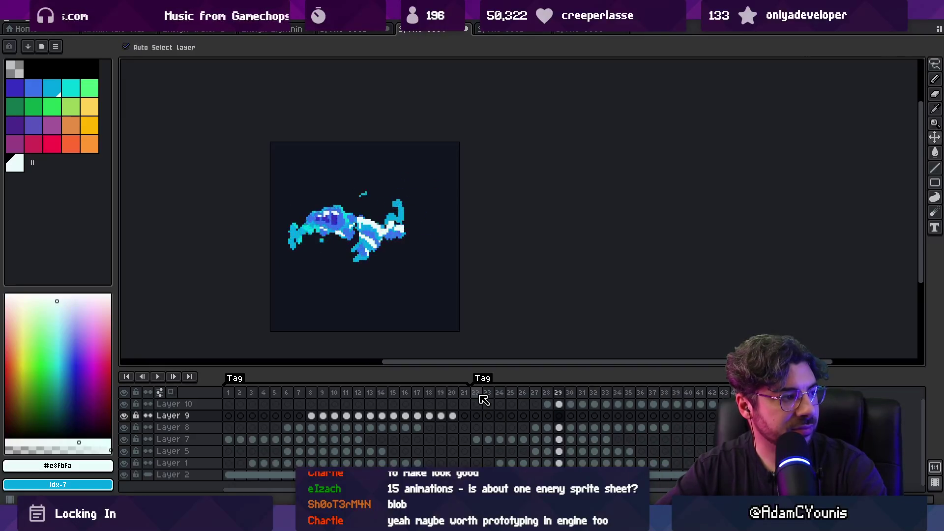
{"action": "key", "text": "Return"}
{"action": "key", "text": "Left"}
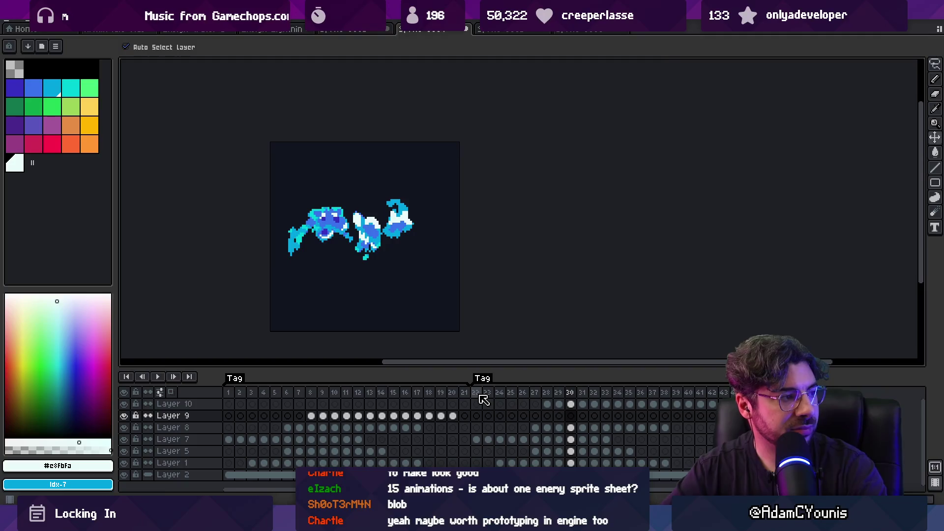
Move Layer 10's white-and-blue splash down-left at frame 34 and play the animation.
{"action": "left_click", "coordinate": [403, 233]}
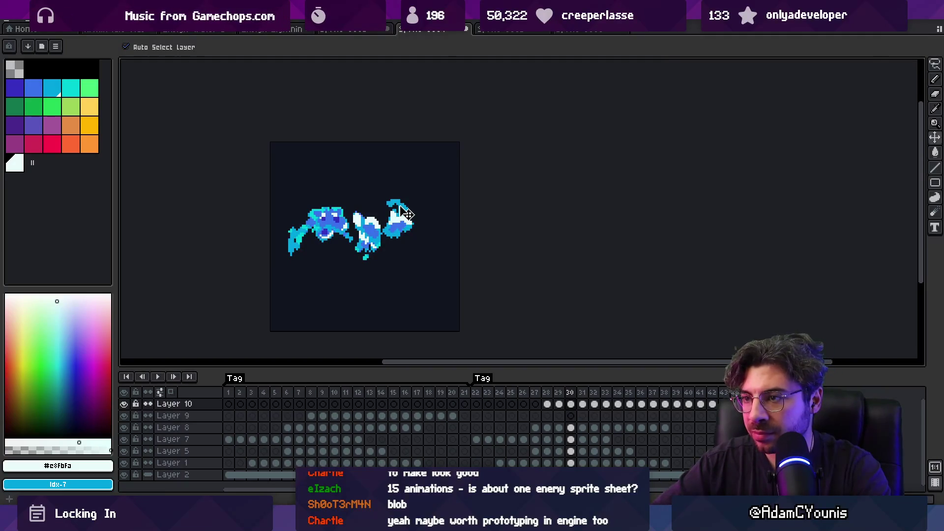
{"action": "left_click", "coordinate": [406, 214]}
{"action": "left_click_drag", "start_coordinate": [537, 451], "coordinate": [641, 452]}
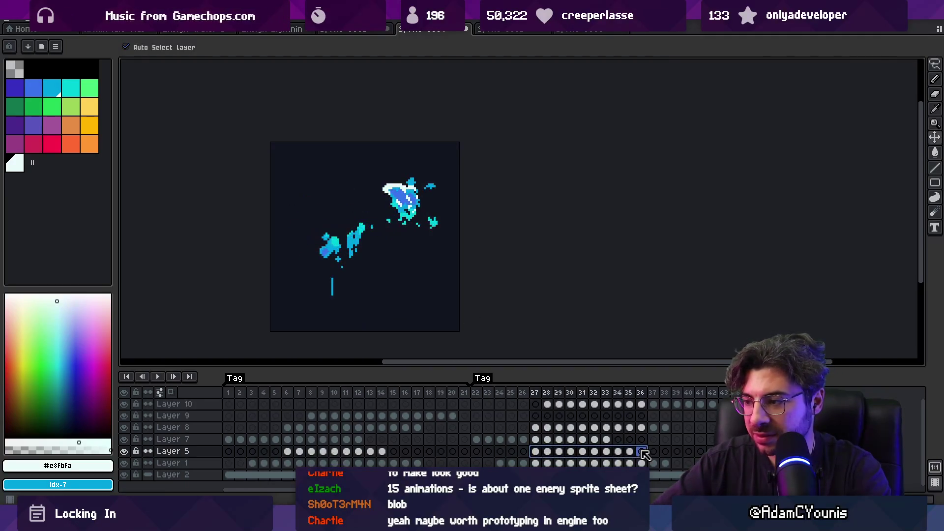
{"action": "left_click", "coordinate": [553, 403]}
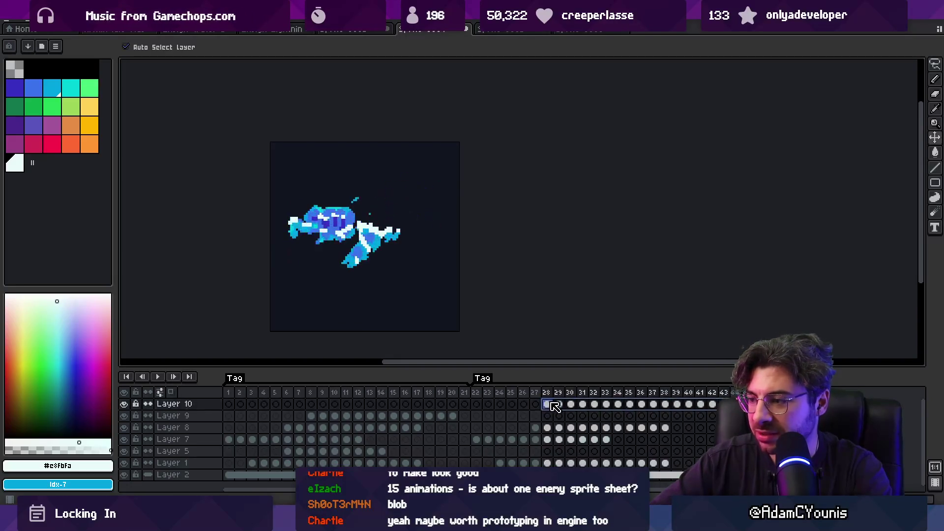
{"action": "left_click", "coordinate": [619, 404]}
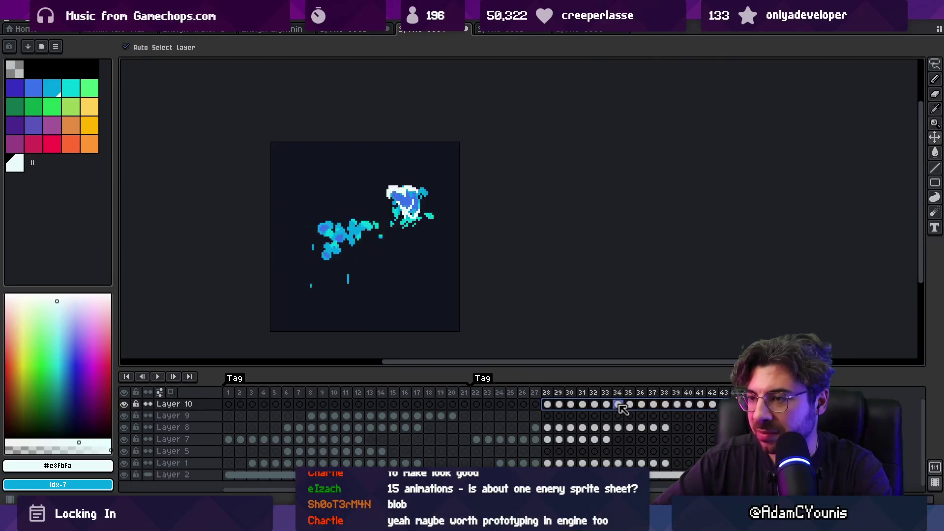
{"action": "left_click_drag", "start_coordinate": [415, 214], "coordinate": [406, 245]}
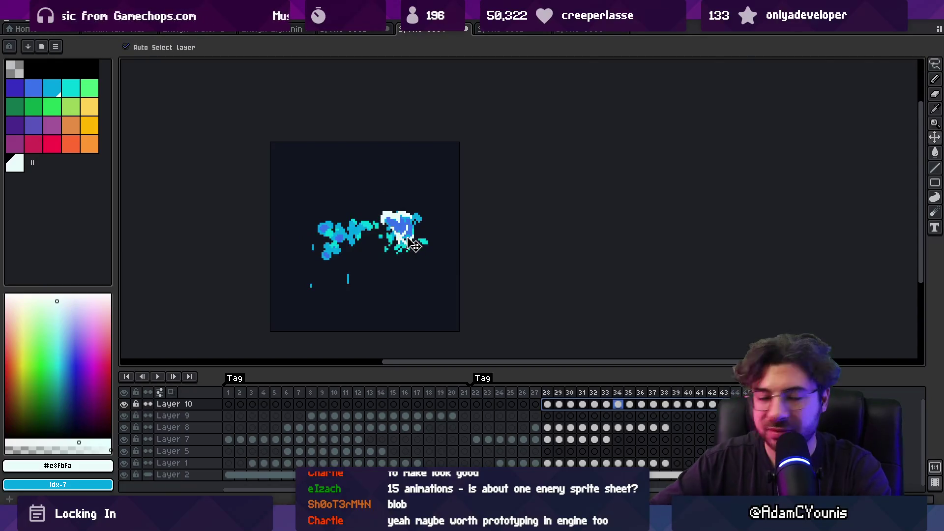
{"action": "key", "text": "Return"}
{"action": "scroll", "coordinate": [585, 279], "scroll_direction": "down", "scroll_amount": 1}
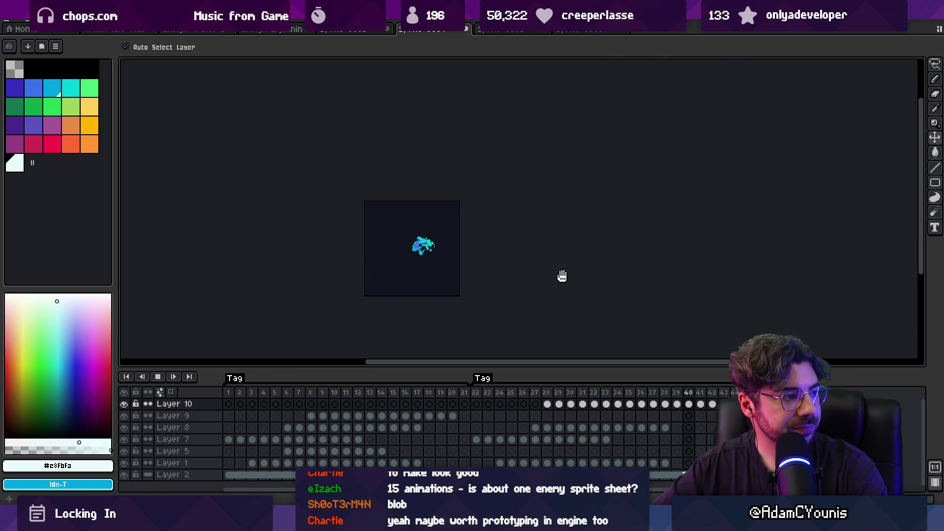
Stop the preview, open the four-layer splash file, play it, and select frames 1–15.
{"action": "scroll", "coordinate": [564, 275], "scroll_direction": "down", "scroll_amount": 1}
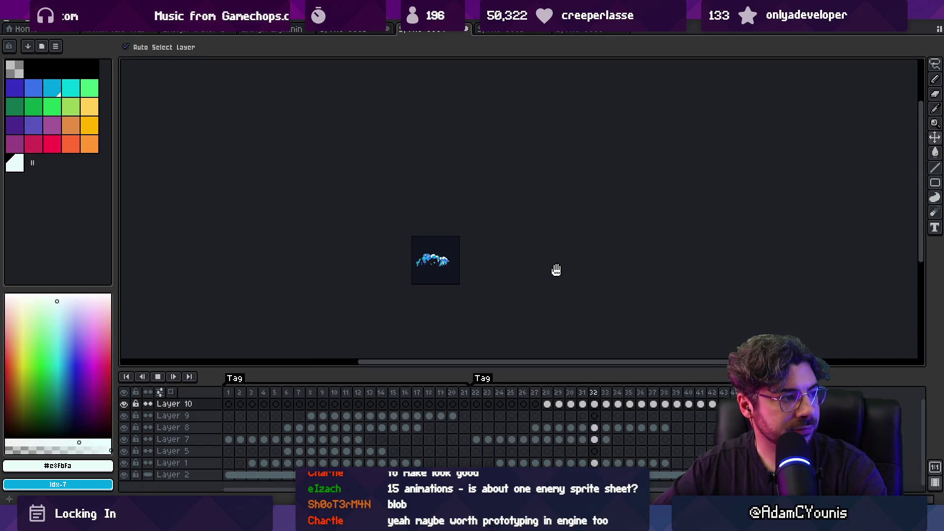
{"action": "scroll", "coordinate": [476, 267], "scroll_direction": "up", "scroll_amount": 2}
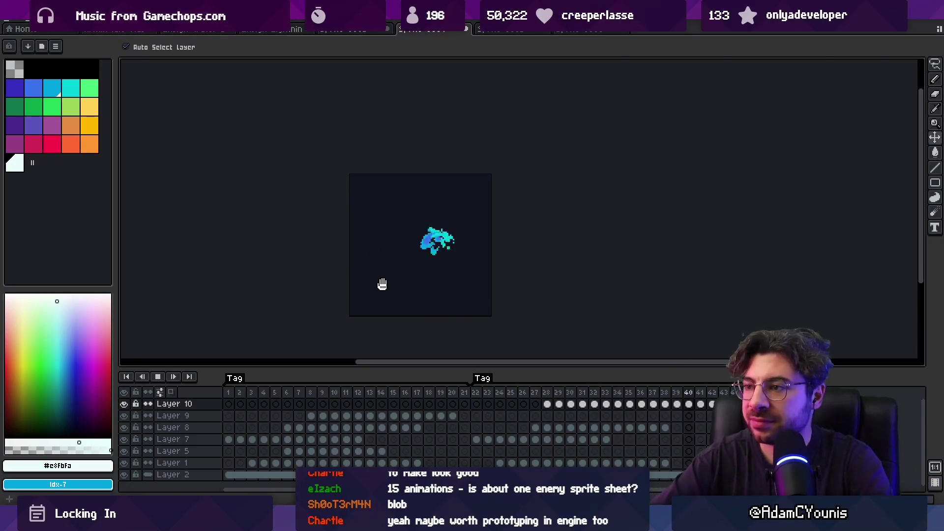
{"action": "key", "text": "Return"}
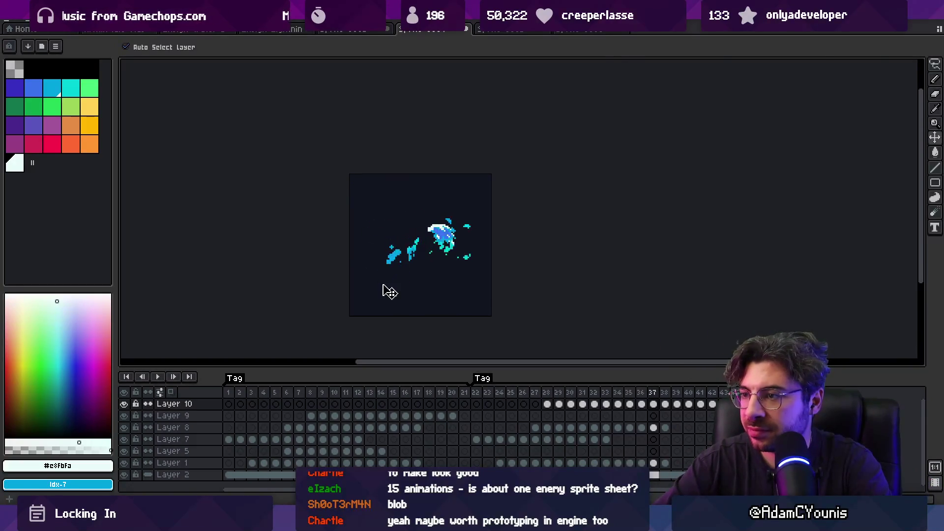
{"action": "left_click", "coordinate": [507, 30]}
{"action": "left_click", "coordinate": [568, 31]}
{"action": "key", "text": "Return"}
{"action": "left_click_drag", "start_coordinate": [393, 392], "coordinate": [228, 391]}
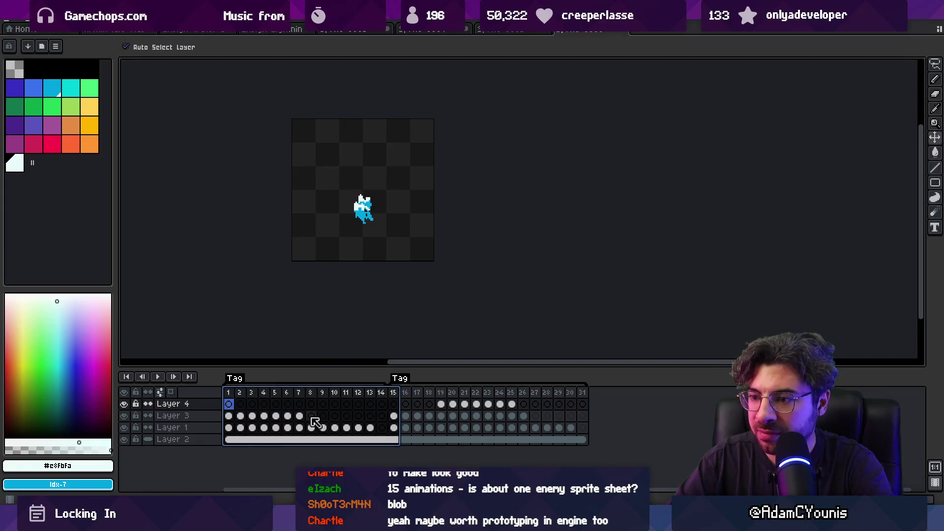
Hide Layer 2, flatten the visible Layers 4, 3 and 1, and return to the ten-layer file.
{"action": "left_click", "coordinate": [371, 426]}
{"action": "right_click", "coordinate": [203, 418]}
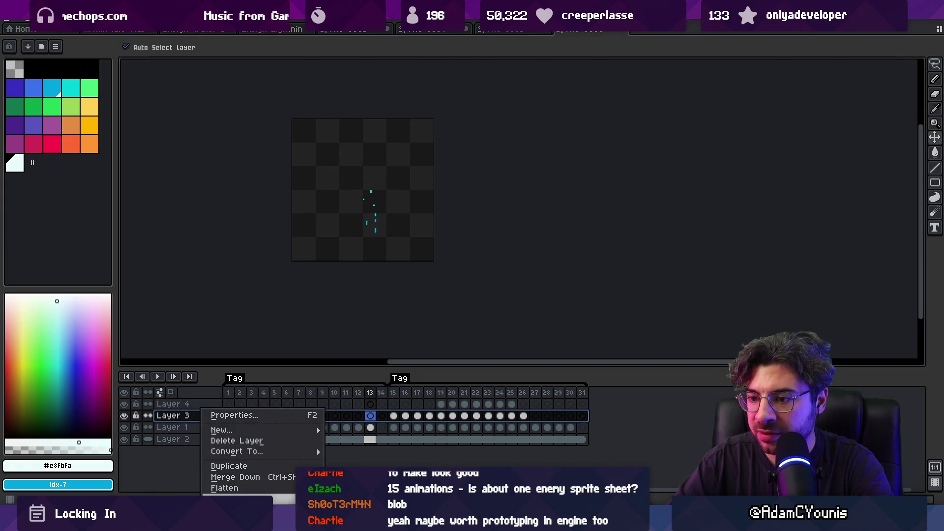
{"action": "left_click", "coordinate": [123, 439]}
{"action": "left_click", "coordinate": [124, 428]}
{"action": "right_click", "coordinate": [203, 417]}
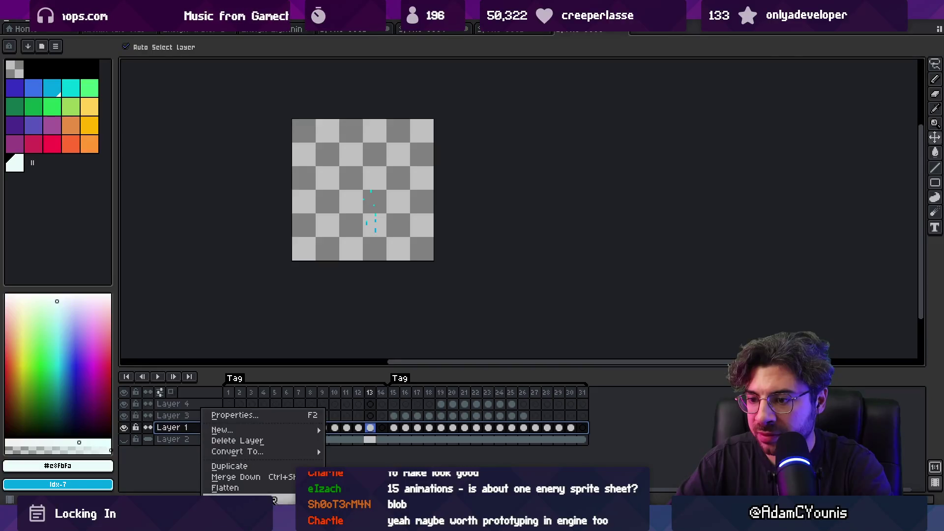
{"action": "left_click", "coordinate": [224, 487]}
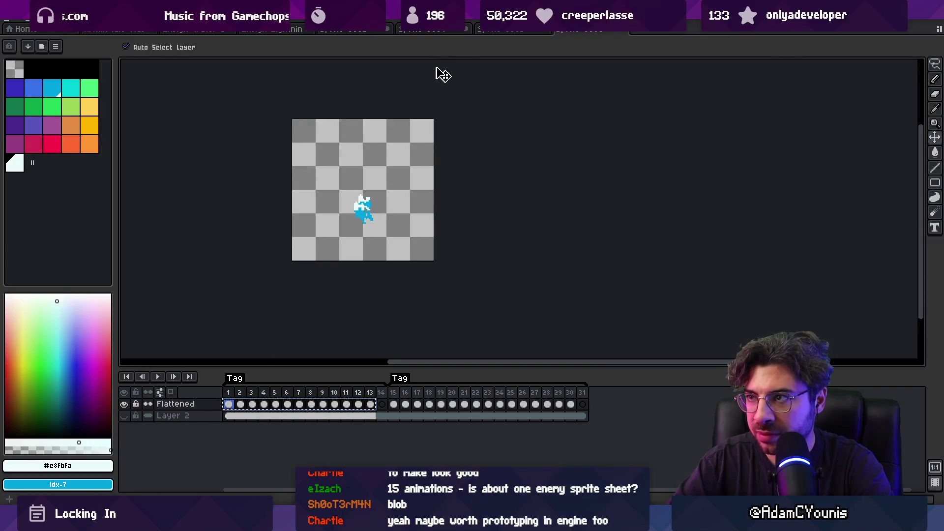
{"action": "left_click", "coordinate": [493, 30]}
{"action": "left_click", "coordinate": [447, 31]}
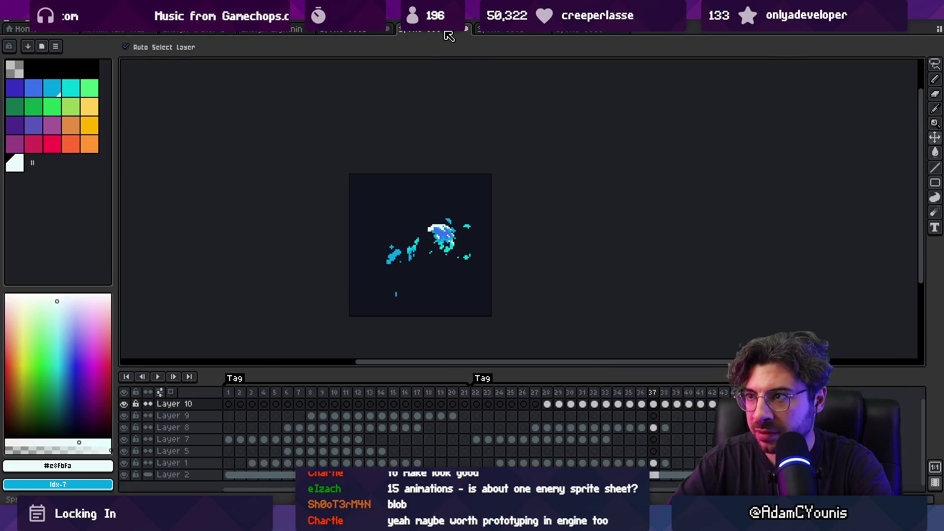
Show the dark background layer in the smaller splash file, then return to the ten-layer file.
{"action": "left_click", "coordinate": [547, 415]}
{"action": "left_click", "coordinate": [580, 31]}
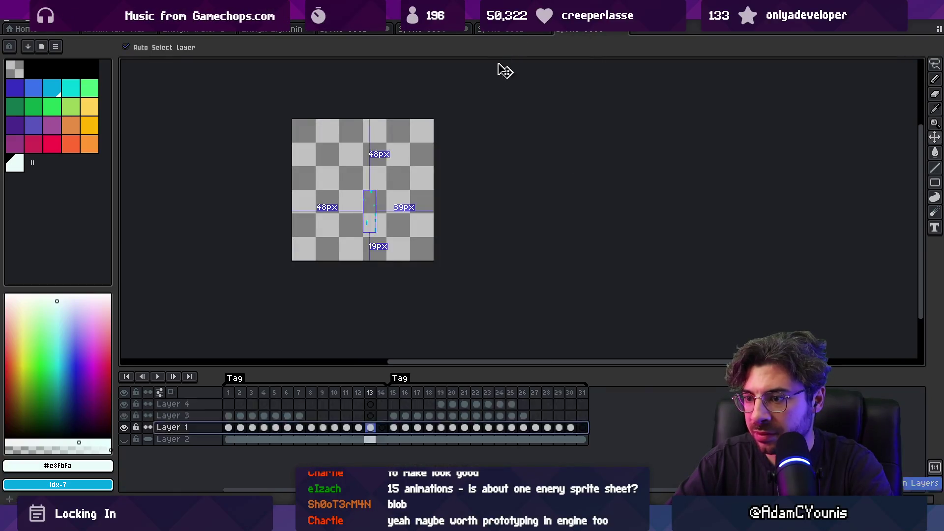
{"action": "left_click", "coordinate": [124, 439]}
{"action": "left_click", "coordinate": [426, 31]}
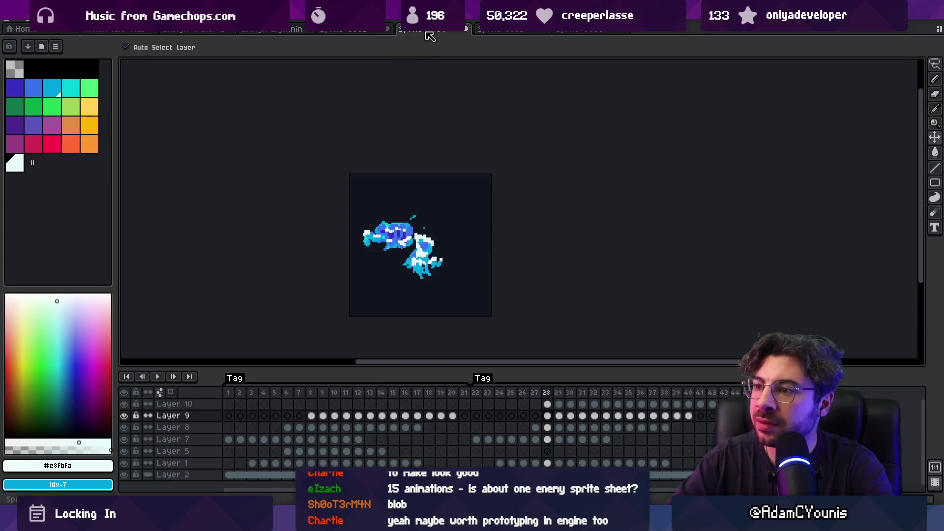
Make Layer 9 visible and shift its cels two frames later.
{"action": "mouse_move", "coordinate": [241, 393]}
{"action": "left_mouse_down"}
{"action": "mouse_move", "coordinate": [694, 399]}
{"action": "mouse_move", "coordinate": [557, 416]}
{"action": "left_mouse_up"}
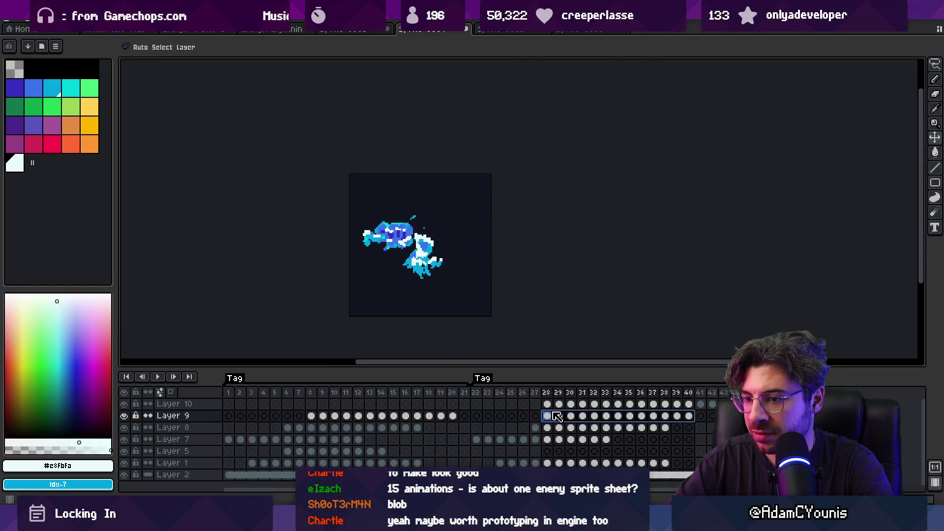
{"action": "left_click", "coordinate": [124, 415]}
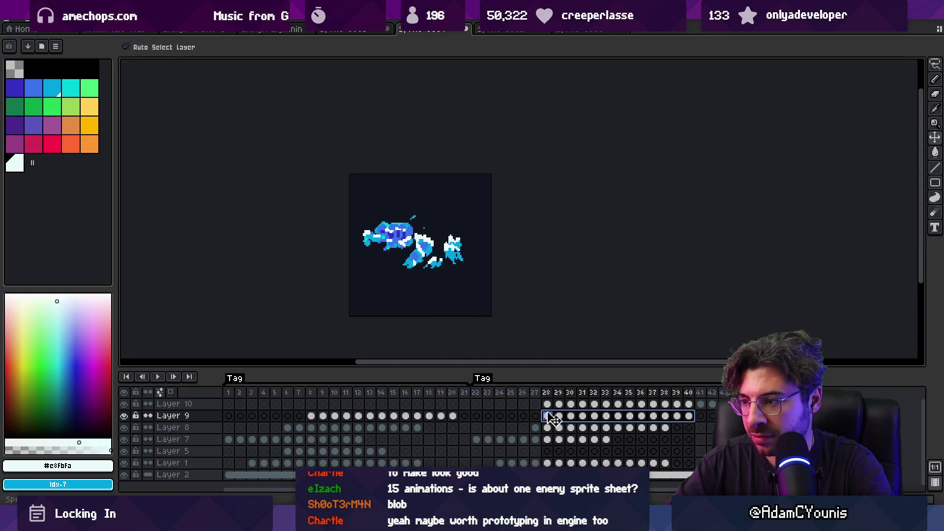
{"action": "left_click_drag", "start_coordinate": [578, 417], "coordinate": [602, 417]}
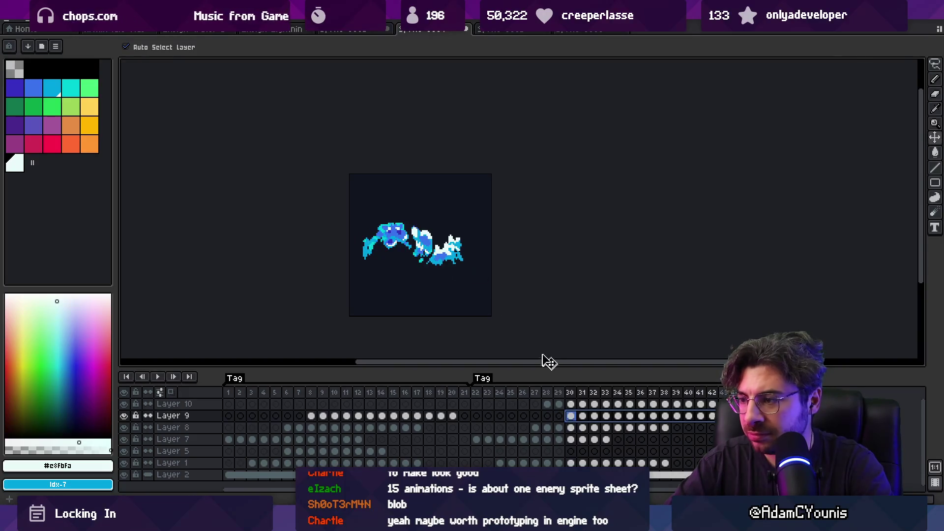
{"action": "left_click_drag", "start_coordinate": [485, 391], "coordinate": [729, 394]}
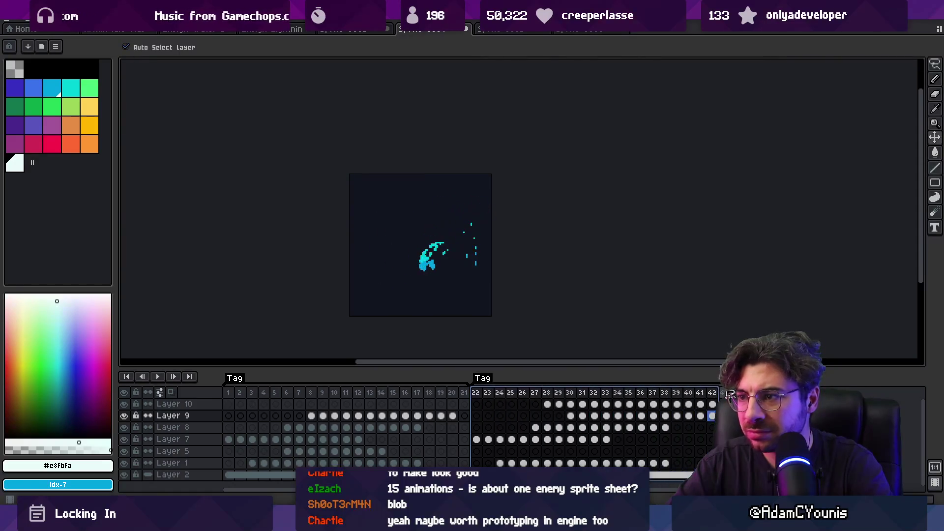
{"action": "left_click", "coordinate": [728, 393]}
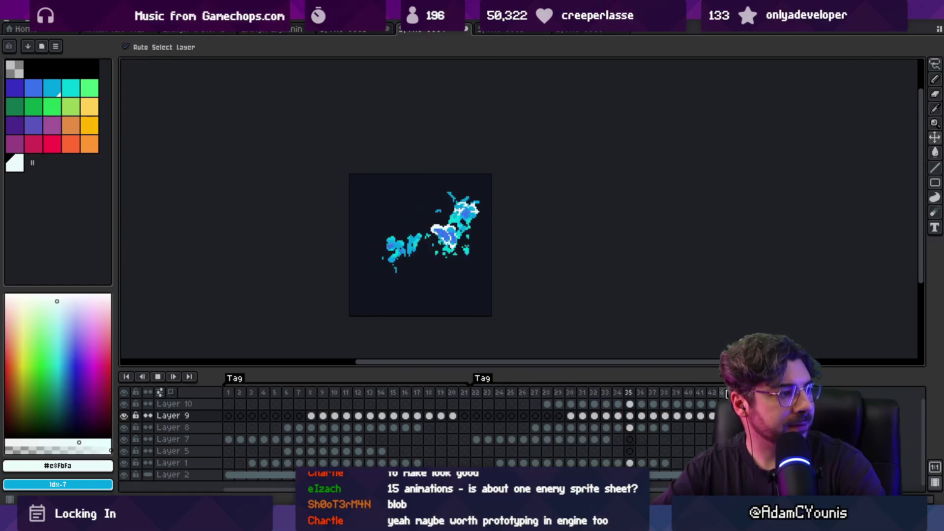
Loop frames 22–25, check the Layer 1, 8 and 10 cels, and select Layer 9's frames 30–42.
{"action": "scroll", "coordinate": [614, 264], "scroll_direction": "down", "scroll_amount": 1}
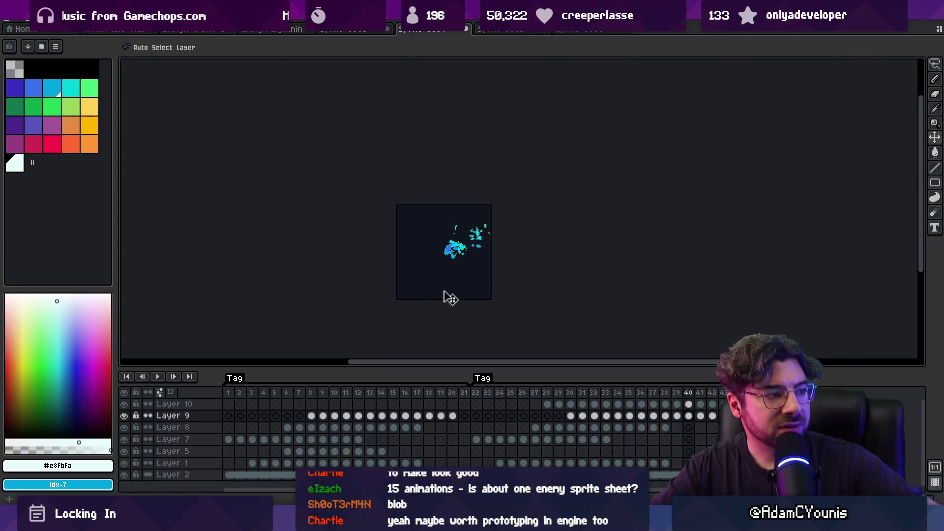
{"action": "scroll", "coordinate": [466, 253], "scroll_direction": "up", "scroll_amount": 1}
{"action": "left_click_drag", "start_coordinate": [479, 395], "coordinate": [515, 396]}
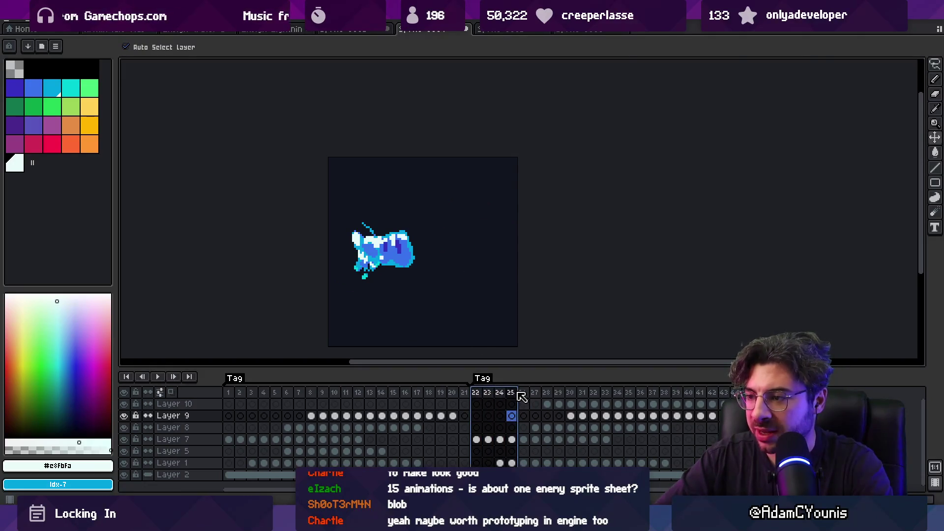
{"action": "left_click_drag", "start_coordinate": [664, 463], "coordinate": [501, 463]}
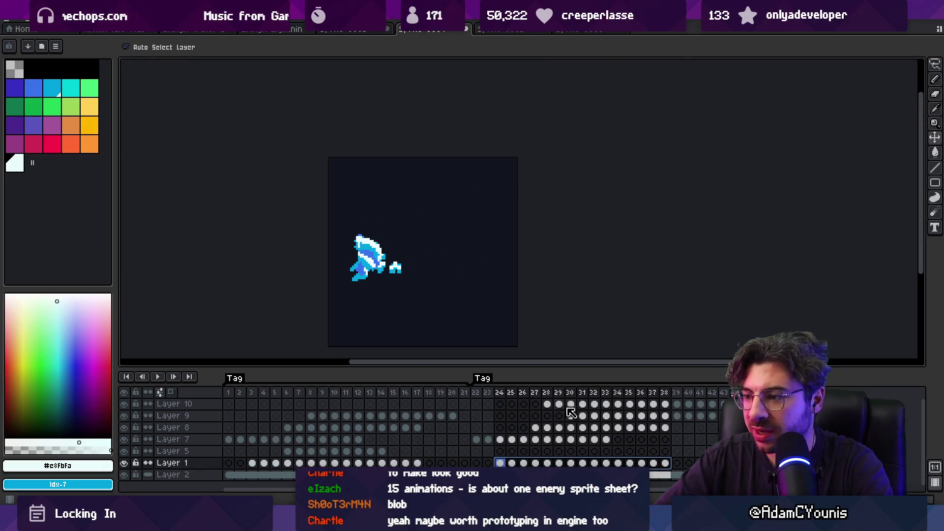
{"action": "left_click_drag", "start_coordinate": [667, 432], "coordinate": [543, 428]}
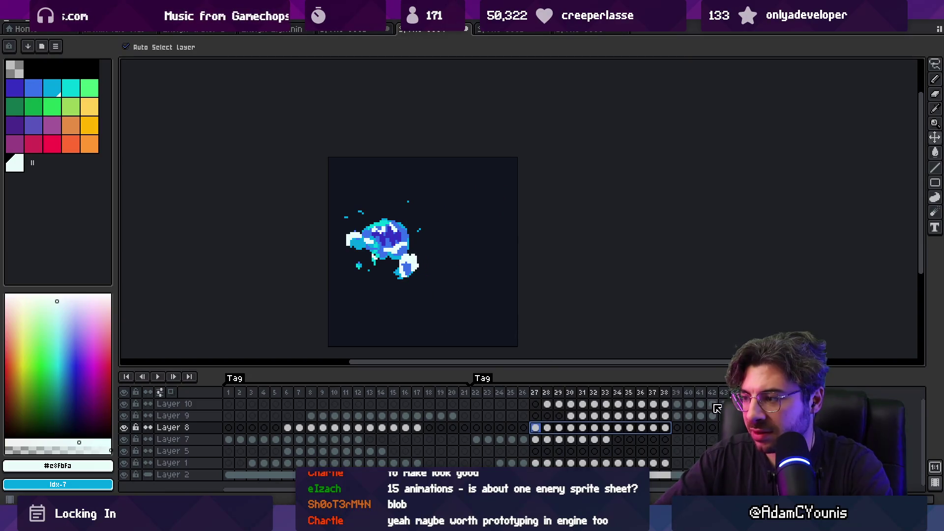
{"action": "left_click", "coordinate": [547, 401]}
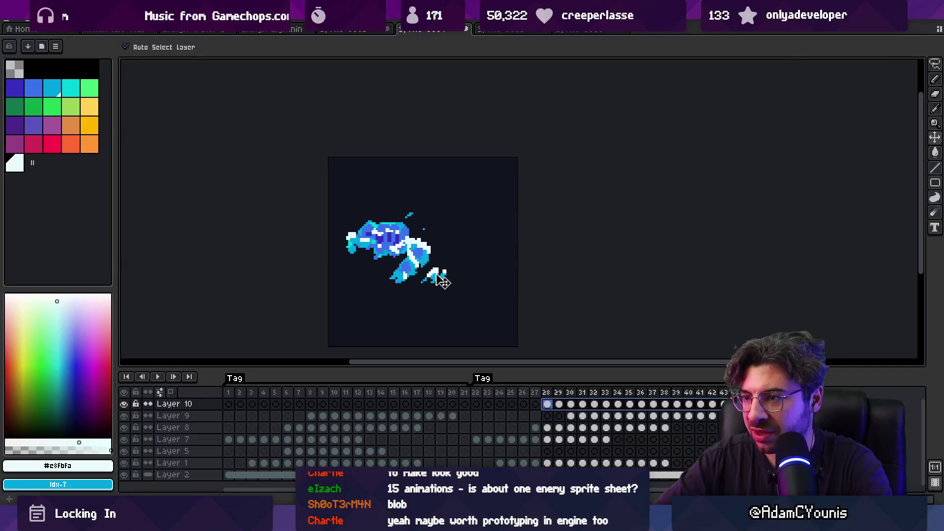
{"action": "mouse_move", "coordinate": [712, 422]}
{"action": "left_mouse_down"}
{"action": "mouse_move", "coordinate": [592, 418]}
{"action": "mouse_move", "coordinate": [711, 405]}
{"action": "left_mouse_up"}
{"action": "left_click", "coordinate": [449, 260]}
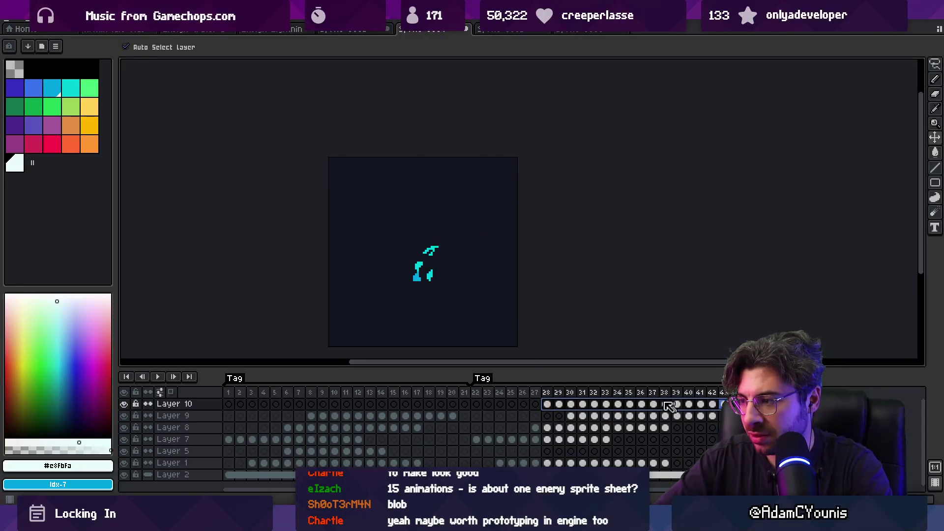
{"action": "left_click", "coordinate": [571, 404]}
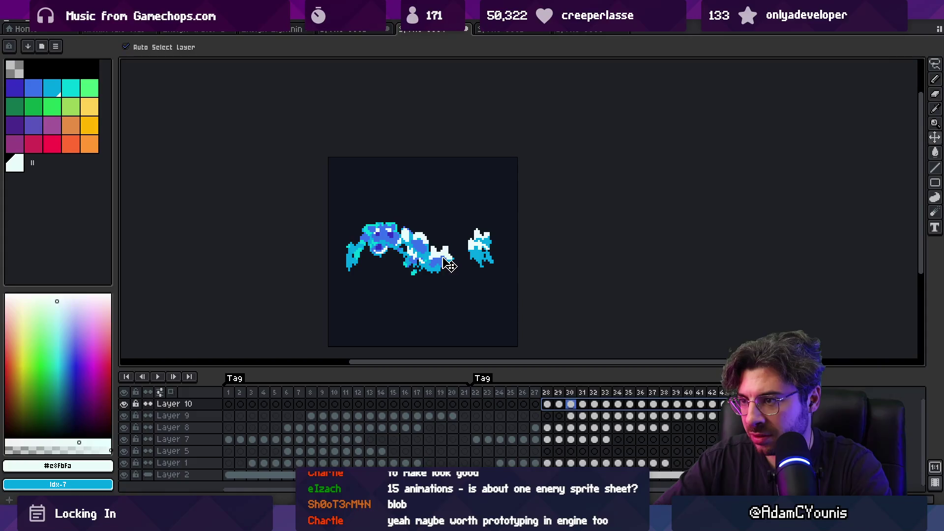
{"action": "left_click_drag", "start_coordinate": [712, 417], "coordinate": [577, 415]}
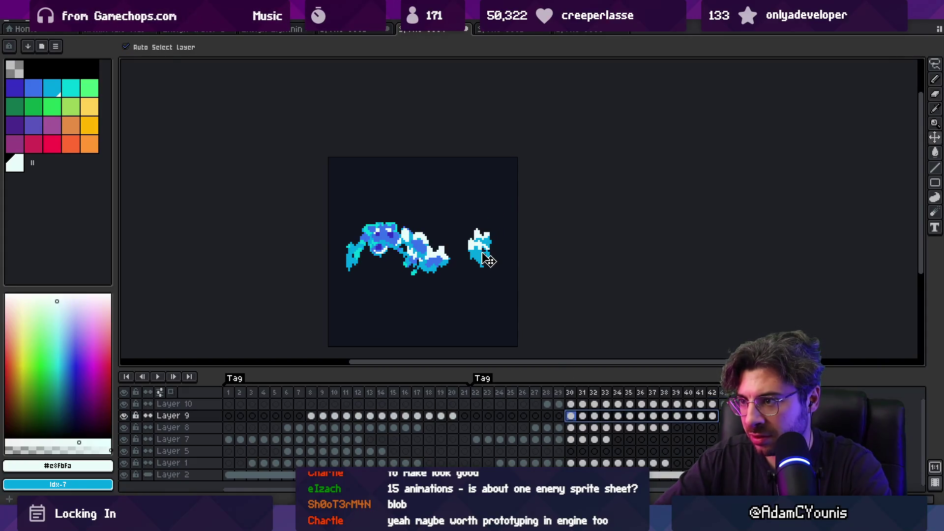
{"action": "scroll", "coordinate": [549, 269], "scroll_direction": "down", "scroll_amount": 2}
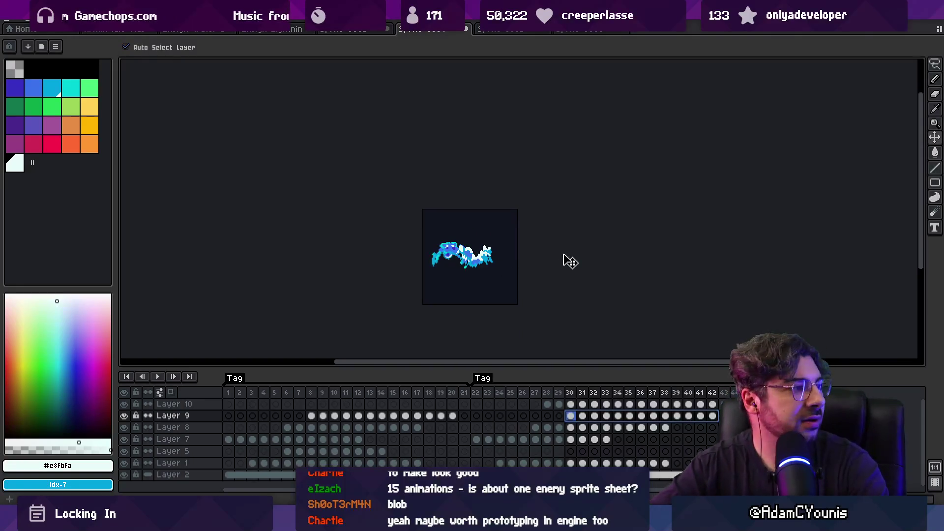
Play and stop the retimed animation, then step through to frame 36 on Layer 9.
{"action": "key", "text": "Return"}
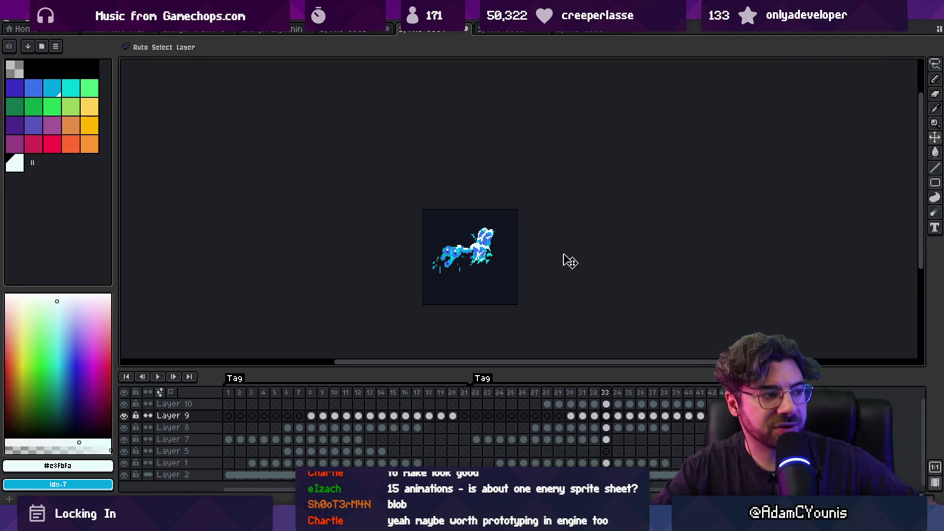
{"action": "key", "text": "Return"}
{"action": "key", "text": "Right"}
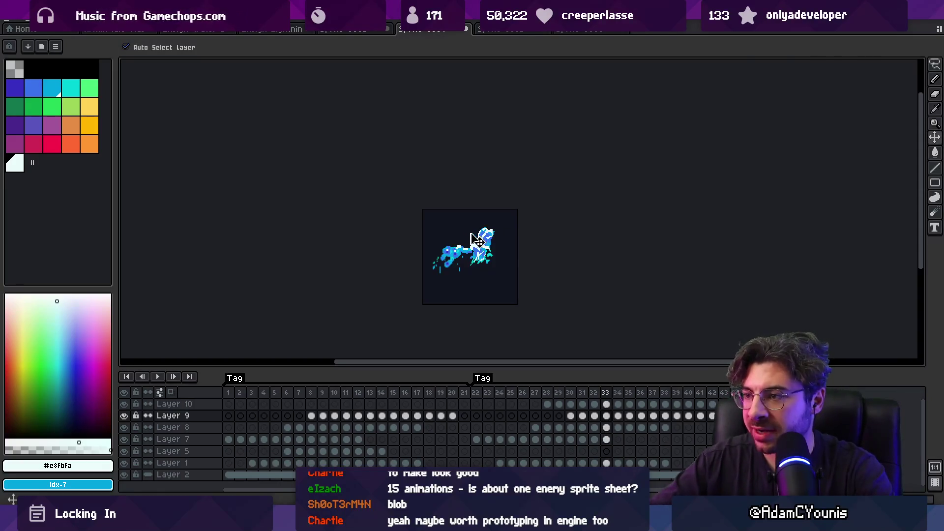
{"action": "left_click_drag", "start_coordinate": [708, 416], "coordinate": [570, 416]}
{"action": "left_click", "coordinate": [641, 416]}
{"action": "scroll", "coordinate": [513, 259], "scroll_direction": "up", "scroll_amount": 1}
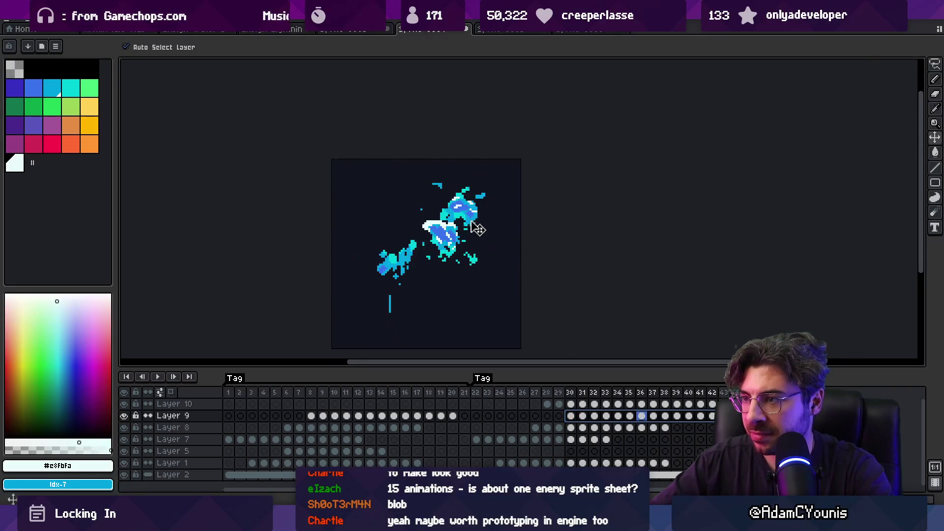
{"action": "scroll", "coordinate": [489, 248], "scroll_direction": "down", "scroll_amount": 3}
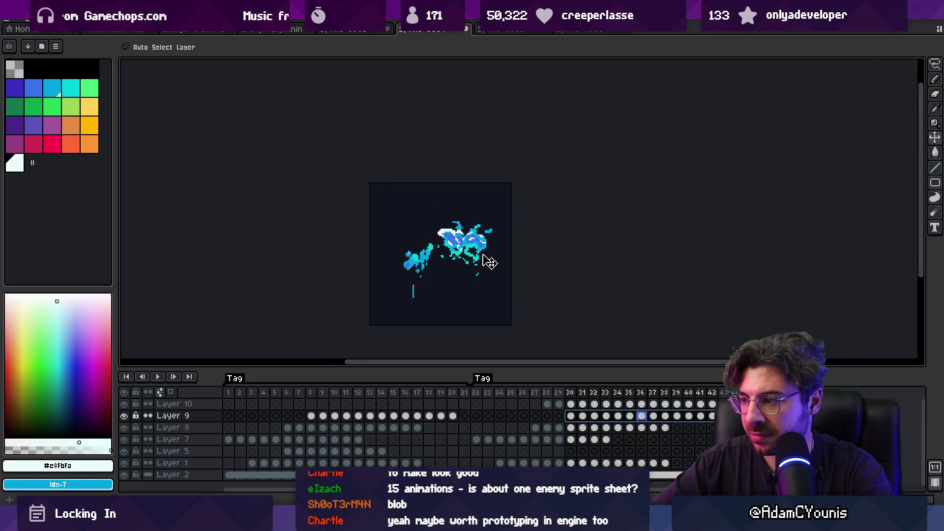
Replay the splash and select Layer 9's cels from frame 30 to 42.
{"action": "key", "text": "Return"}
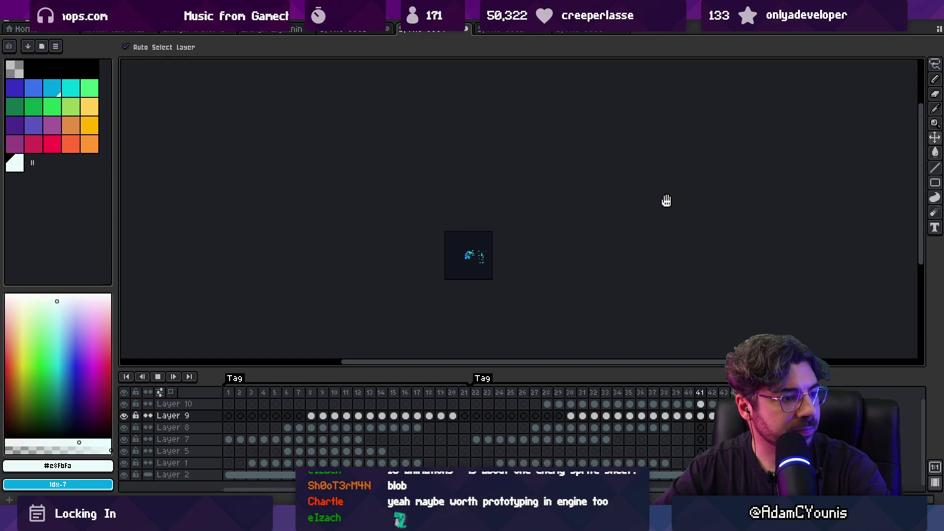
{"action": "scroll", "coordinate": [618, 256], "scroll_direction": "up", "scroll_amount": 3}
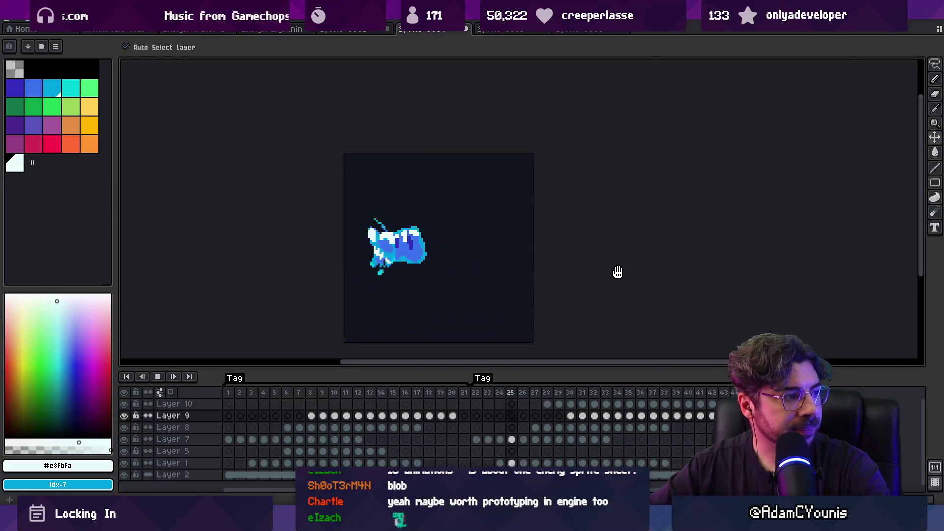
{"action": "scroll", "coordinate": [618, 271], "scroll_direction": "down", "scroll_amount": 1}
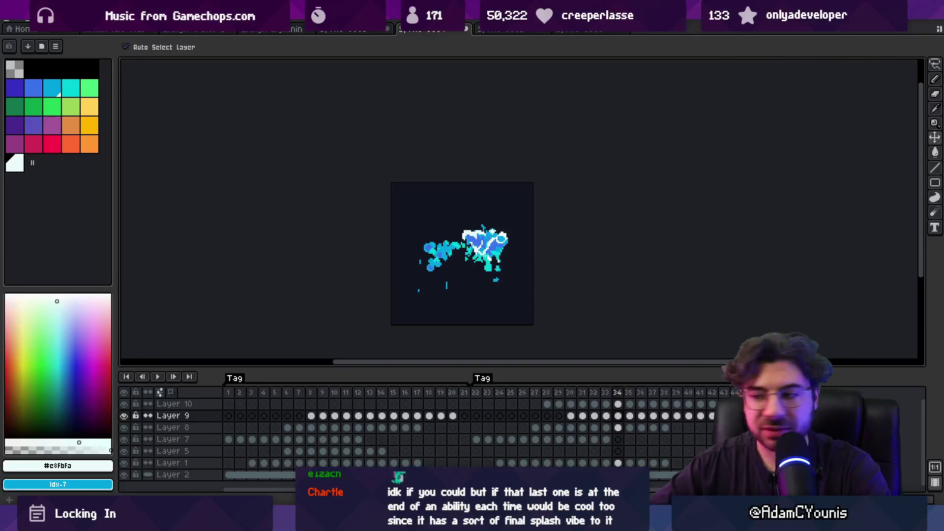
{"action": "left_click_drag", "start_coordinate": [702, 419], "coordinate": [576, 416]}
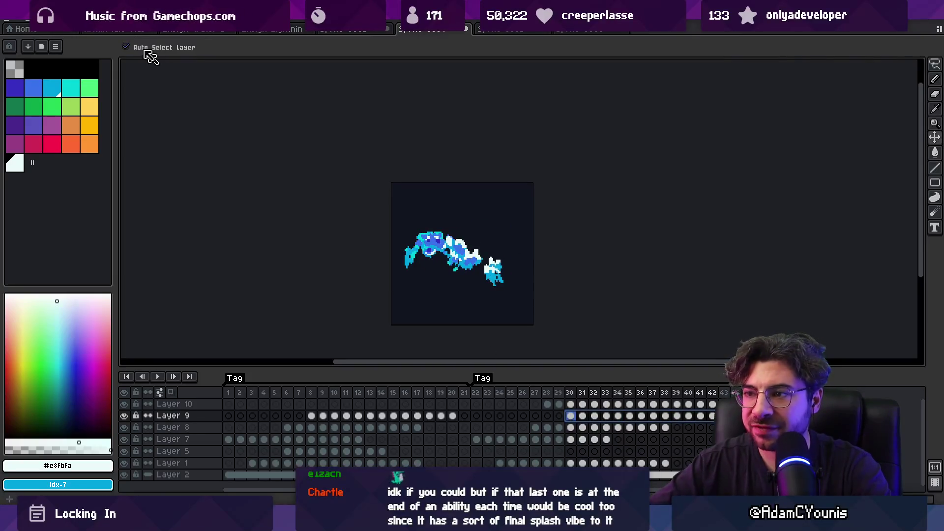
Flip Layer 9's selected cels horizontally and preview playback from frame 30.
{"action": "left_click", "coordinate": [30, 20]}
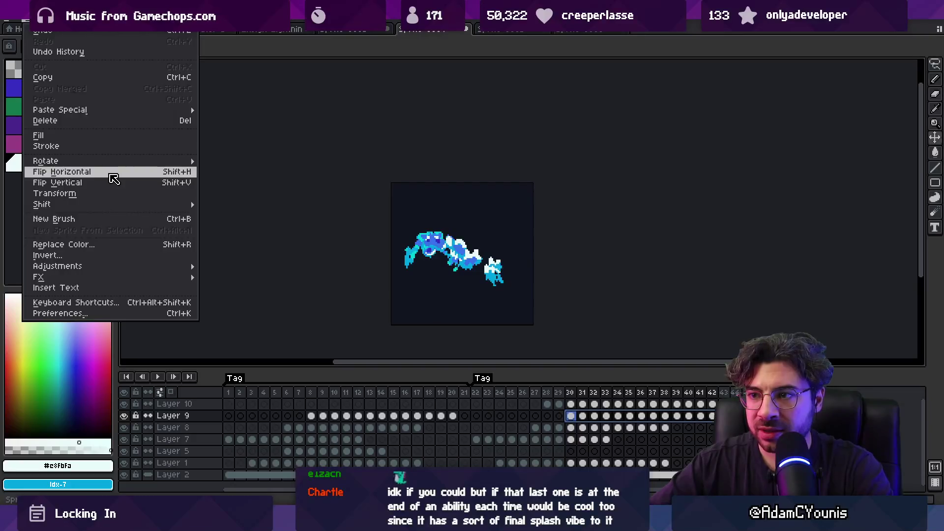
{"action": "left_click", "coordinate": [113, 177]}
{"action": "left_click", "coordinate": [436, 282]}
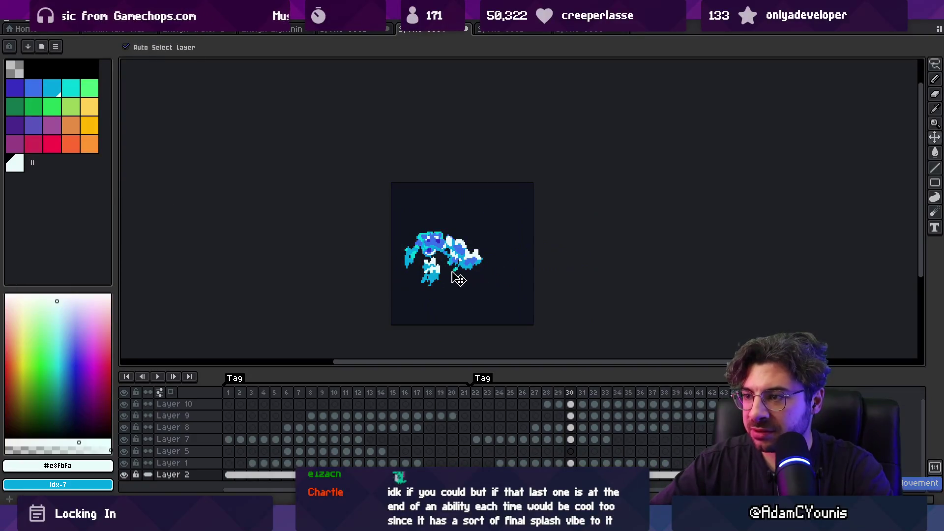
{"action": "left_click", "coordinate": [691, 415]}
{"action": "left_click", "coordinate": [585, 416], "text": "shift"}
{"action": "left_click", "coordinate": [570, 415]}
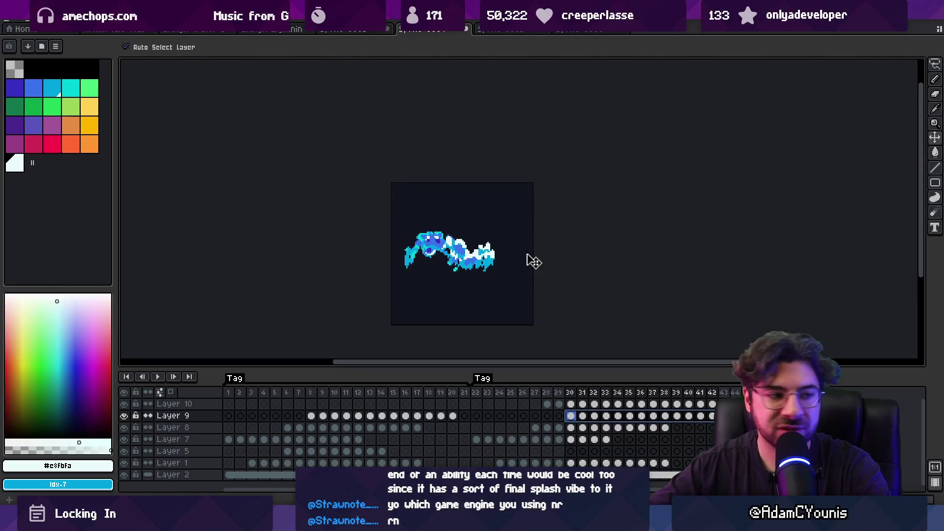
{"action": "key", "text": "Return"}
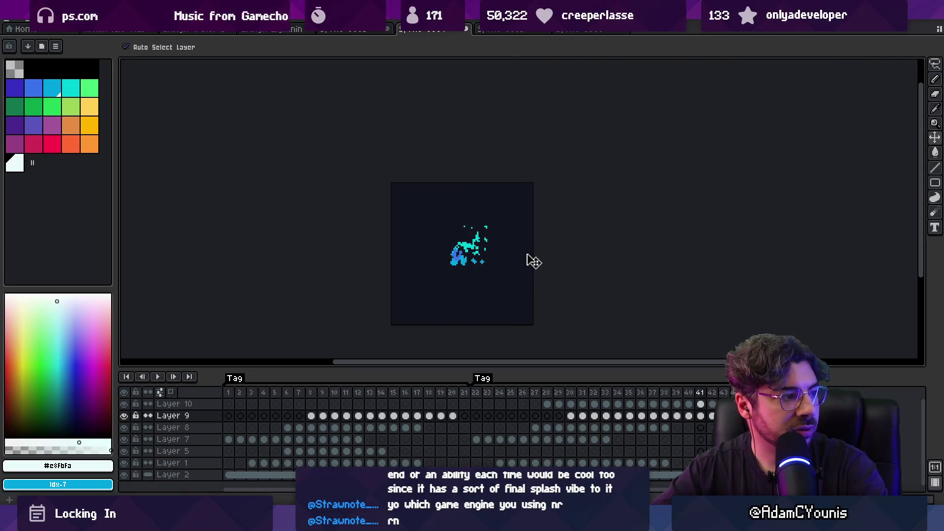
{"action": "key", "text": "Return"}
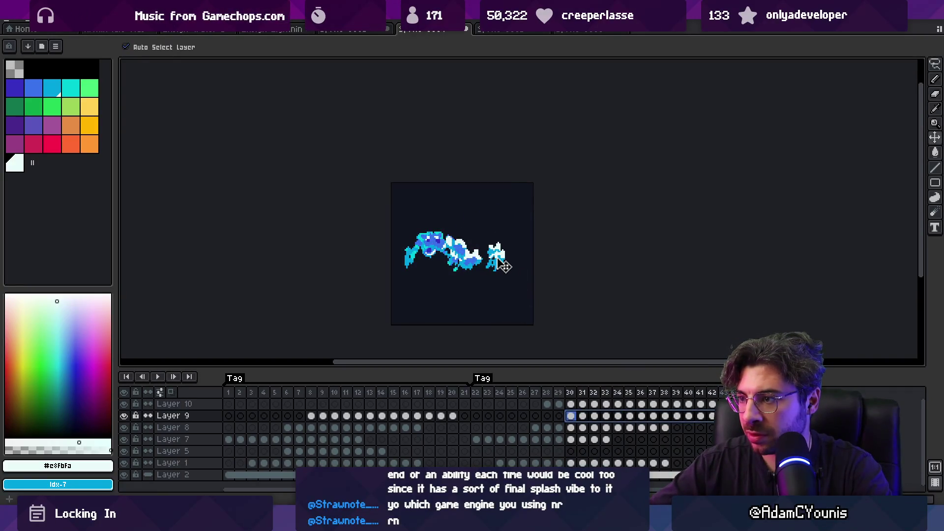
Move Layer 9's splash to frames 29–41, select Layer 10 from frame 28, and play.
{"action": "left_click", "coordinate": [560, 416]}
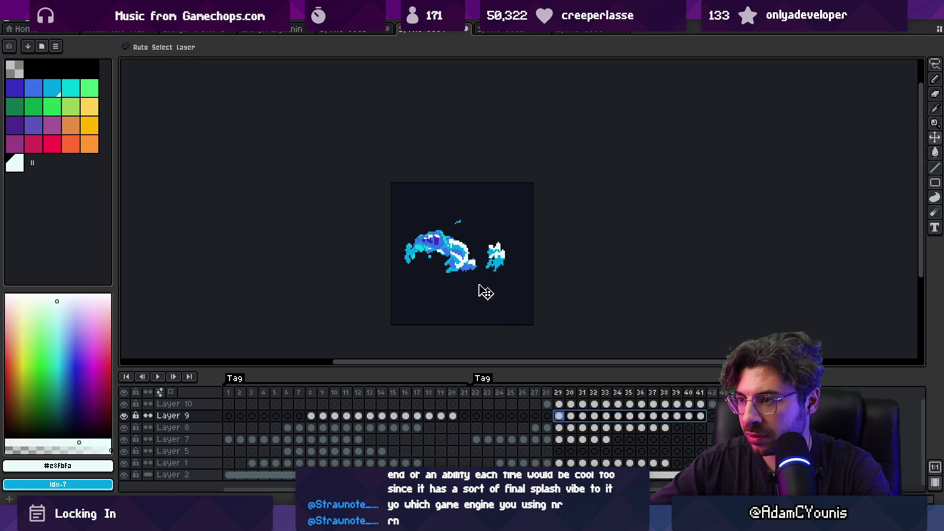
{"action": "left_click", "coordinate": [497, 266]}
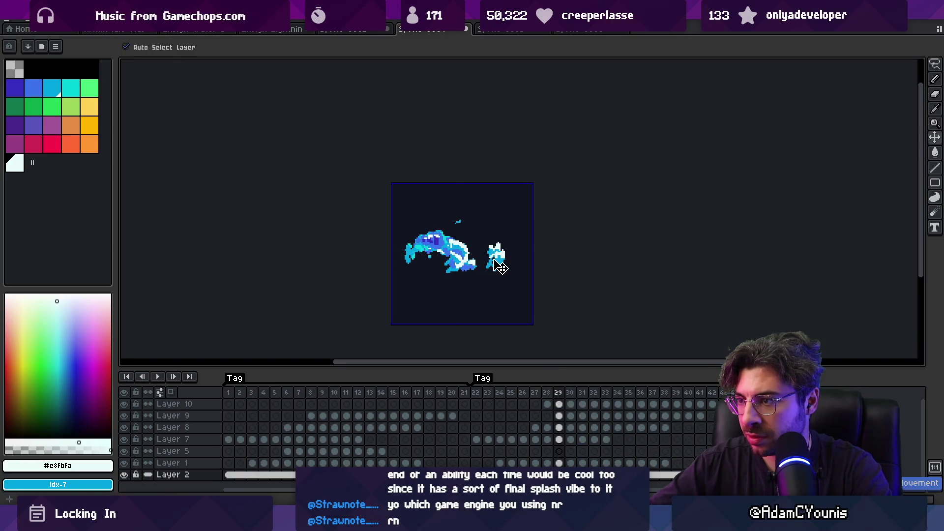
{"action": "left_click_drag", "start_coordinate": [698, 416], "coordinate": [559, 416]}
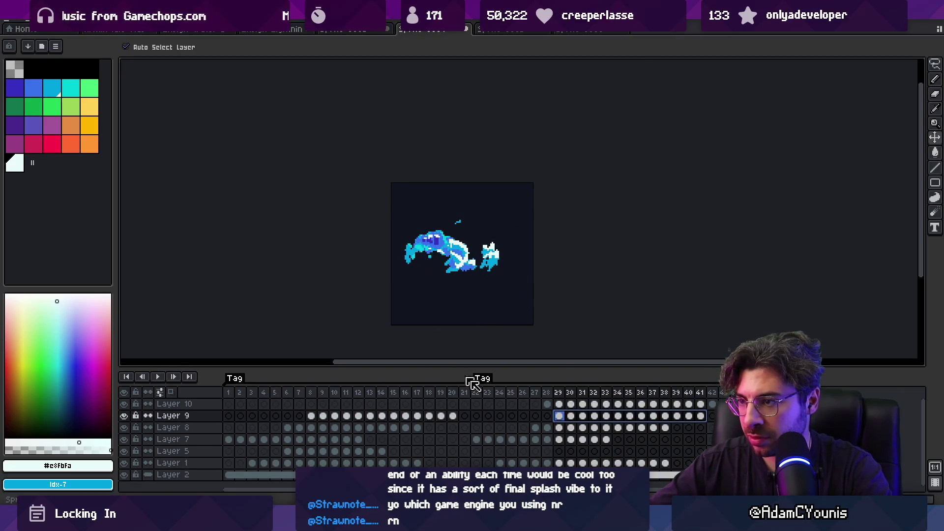
{"action": "left_click", "coordinate": [547, 404]}
{"action": "mouse_move", "coordinate": [723, 403]}
{"action": "left_mouse_down"}
{"action": "mouse_move", "coordinate": [536, 403]}
{"action": "mouse_move", "coordinate": [551, 405]}
{"action": "left_mouse_up"}
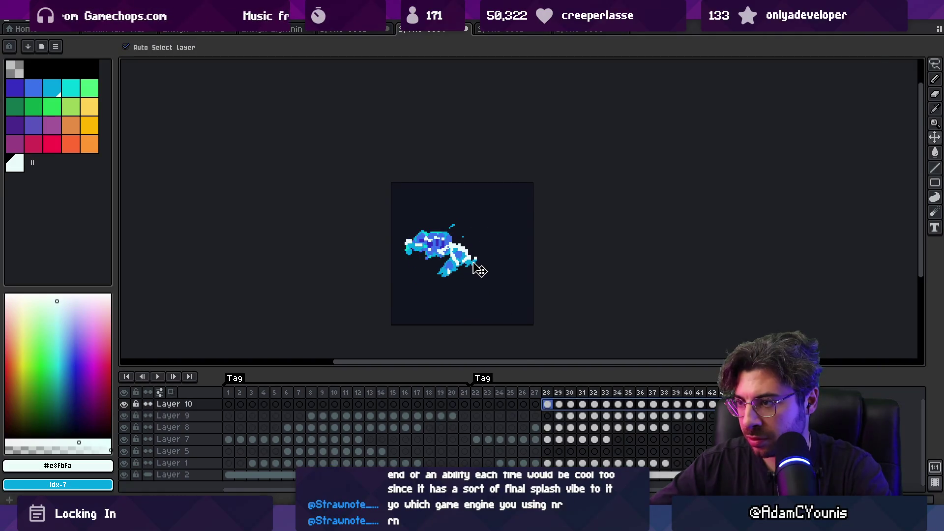
{"action": "key", "text": "Return"}
{"action": "scroll", "coordinate": [608, 284], "scroll_direction": "down", "scroll_amount": 1}
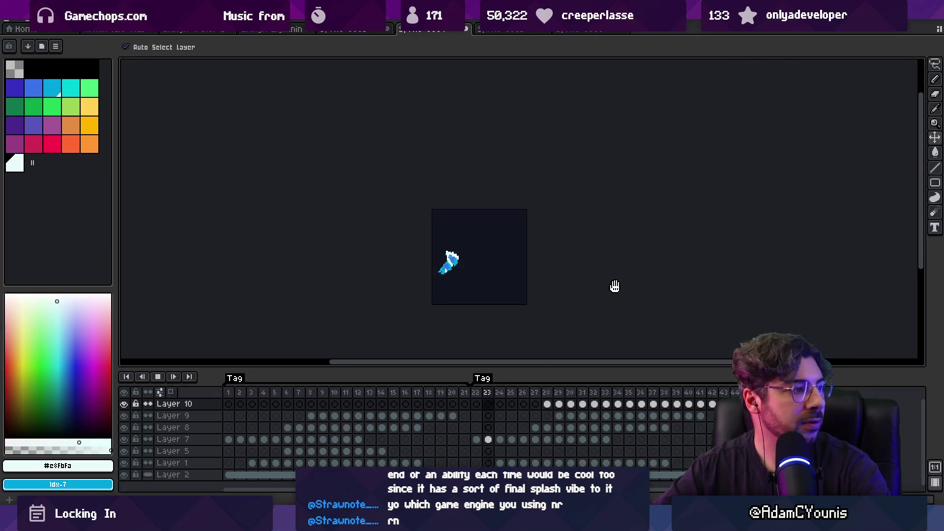
{"action": "scroll", "coordinate": [590, 281], "scroll_direction": "down", "scroll_amount": 1}
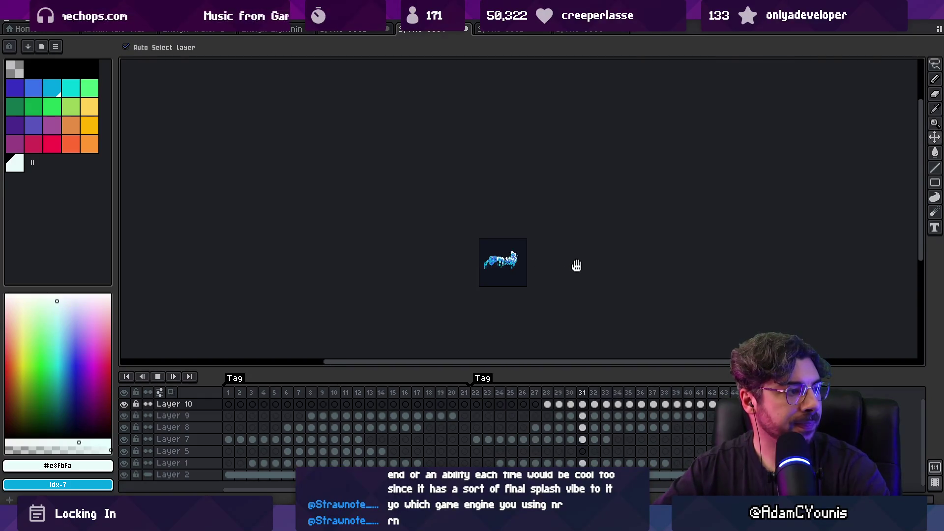
{"action": "scroll", "coordinate": [516, 269], "scroll_direction": "up", "scroll_amount": 2}
{"action": "scroll", "coordinate": [519, 278], "scroll_direction": "up", "scroll_amount": 1}
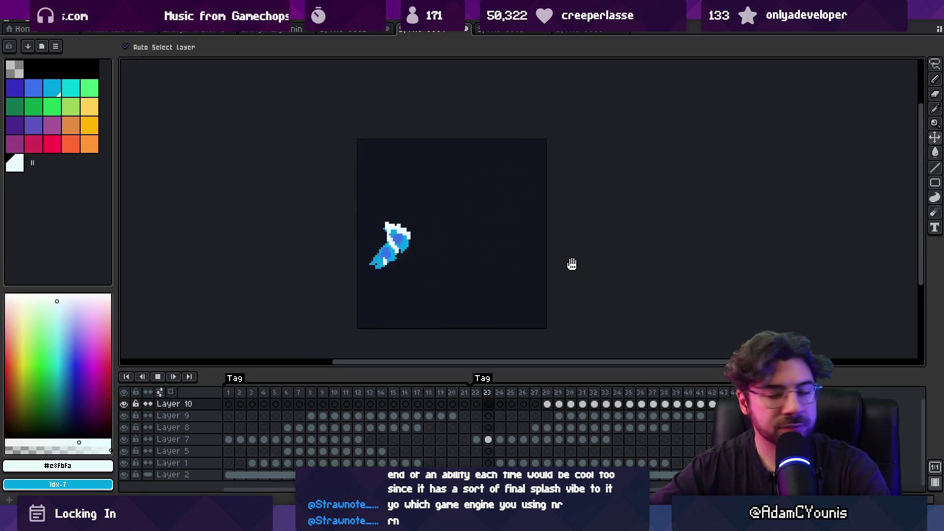
{"action": "key", "text": "Return"}
{"action": "left_click_drag", "start_coordinate": [699, 416], "coordinate": [564, 416]}
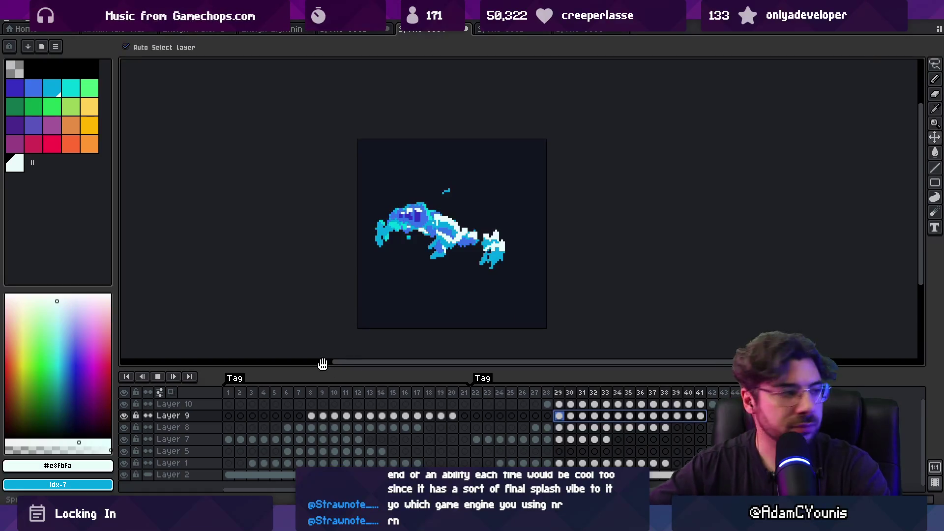
{"action": "key", "text": "Return"}
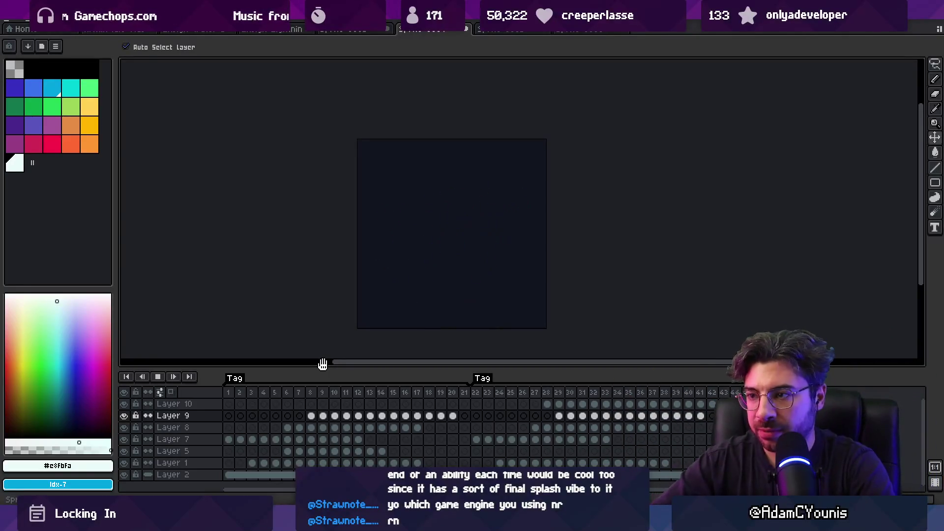
{"action": "key", "text": "space"}
{"action": "left_click", "coordinate": [428, 229]}
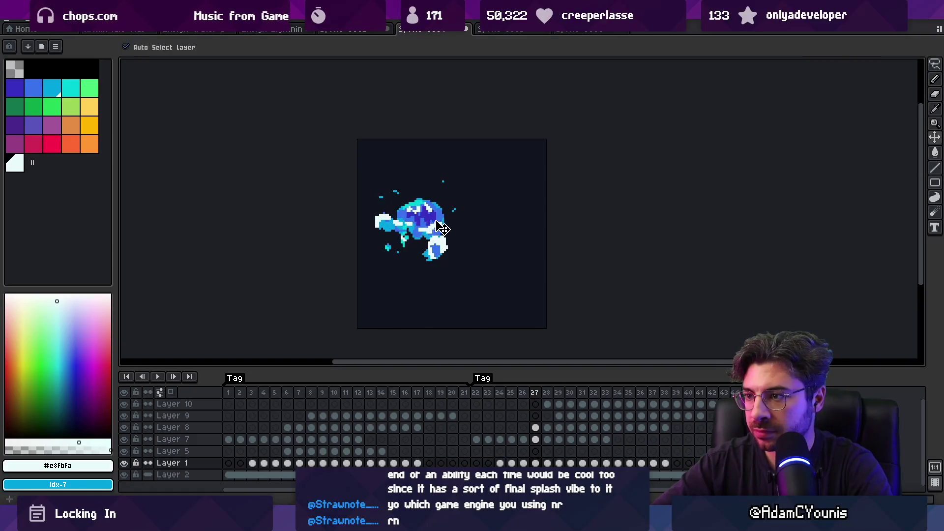
{"action": "left_click", "coordinate": [124, 463]}
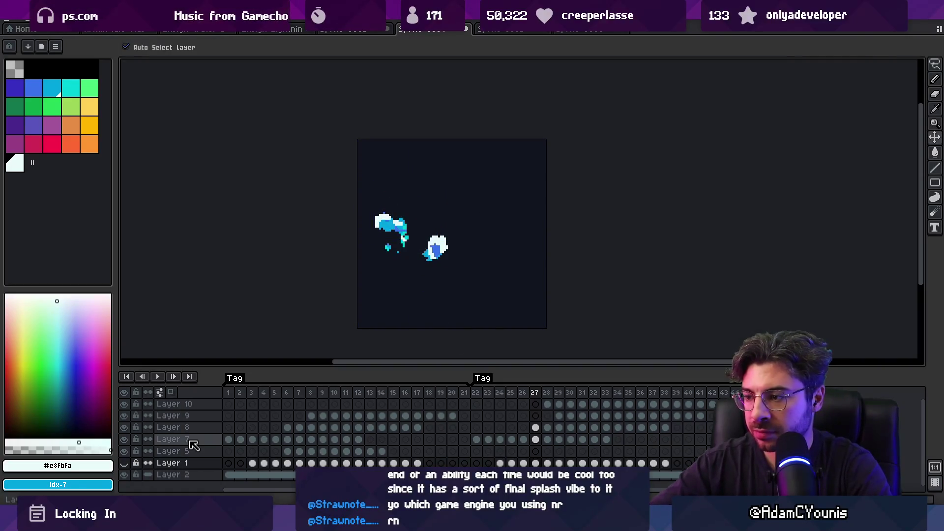
{"action": "mouse_move", "coordinate": [479, 404]}
{"action": "left_mouse_down"}
{"action": "mouse_move", "coordinate": [597, 404]}
{"action": "mouse_move", "coordinate": [583, 403]}
{"action": "left_mouse_up"}
{"action": "left_click", "coordinate": [476, 234]}
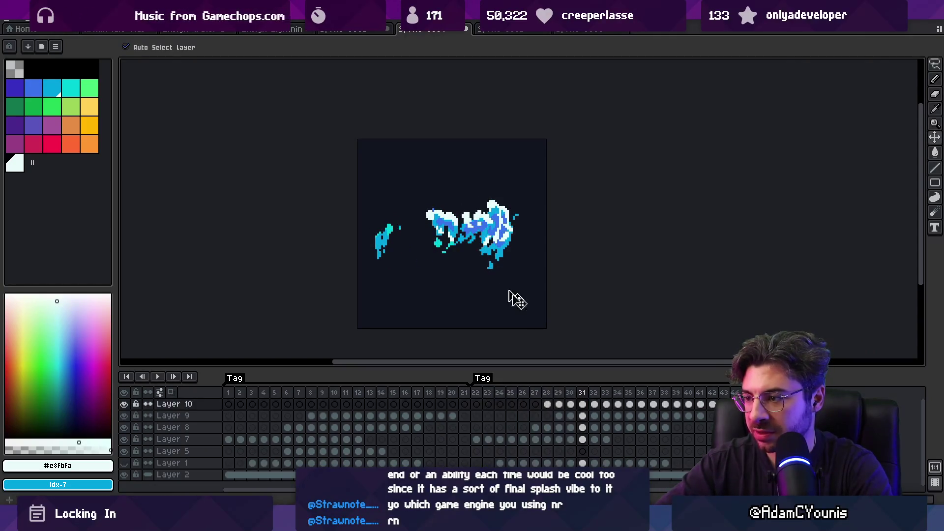
{"action": "left_click", "coordinate": [547, 405]}
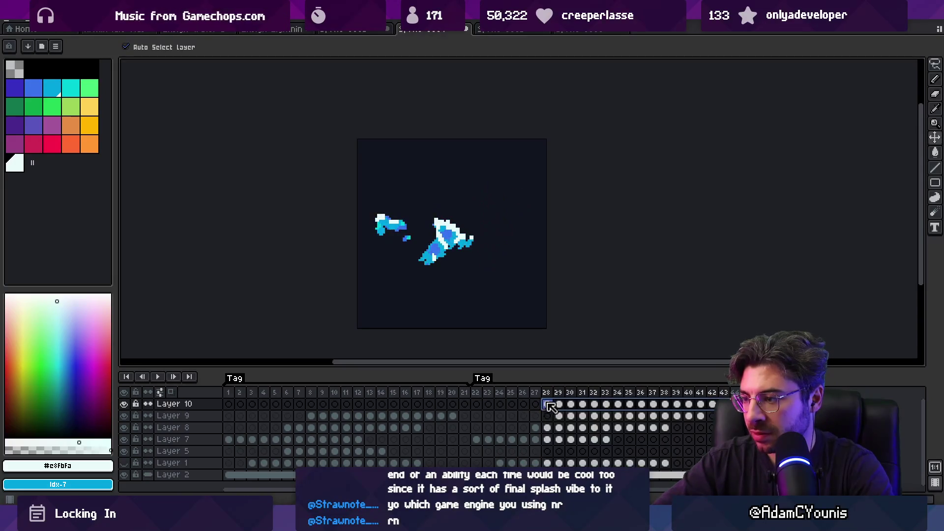
{"action": "left_click", "coordinate": [512, 451]}
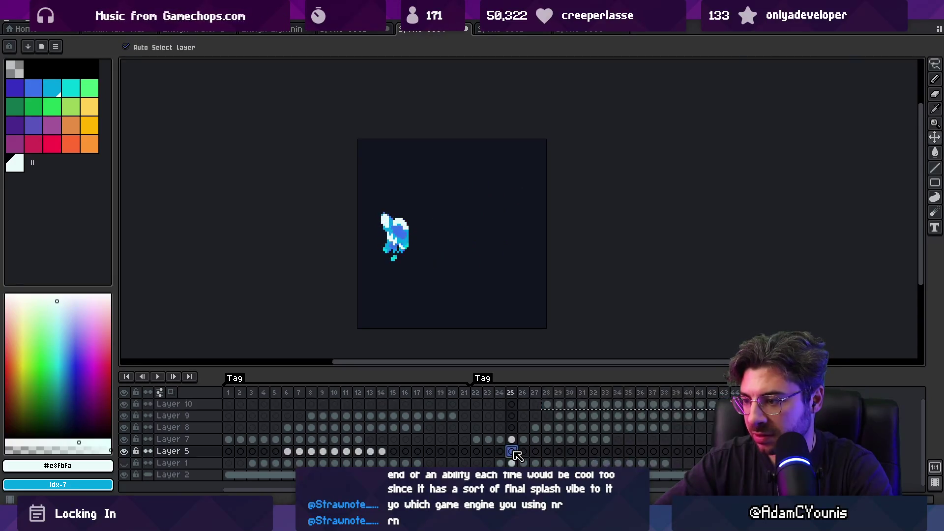
{"action": "left_click", "coordinate": [689, 453], "text": "shift"}
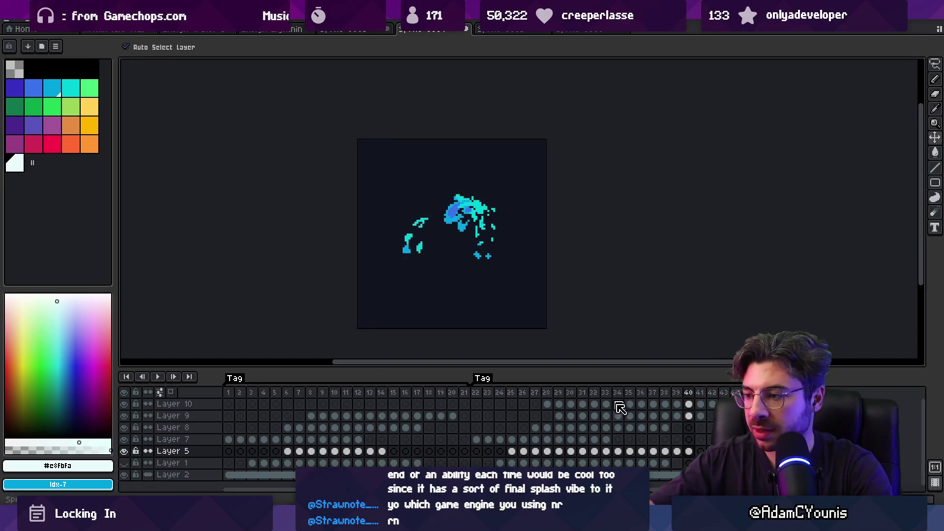
{"action": "key", "text": "Return"}
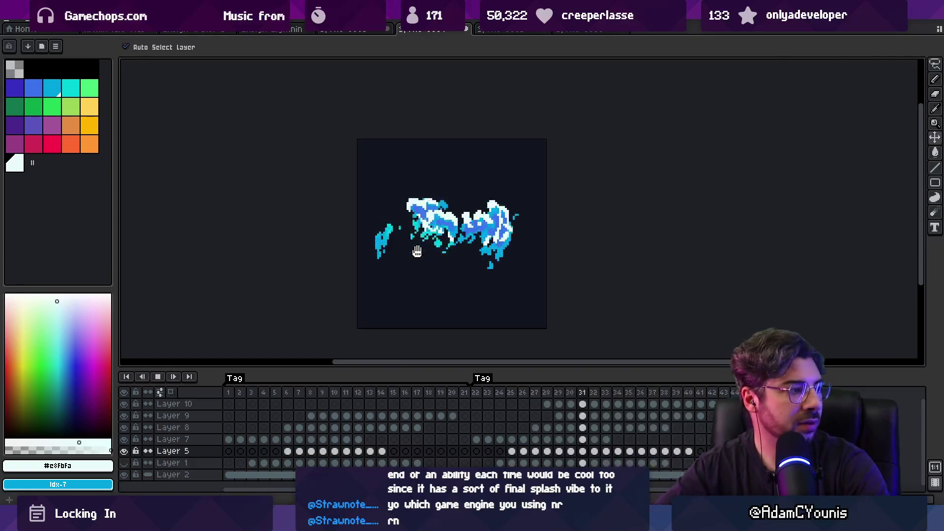
{"action": "scroll", "coordinate": [546, 269], "scroll_direction": "down", "scroll_amount": 1}
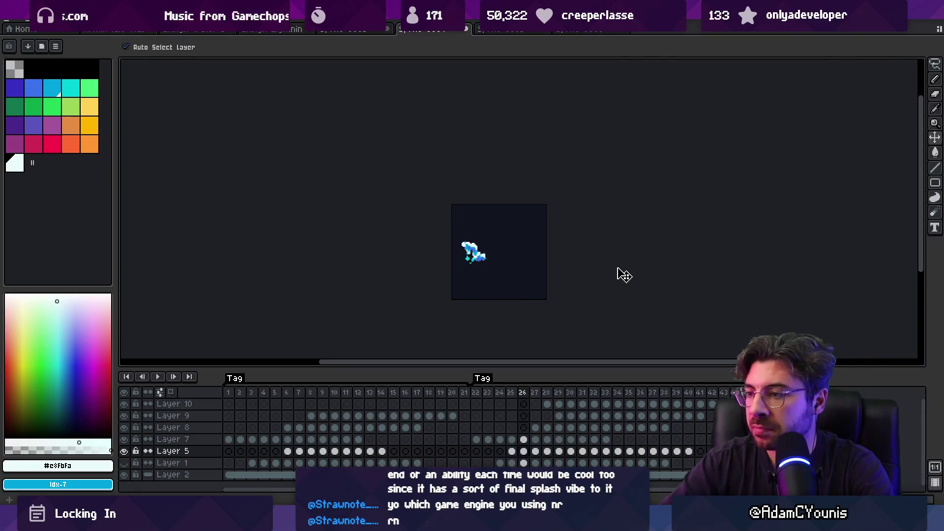
{"action": "key", "text": "Return"}
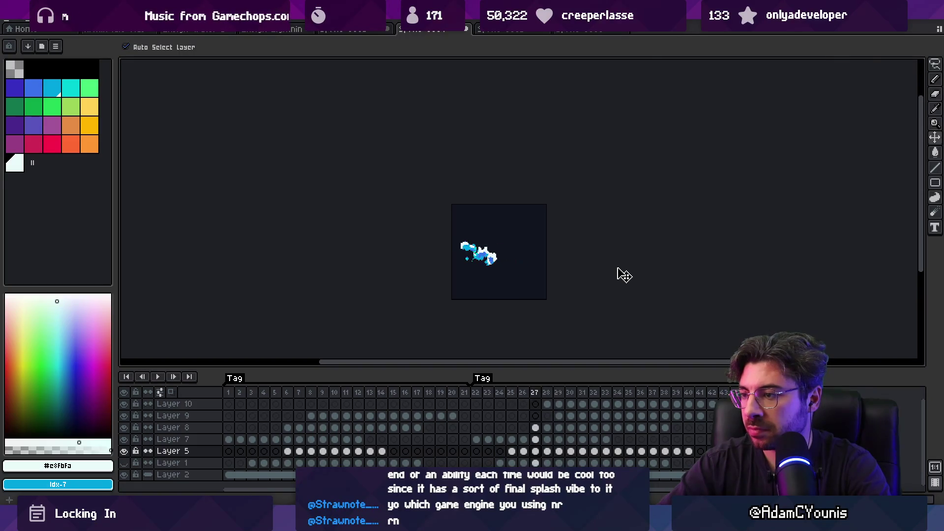
{"action": "key", "text": "Right"}
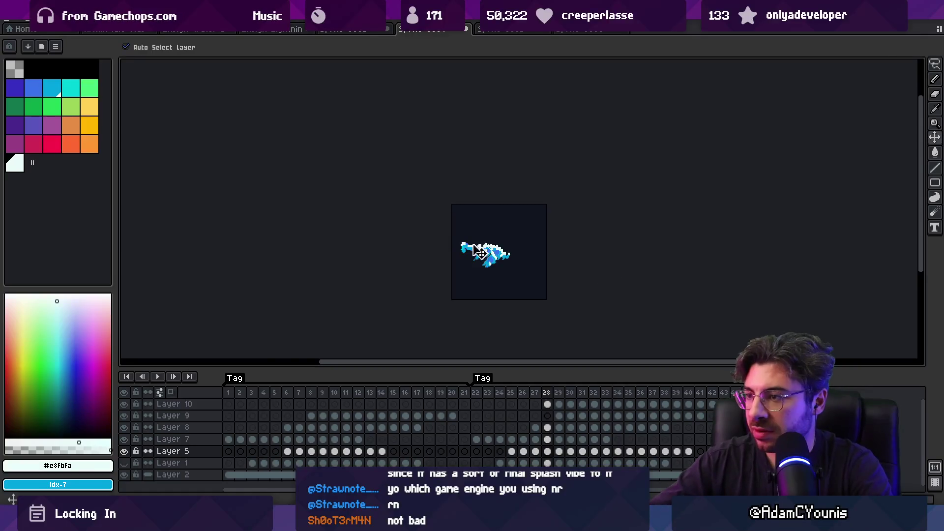
Shift Layer 9's cels from frames 29–41 three frames later, to start at frame 32.
{"action": "scroll", "coordinate": [570, 256], "scroll_direction": "up", "scroll_amount": 2}
{"action": "left_click", "coordinate": [553, 252]}
{"action": "mouse_move", "coordinate": [658, 429]}
{"action": "left_mouse_down"}
{"action": "mouse_move", "coordinate": [545, 429]}
{"action": "mouse_move", "coordinate": [661, 404]}
{"action": "left_mouse_up"}
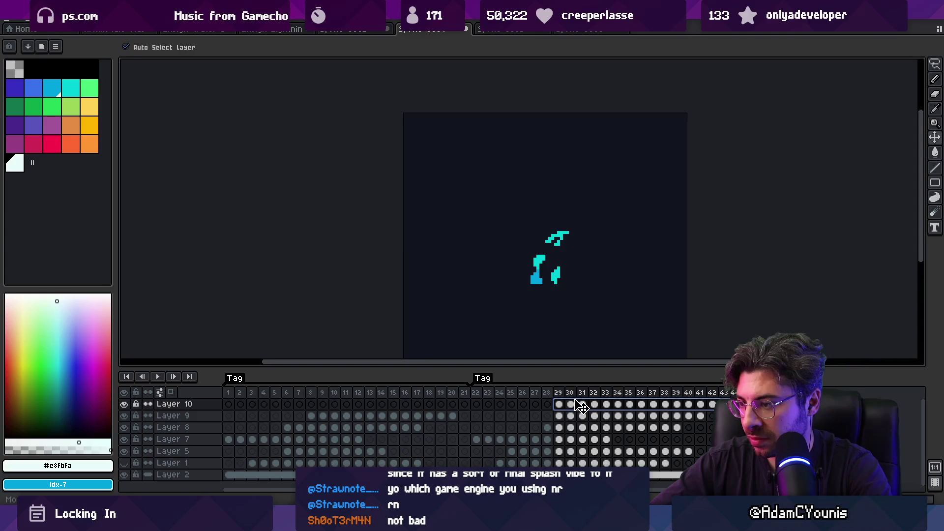
{"action": "left_click_drag", "start_coordinate": [559, 416], "coordinate": [700, 416]}
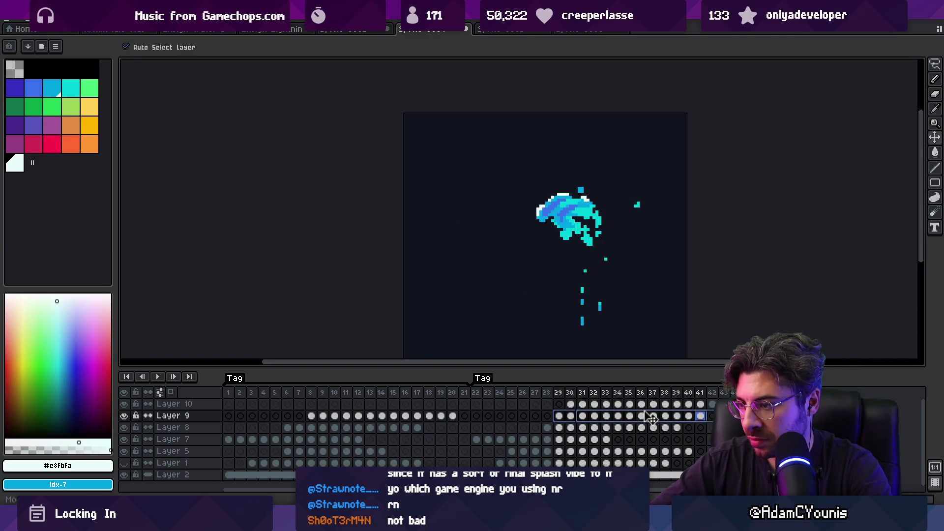
{"action": "left_click_drag", "start_coordinate": [566, 415], "coordinate": [601, 416]}
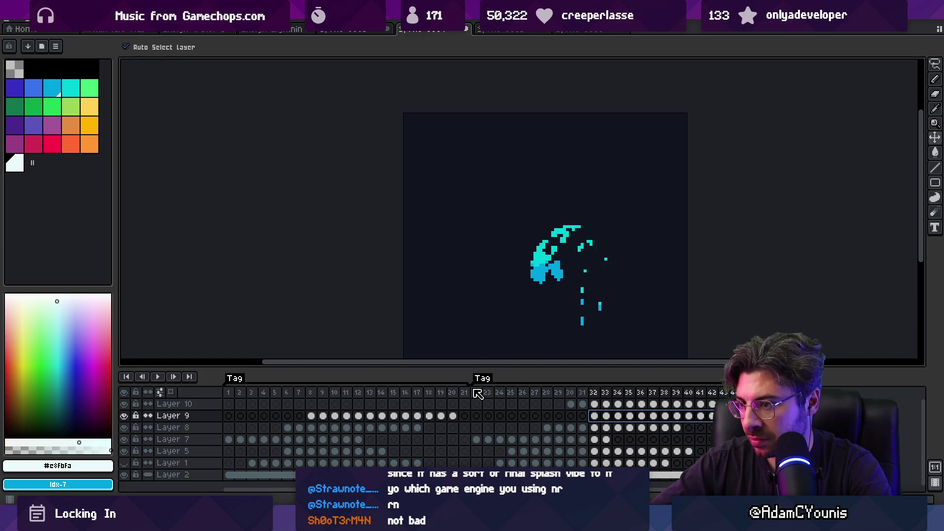
Play the animation to check the new timing, then replay from frame 30 on Layer 10.
{"action": "key", "text": "Return"}
{"action": "scroll", "coordinate": [461, 284], "scroll_direction": "down", "scroll_amount": 1}
{"action": "scroll", "coordinate": [497, 264], "scroll_direction": "down", "scroll_amount": 1}
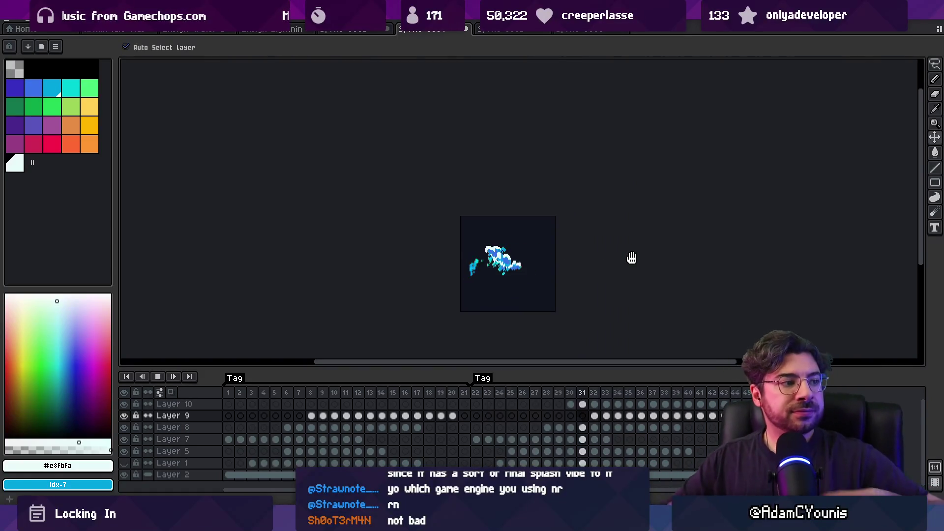
{"action": "key", "text": "Return"}
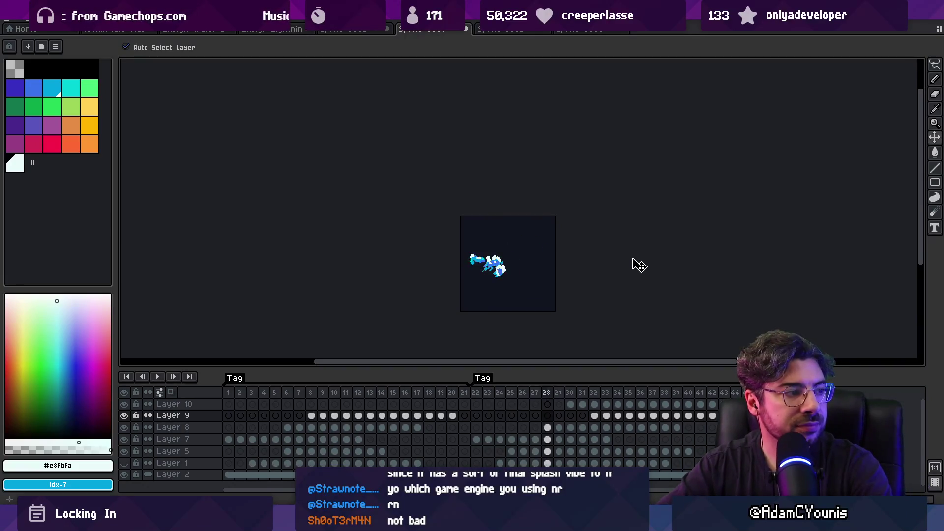
{"action": "scroll", "coordinate": [474, 264], "scroll_direction": "up", "scroll_amount": 3}
{"action": "left_click", "coordinate": [457, 256]}
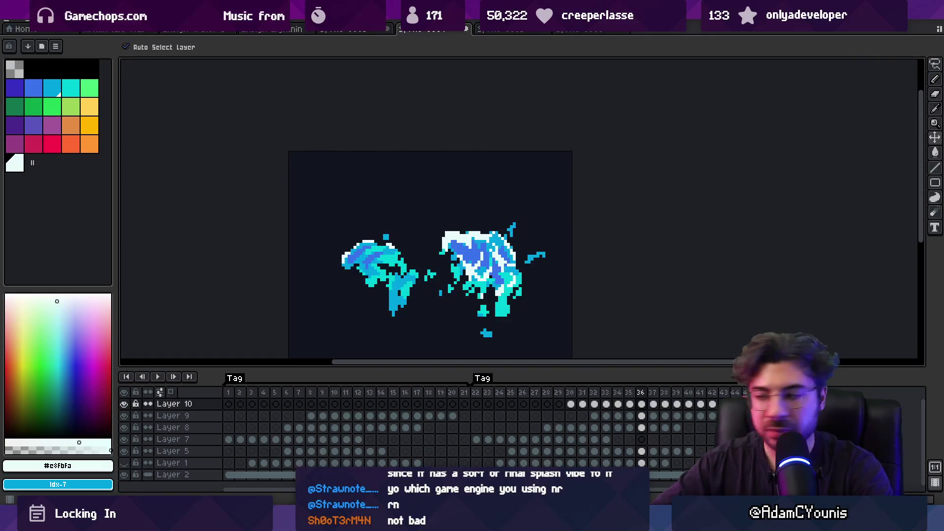
{"action": "left_click", "coordinate": [573, 403]}
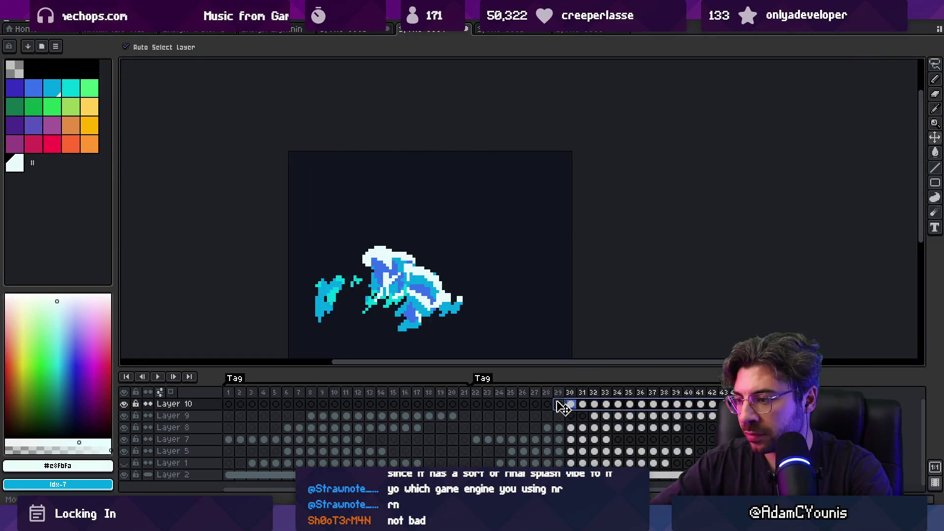
{"action": "key", "text": "Return"}
{"action": "scroll", "coordinate": [505, 311], "scroll_direction": "down", "scroll_amount": 1}
{"action": "scroll", "coordinate": [698, 245], "scroll_direction": "down", "scroll_amount": 2}
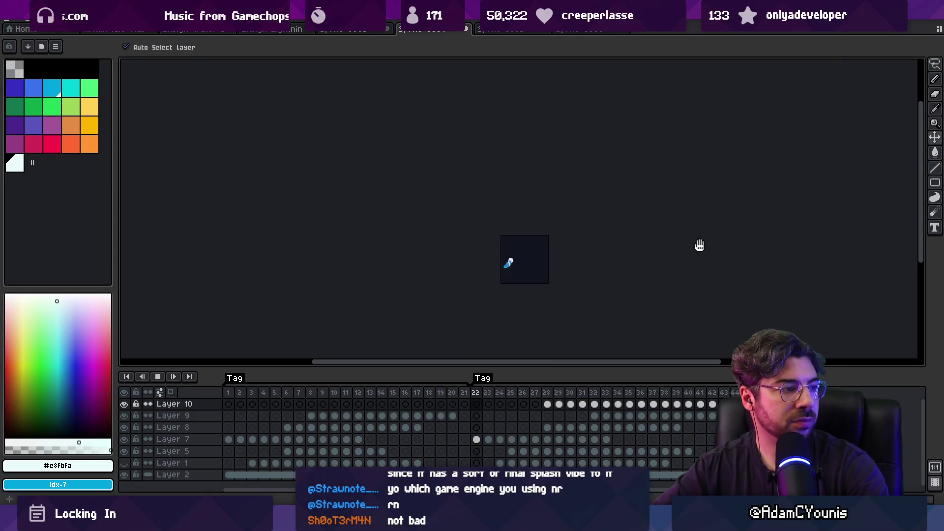
{"action": "scroll", "coordinate": [611, 263], "scroll_direction": "up", "scroll_amount": 3}
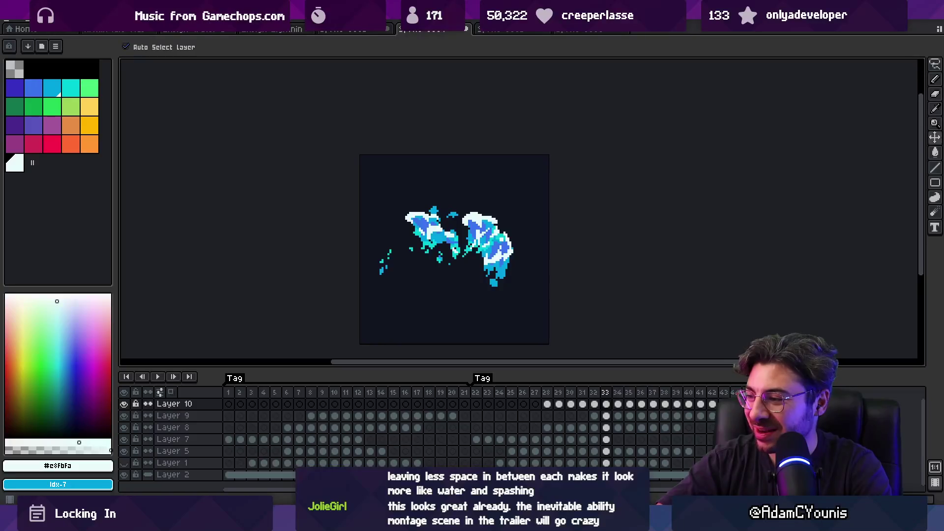
{"action": "left_click", "coordinate": [548, 405]}
{"action": "left_click", "coordinate": [631, 405]}
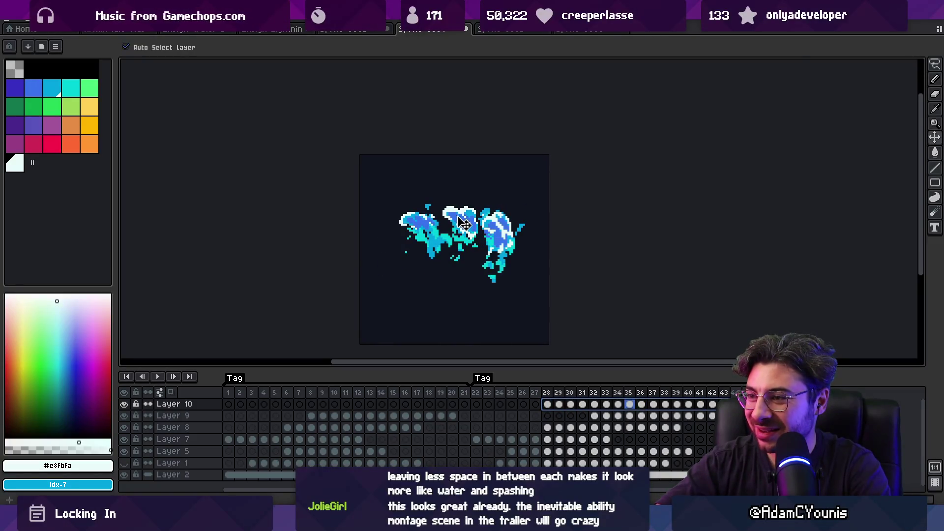
{"action": "mouse_move", "coordinate": [476, 392]}
{"action": "left_mouse_down"}
{"action": "mouse_move", "coordinate": [620, 388]}
{"action": "mouse_move", "coordinate": [594, 388]}
{"action": "left_mouse_up"}
{"action": "left_click", "coordinate": [502, 273]}
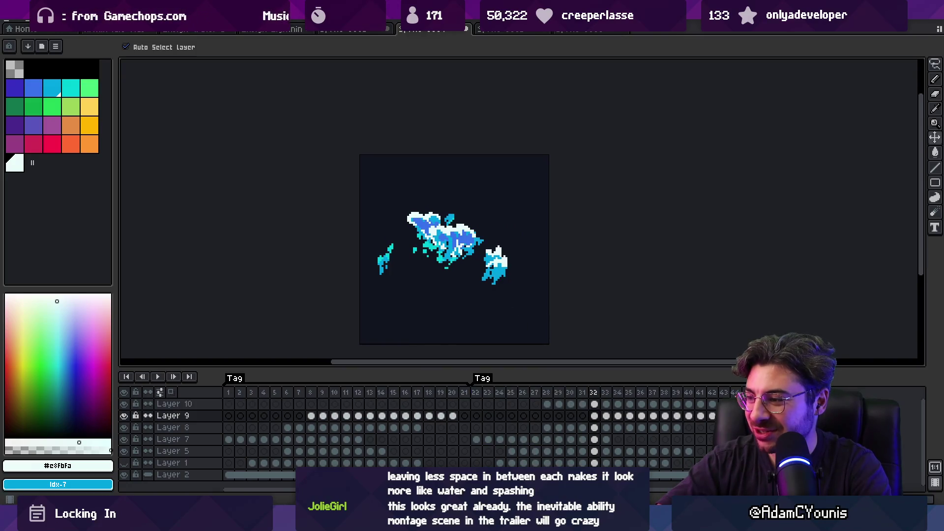
{"action": "left_click", "coordinate": [595, 415]}
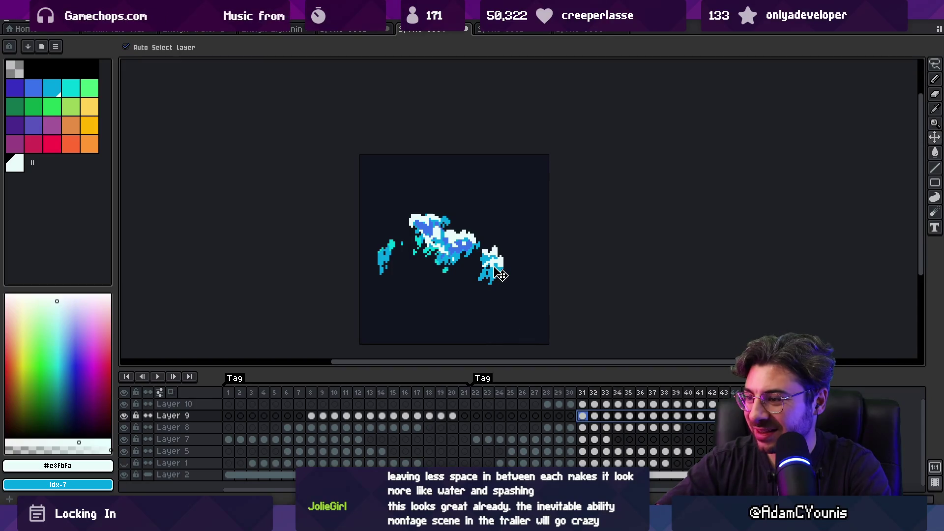
{"action": "key", "text": "Return"}
{"action": "scroll", "coordinate": [520, 277], "scroll_direction": "down", "scroll_amount": 2}
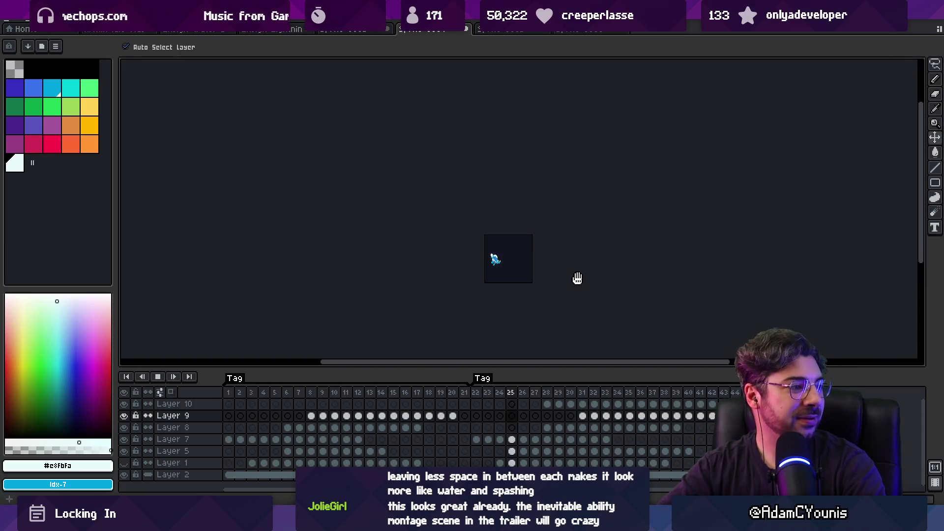
{"action": "scroll", "coordinate": [563, 270], "scroll_direction": "up", "scroll_amount": 3}
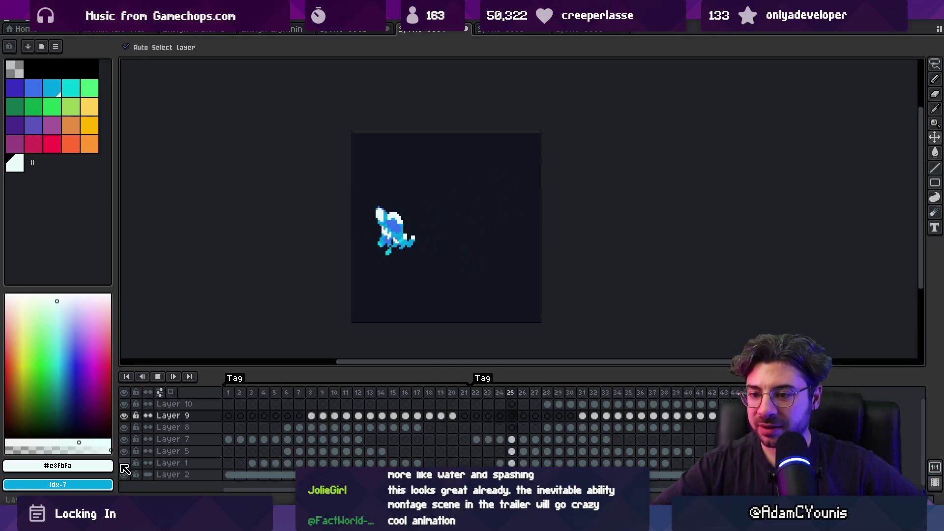
Play the splash from Layer 1's frame 38, then loop-preview frames 22 to 26.
{"action": "mouse_move", "coordinate": [499, 463]}
{"action": "left_mouse_down"}
{"action": "mouse_move", "coordinate": [658, 469]}
{"action": "mouse_move", "coordinate": [501, 463]}
{"action": "left_mouse_up"}
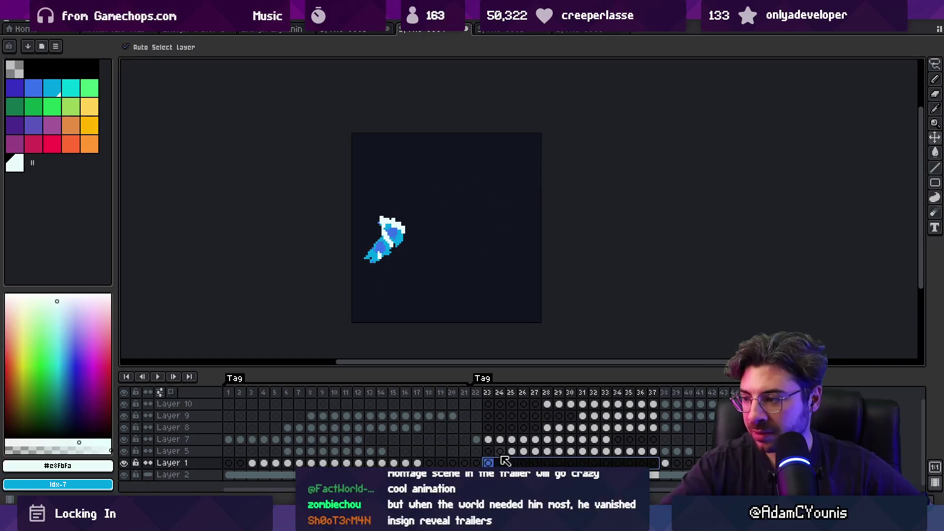
{"action": "left_click", "coordinate": [664, 463]}
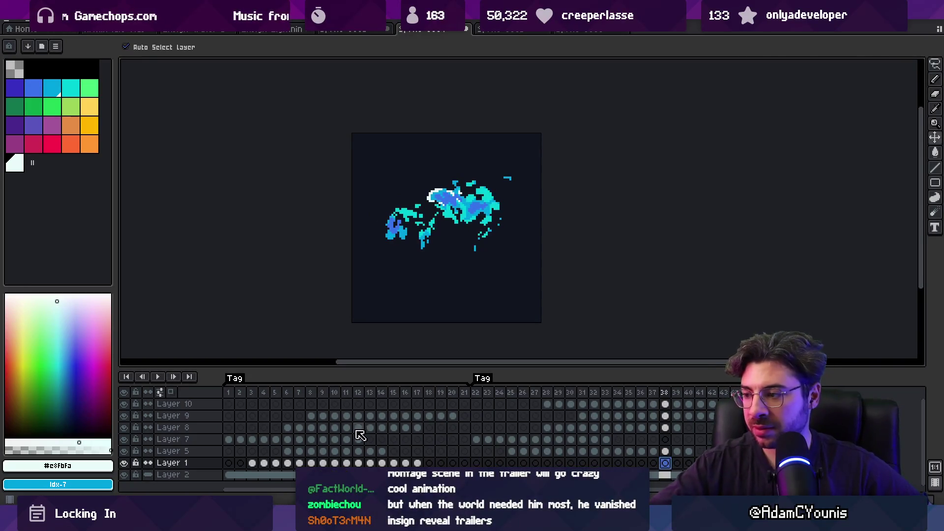
{"action": "key", "text": "Return"}
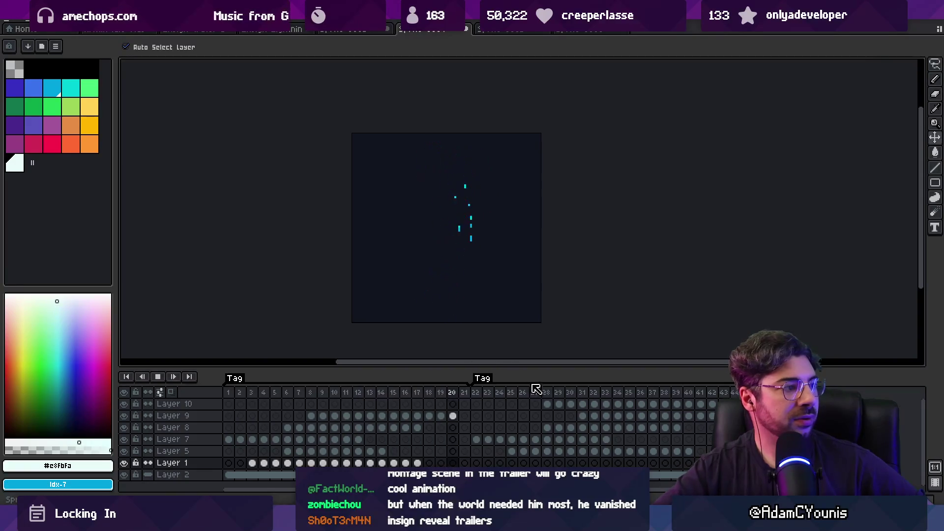
{"action": "scroll", "coordinate": [497, 299], "scroll_direction": "down", "scroll_amount": 1}
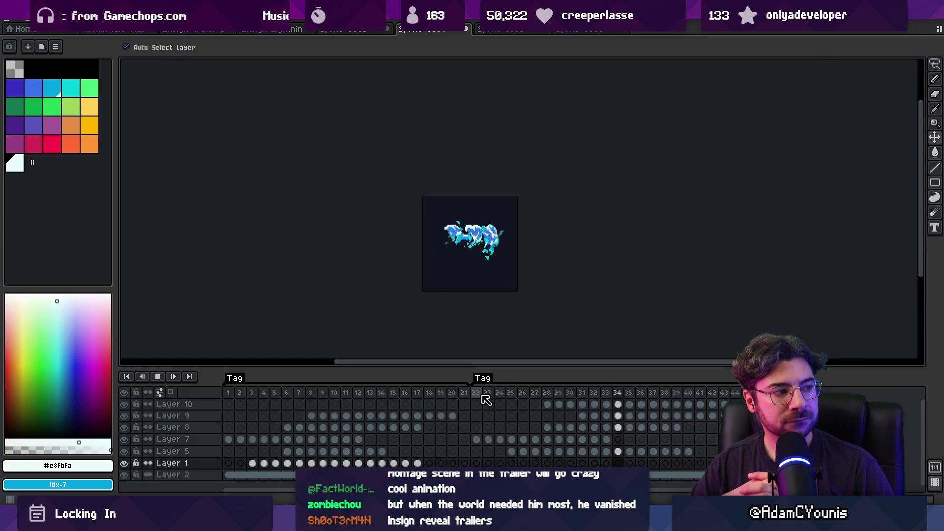
{"action": "key", "text": "Return"}
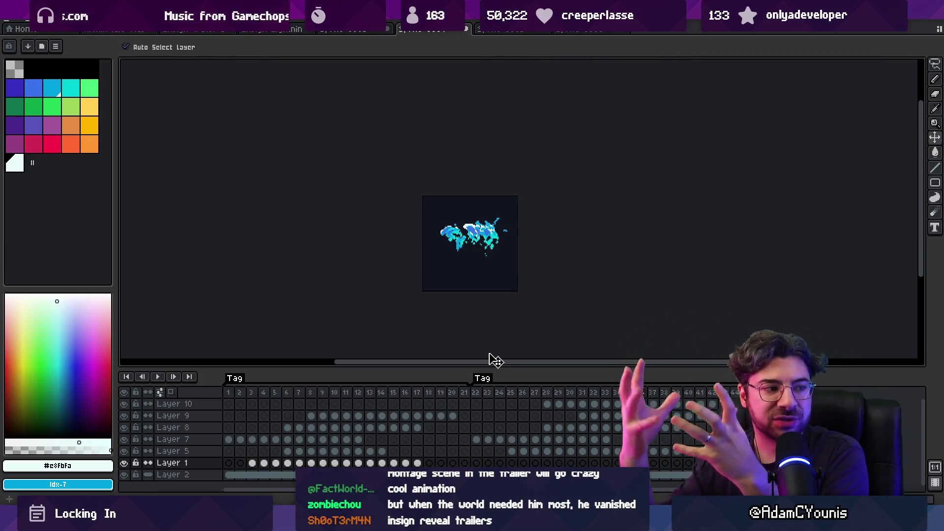
{"action": "mouse_move", "coordinate": [476, 392]}
{"action": "left_mouse_down"}
{"action": "mouse_move", "coordinate": [708, 388]}
{"action": "mouse_move", "coordinate": [596, 392]}
{"action": "mouse_move", "coordinate": [653, 392]}
{"action": "left_mouse_up"}
{"action": "scroll", "coordinate": [500, 268], "scroll_direction": "up", "scroll_amount": 1}
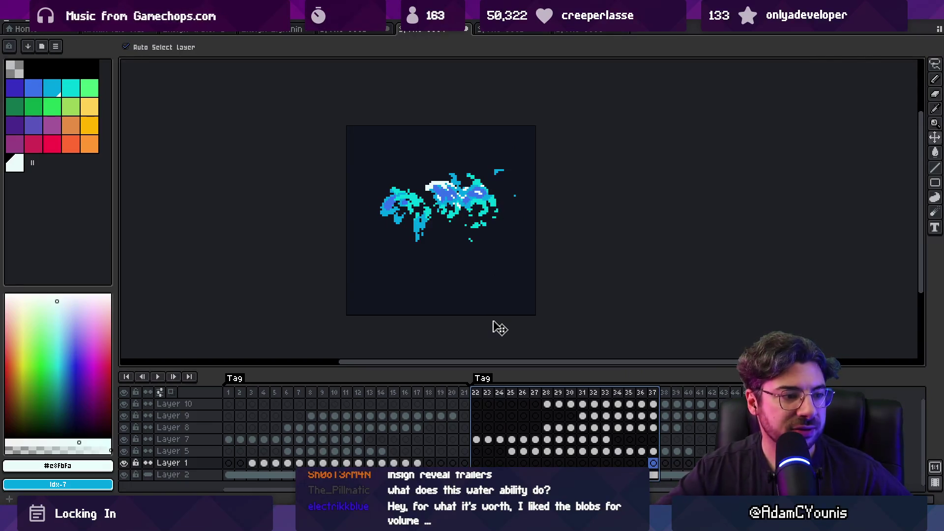
{"action": "key", "text": "Return"}
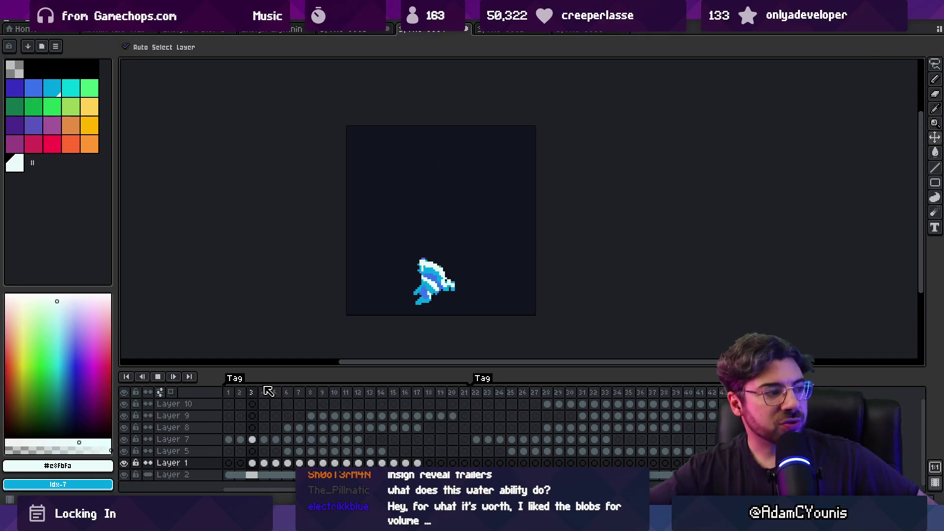
{"action": "key", "text": "Return"}
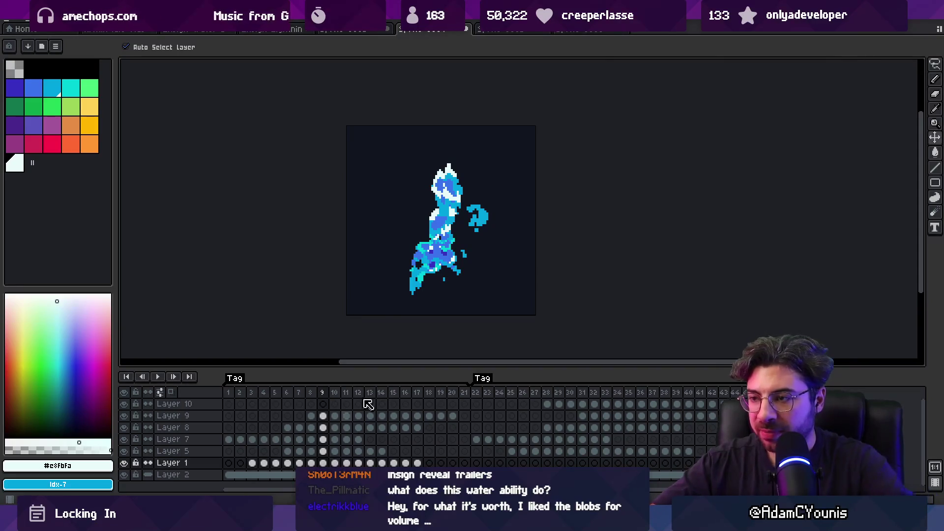
Move Layer 1's cels from frames 3–17 so they start at frame 26.
{"action": "left_click_drag", "start_coordinate": [419, 463], "coordinate": [268, 465]}
{"action": "left_click_drag", "start_coordinate": [512, 465], "coordinate": [689, 466]}
{"action": "left_click", "coordinate": [525, 463]}
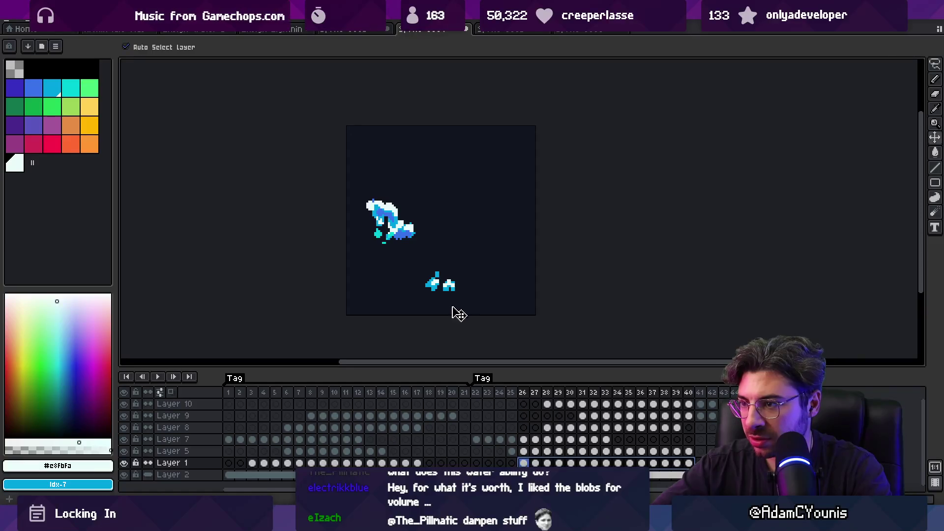
{"action": "mouse_move", "coordinate": [474, 392]}
{"action": "left_mouse_down"}
{"action": "mouse_move", "coordinate": [611, 394]}
{"action": "mouse_move", "coordinate": [540, 397]}
{"action": "mouse_move", "coordinate": [550, 399]}
{"action": "left_mouse_up"}
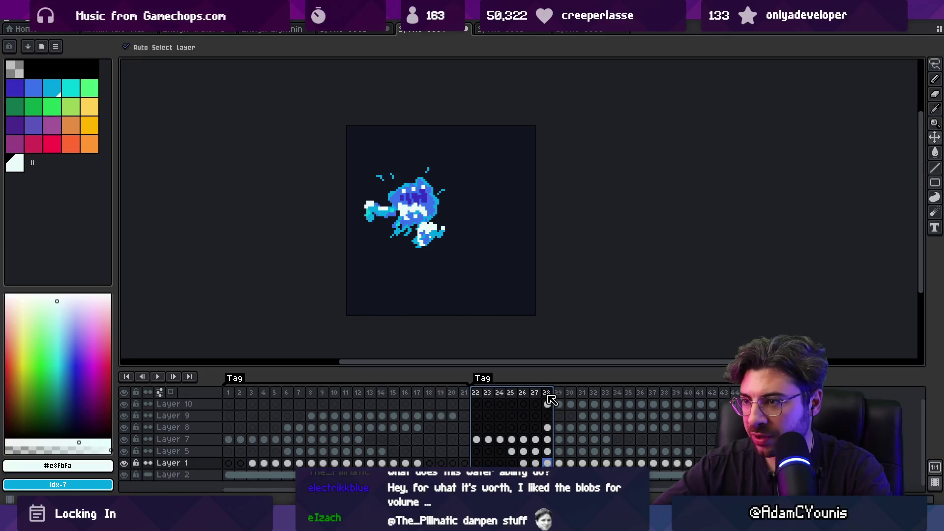
{"action": "mouse_move", "coordinate": [689, 466]}
{"action": "left_mouse_down"}
{"action": "mouse_move", "coordinate": [522, 463]}
{"action": "mouse_move", "coordinate": [574, 464]}
{"action": "left_mouse_up"}
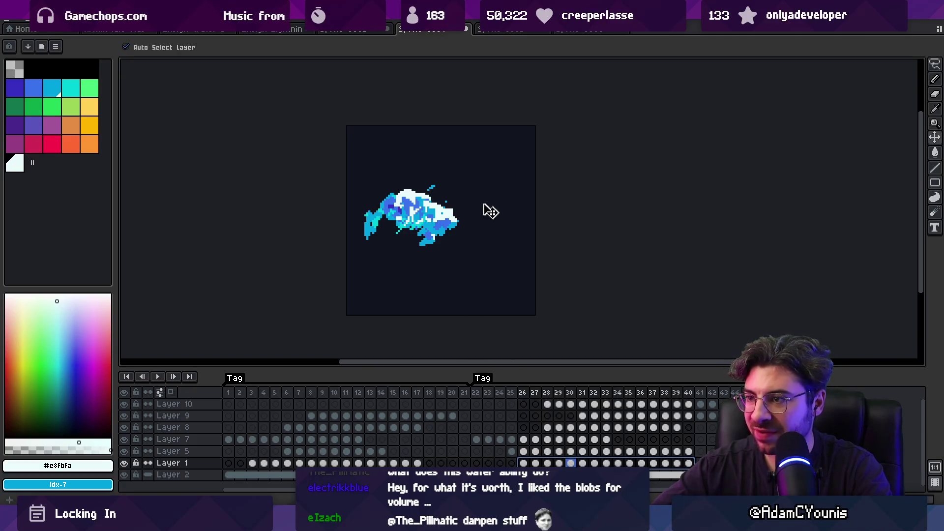
{"action": "key", "text": "Escape"}
Select frames 22–29, recentre the splash, and play it through once.
{"action": "left_click_drag", "start_coordinate": [475, 392], "coordinate": [600, 390]}
{"action": "mouse_move", "coordinate": [611, 390]}
{"action": "left_mouse_down"}
{"action": "mouse_move", "coordinate": [680, 391]}
{"action": "mouse_move", "coordinate": [537, 394]}
{"action": "left_mouse_up"}
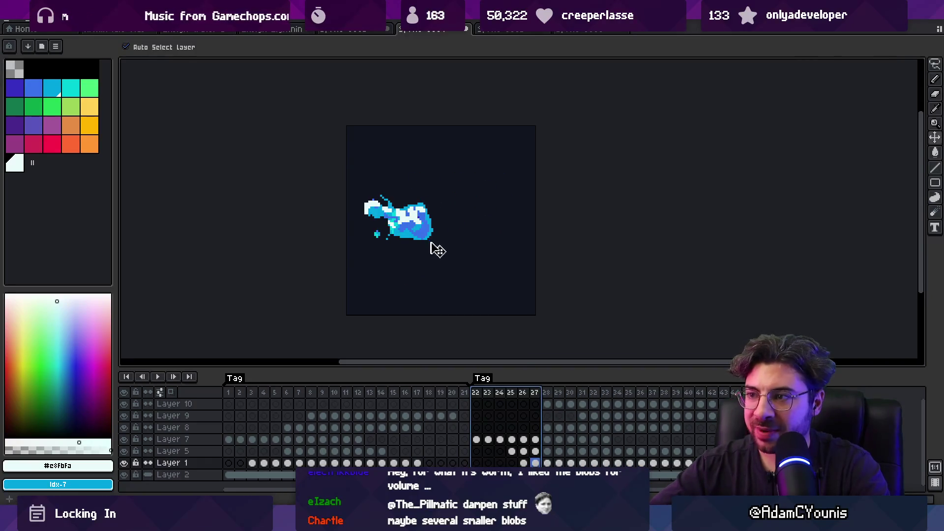
{"action": "scroll", "coordinate": [435, 248], "scroll_direction": "down", "scroll_amount": 1}
{"action": "left_click_drag", "start_coordinate": [524, 266], "coordinate": [497, 271]}
{"action": "key", "text": "Return"}
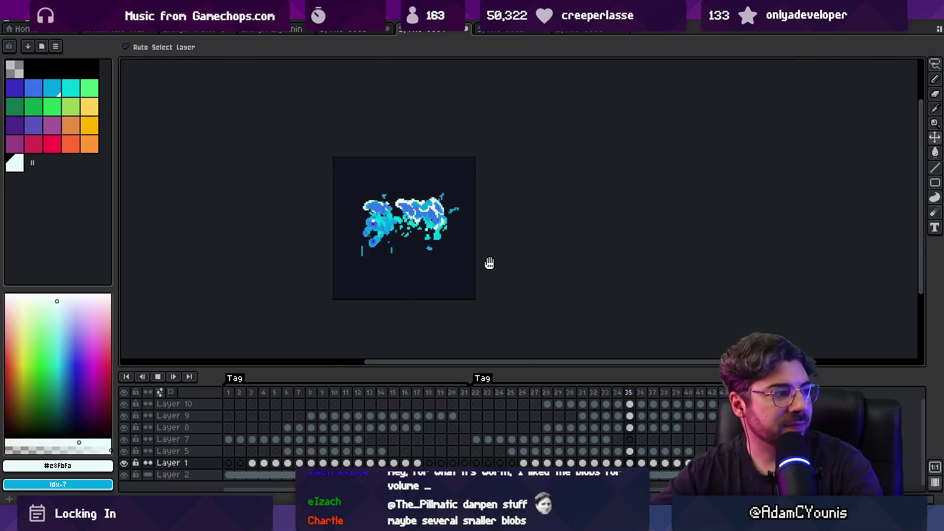
{"action": "key", "text": "Return"}
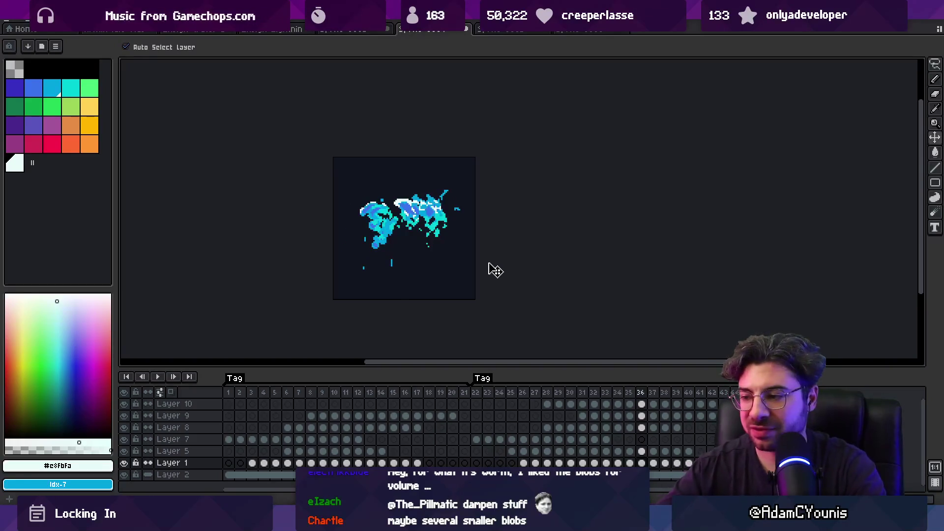
Create Layer 11 and move Layer 1's frames 26–40 onto it at frames 29–43.
{"action": "left_click", "coordinate": [317, 461]}
{"action": "key", "text": "shift+n"}
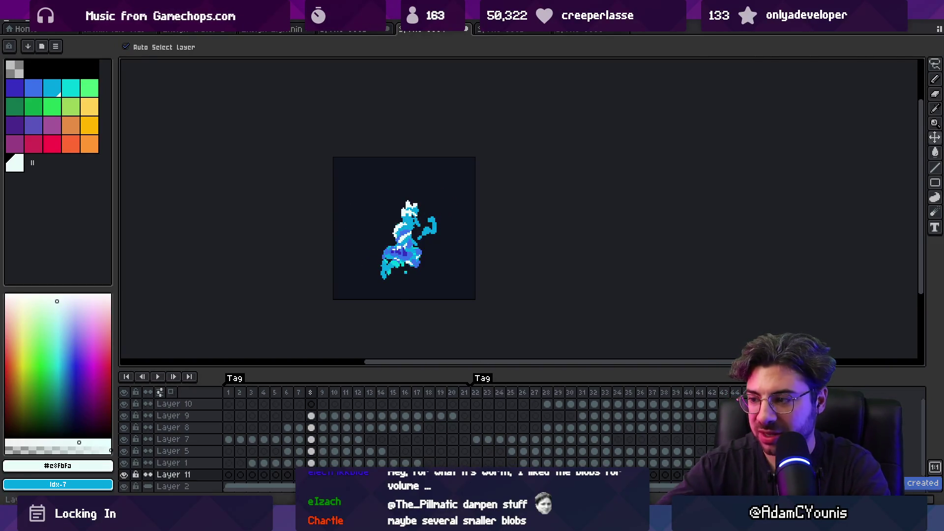
{"action": "left_click_drag", "start_coordinate": [524, 462], "coordinate": [691, 463]}
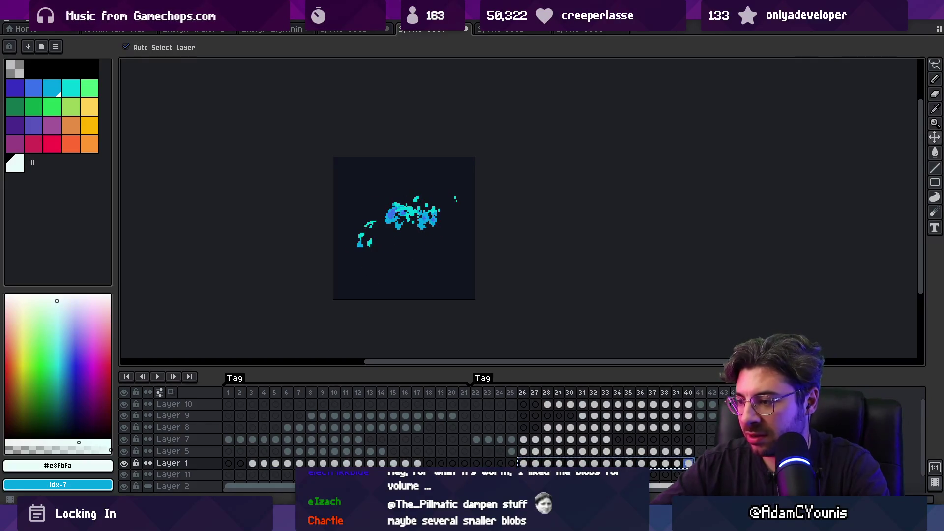
{"action": "left_click", "coordinate": [478, 460]}
{"action": "key", "text": "ctrl+z"}
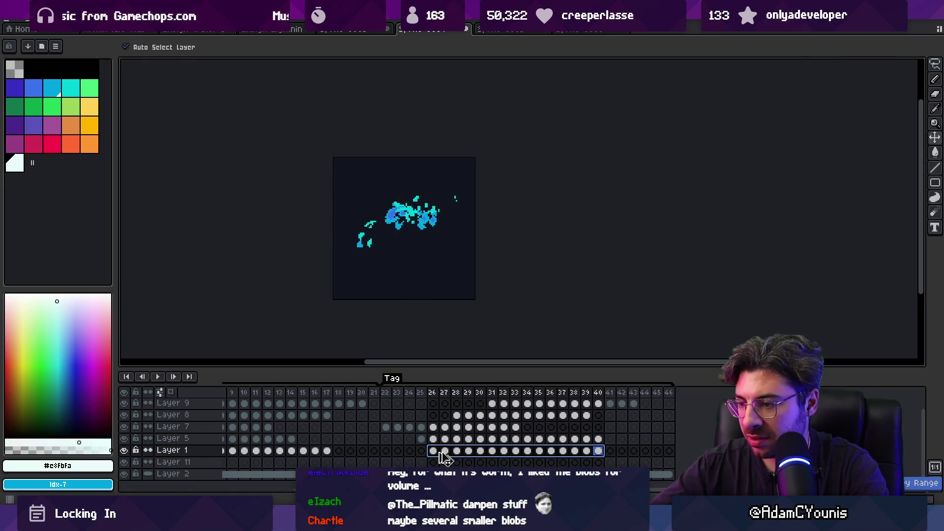
{"action": "left_click_drag", "start_coordinate": [475, 464], "coordinate": [469, 463]}
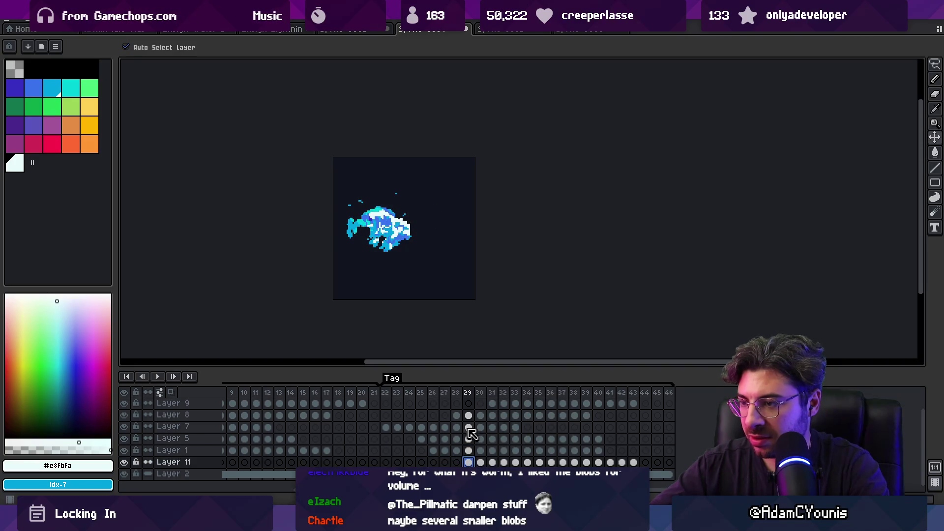
Scrub and play frames 29–43 to check the delayed Layer 11 splash.
{"action": "left_click_drag", "start_coordinate": [634, 462], "coordinate": [469, 464]}
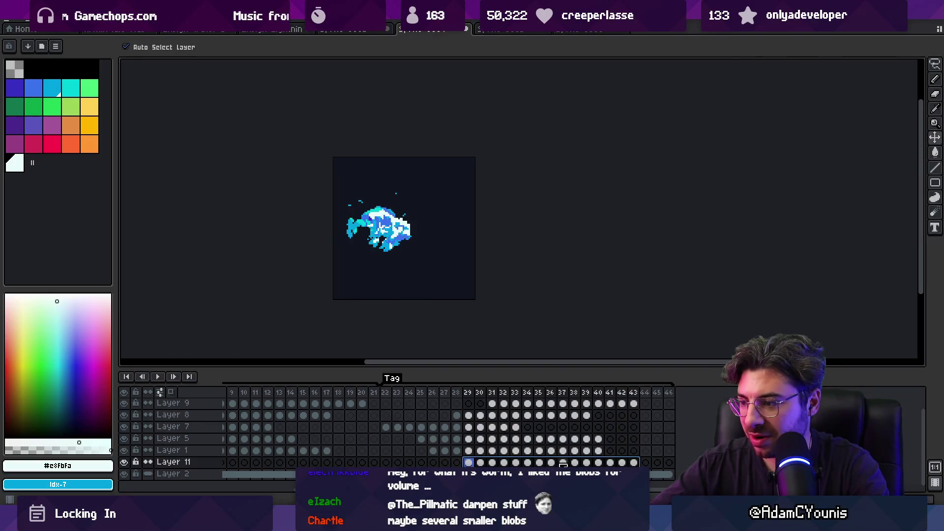
{"action": "left_click", "coordinate": [586, 462]}
{"action": "scroll", "coordinate": [412, 245], "scroll_direction": "up", "scroll_amount": 1}
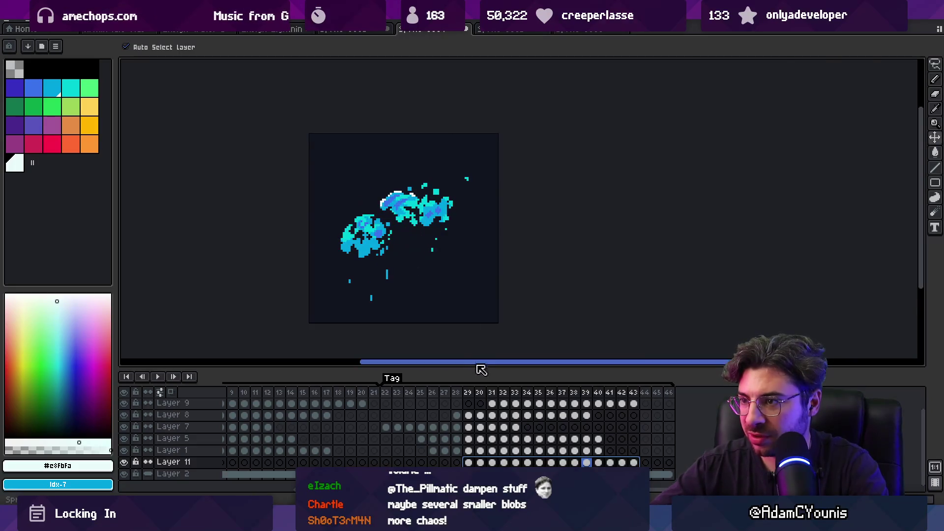
{"action": "mouse_move", "coordinate": [625, 462]}
{"action": "left_mouse_down"}
{"action": "mouse_move", "coordinate": [516, 463]}
{"action": "mouse_move", "coordinate": [587, 463]}
{"action": "mouse_move", "coordinate": [547, 464]}
{"action": "left_mouse_up"}
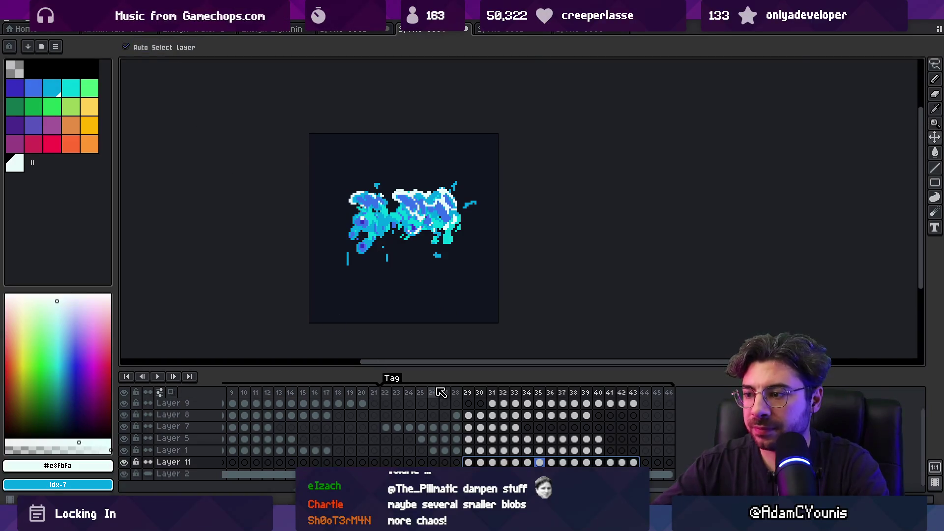
{"action": "mouse_move", "coordinate": [394, 393]}
{"action": "left_mouse_down"}
{"action": "mouse_move", "coordinate": [559, 386]}
{"action": "mouse_move", "coordinate": [387, 388]}
{"action": "left_mouse_up"}
{"action": "key", "text": "Return"}
{"action": "scroll", "coordinate": [497, 221], "scroll_direction": "down", "scroll_amount": 1}
{"action": "scroll", "coordinate": [553, 222], "scroll_direction": "down", "scroll_amount": 1}
{"action": "scroll", "coordinate": [554, 221], "scroll_direction": "up", "scroll_amount": 1}
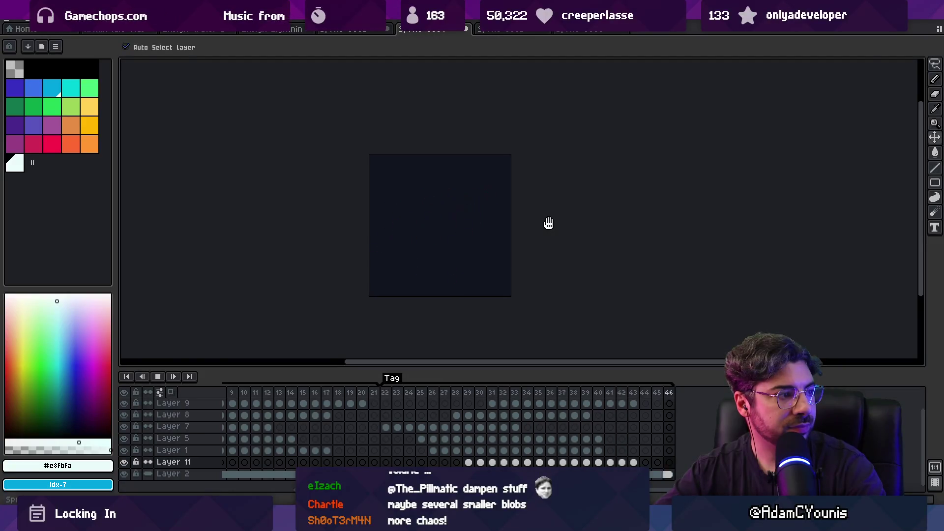
Stop playback, inspect frame 31 on Layer 9, and select Layer 11's cels 29–43.
{"action": "scroll", "coordinate": [474, 221], "scroll_direction": "up", "scroll_amount": 1}
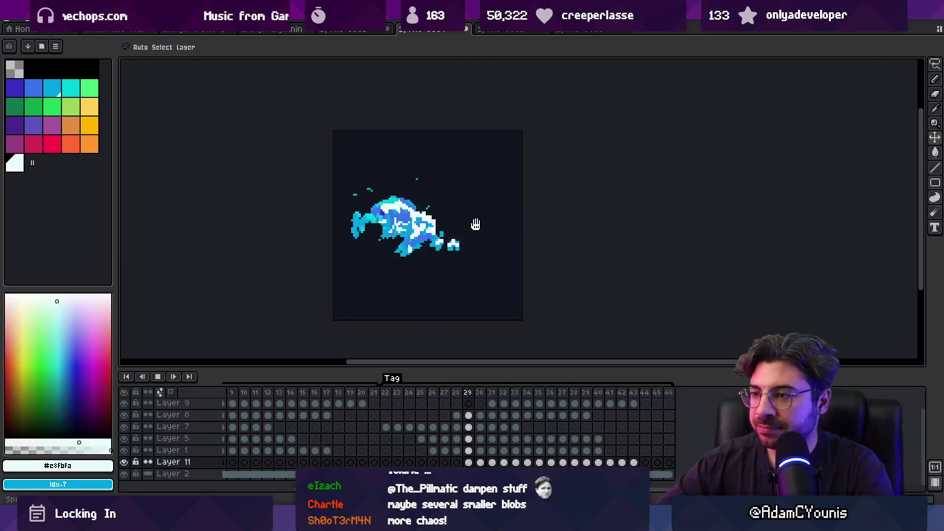
{"action": "key", "text": "Return"}
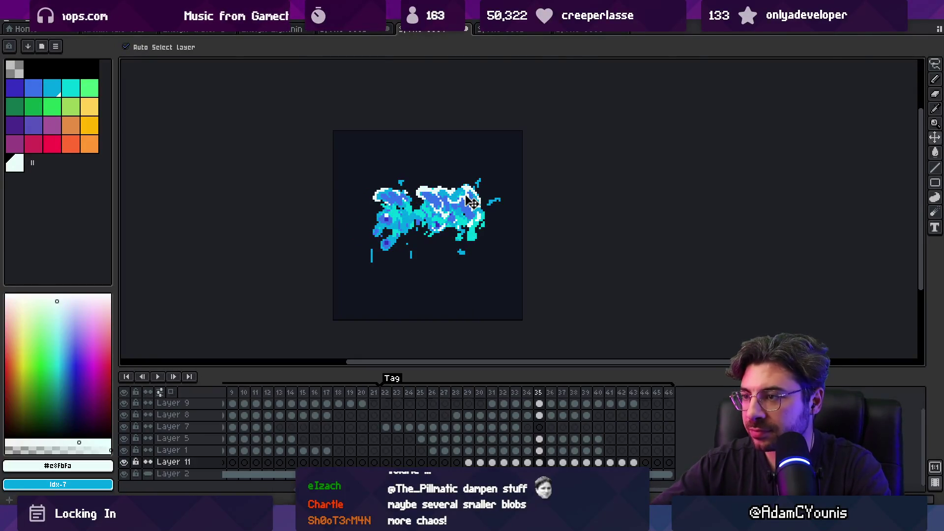
{"action": "left_click", "coordinate": [472, 202]}
{"action": "mouse_move", "coordinate": [496, 404]}
{"action": "left_mouse_down"}
{"action": "mouse_move", "coordinate": [632, 403]}
{"action": "mouse_move", "coordinate": [493, 402]}
{"action": "left_mouse_up"}
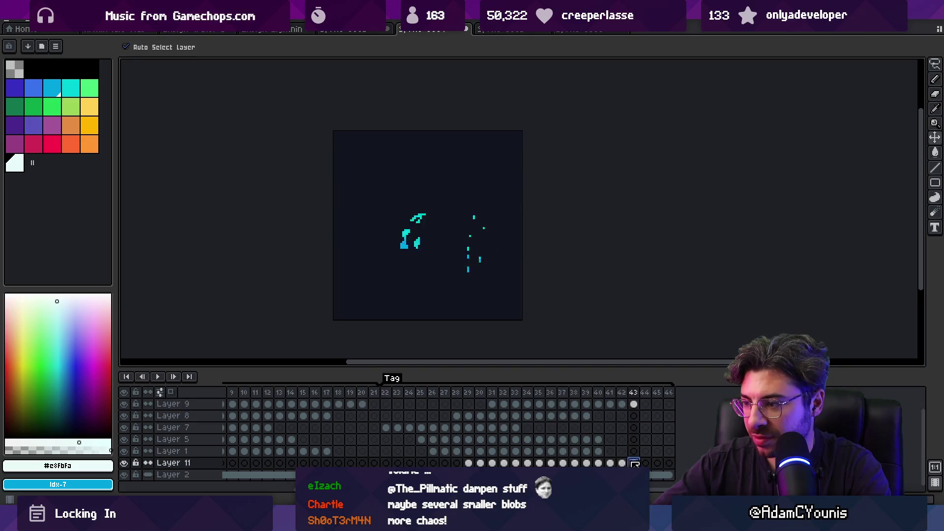
{"action": "left_click_drag", "start_coordinate": [633, 463], "coordinate": [470, 463]}
{"action": "left_click", "coordinate": [551, 463]}
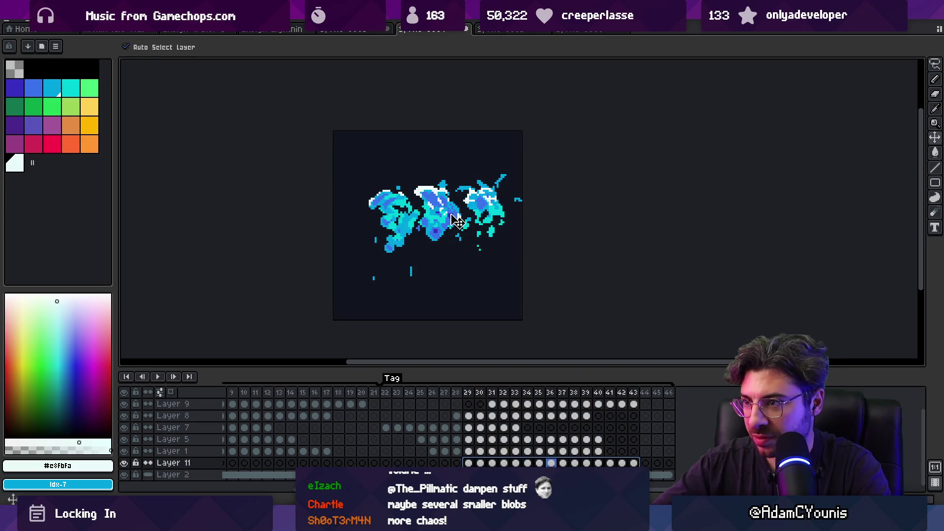
Play the splash, stop at frame 32, and switch to Layer 10.
{"action": "key", "text": "Return"}
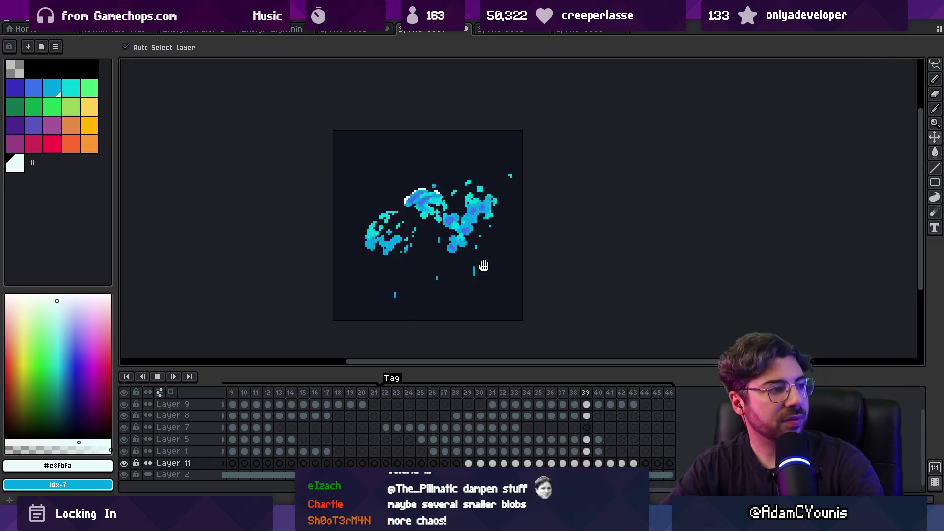
{"action": "scroll", "coordinate": [482, 265], "scroll_direction": "down", "scroll_amount": 3}
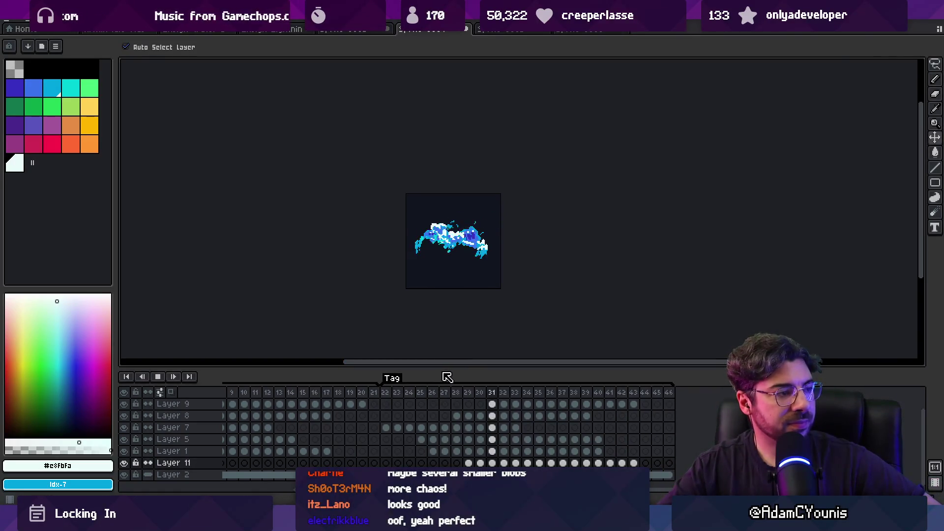
{"action": "scroll", "coordinate": [439, 285], "scroll_direction": "up", "scroll_amount": 2}
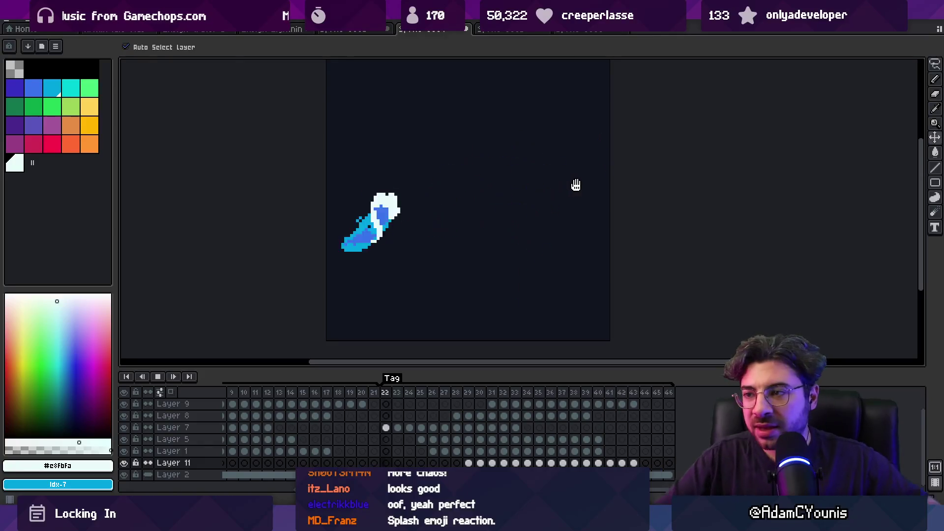
{"action": "key", "text": "Return"}
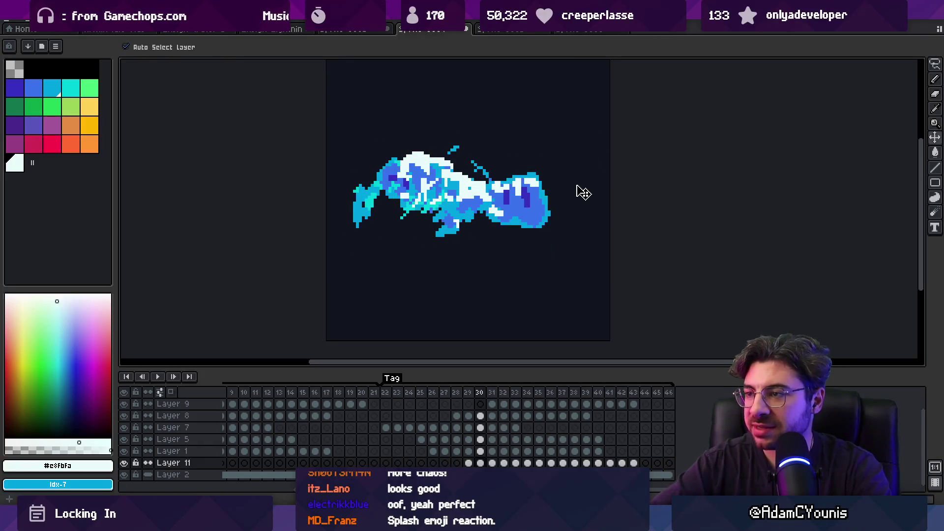
{"action": "key", "text": "Right"}
{"action": "key", "text": "Right"}
{"action": "key", "text": "ctrl+z"}
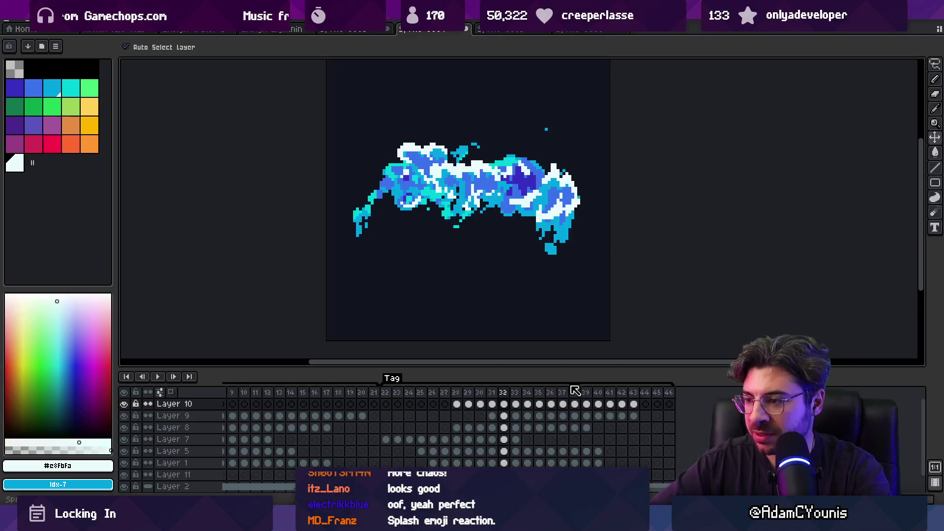
Flip Layer 10's cels in frames 28–43 horizontally and preview frames 22–41.
{"action": "left_click_drag", "start_coordinate": [634, 411], "coordinate": [458, 405]}
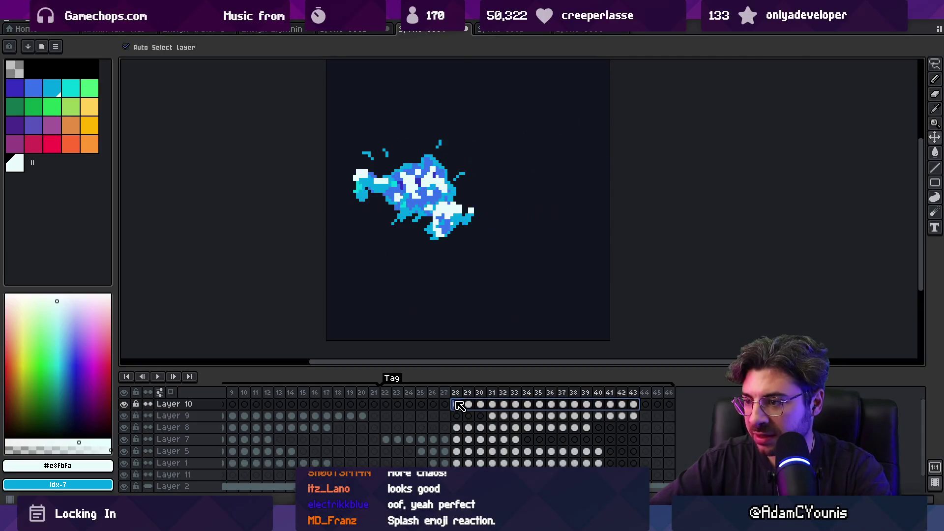
{"action": "left_click", "coordinate": [35, 44]}
{"action": "left_click", "coordinate": [167, 171]}
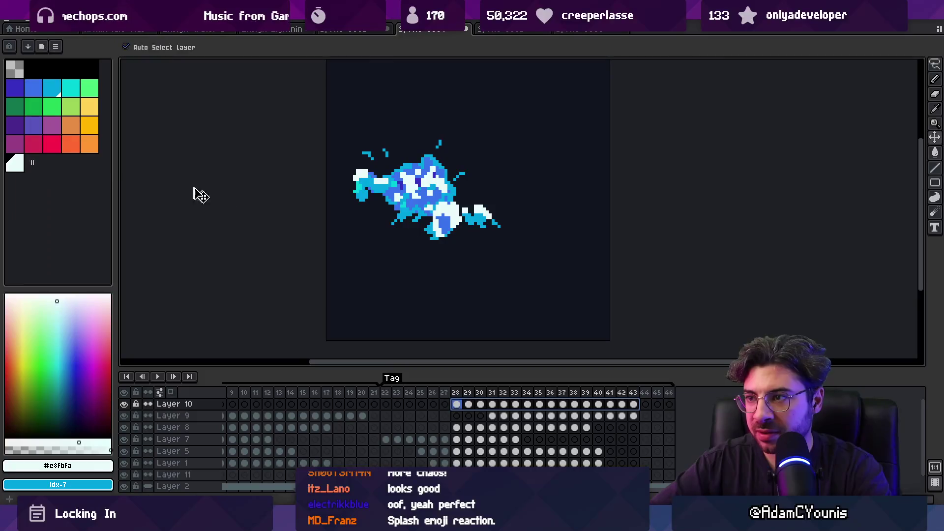
{"action": "left_click_drag", "start_coordinate": [397, 396], "coordinate": [622, 396]}
{"action": "scroll", "coordinate": [520, 276], "scroll_direction": "down", "scroll_amount": 2}
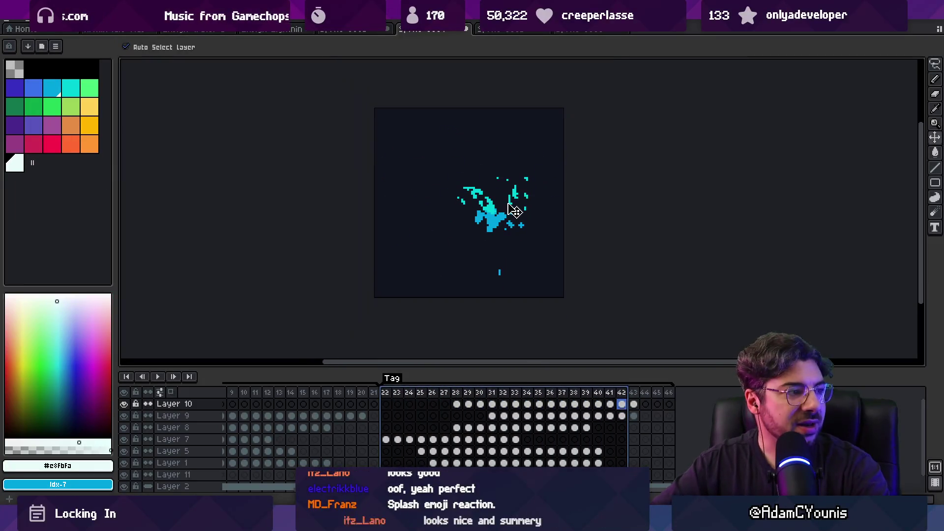
{"action": "key", "text": "Return"}
{"action": "scroll", "coordinate": [595, 188], "scroll_direction": "down", "scroll_amount": 1}
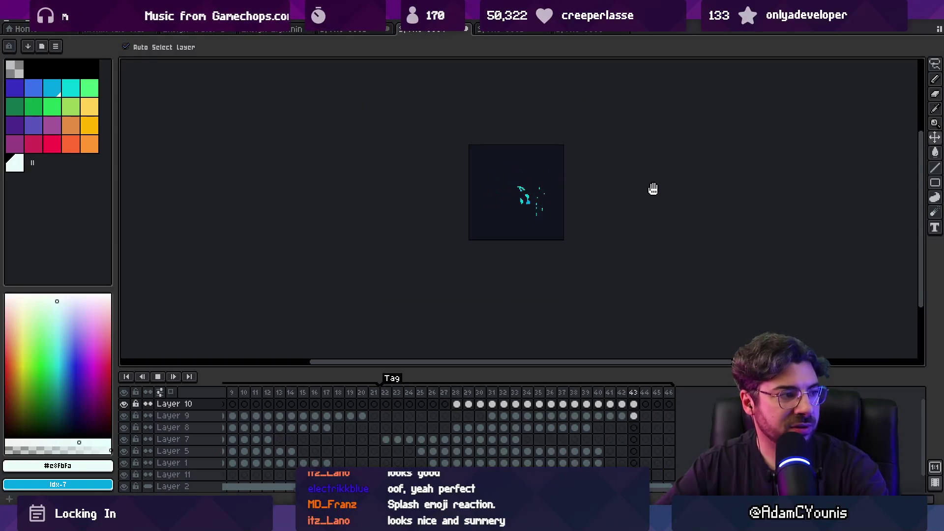
{"action": "scroll", "coordinate": [625, 184], "scroll_direction": "up", "scroll_amount": 1}
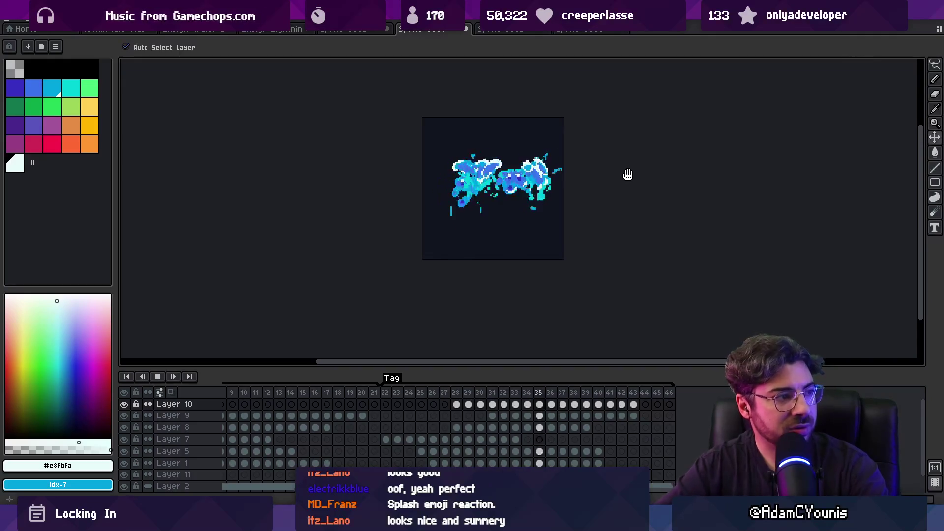
{"action": "key", "text": "Return"}
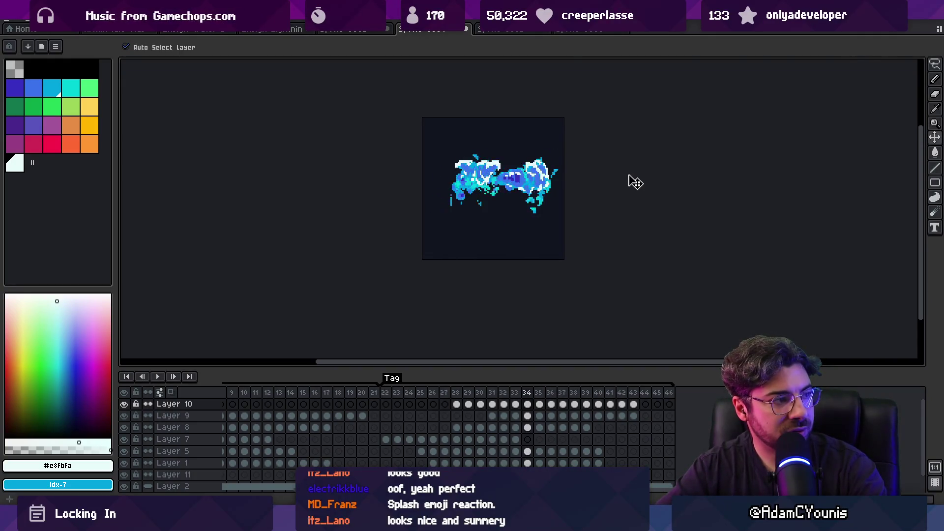
Replay frames 29–43 with Layer 11 active, then switch to Layer 9's cels.
{"action": "left_click", "coordinate": [516, 184]}
{"action": "mouse_move", "coordinate": [633, 475]}
{"action": "left_mouse_down"}
{"action": "mouse_move", "coordinate": [468, 462]}
{"action": "mouse_move", "coordinate": [468, 403]}
{"action": "left_mouse_up"}
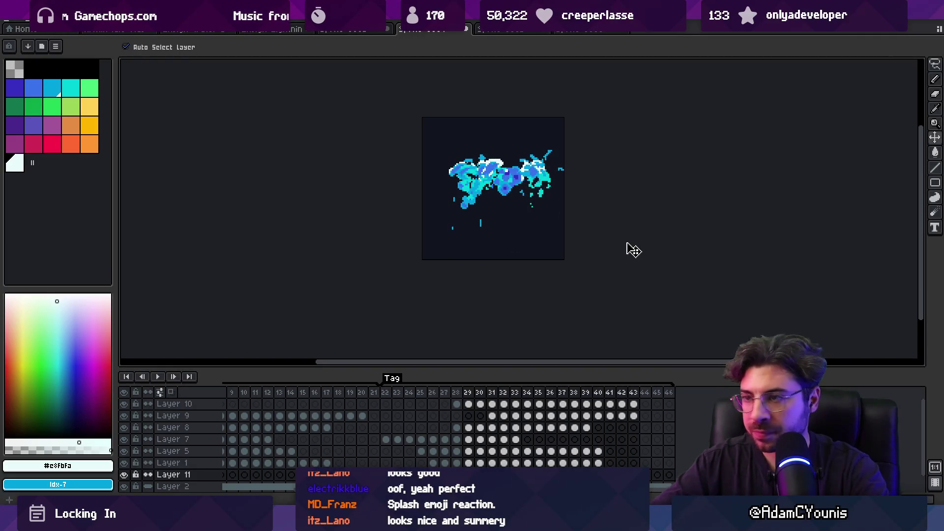
{"action": "key", "text": "Return"}
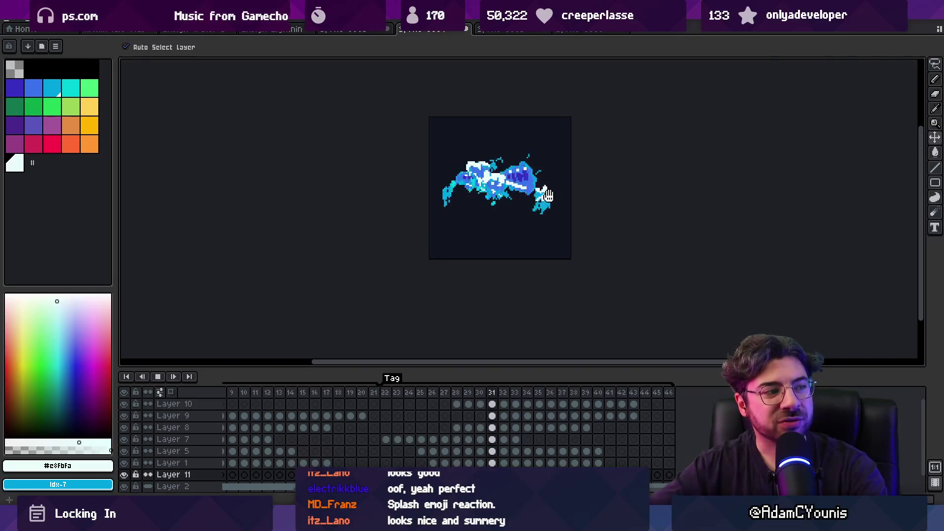
{"action": "key", "text": "Return"}
{"action": "left_click", "coordinate": [556, 203]}
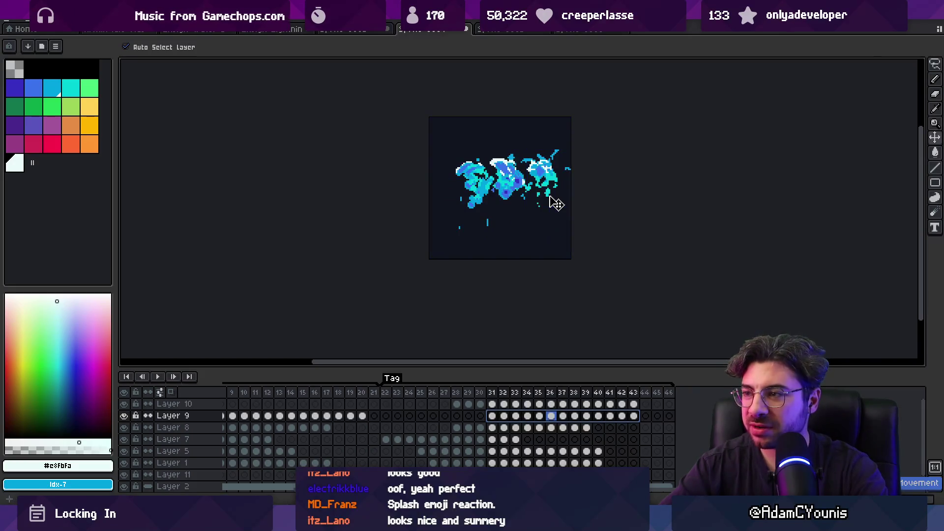
Stop the preview, select frames 10–12, and pick Layer 5's splash on the canvas.
{"action": "key", "text": "Return"}
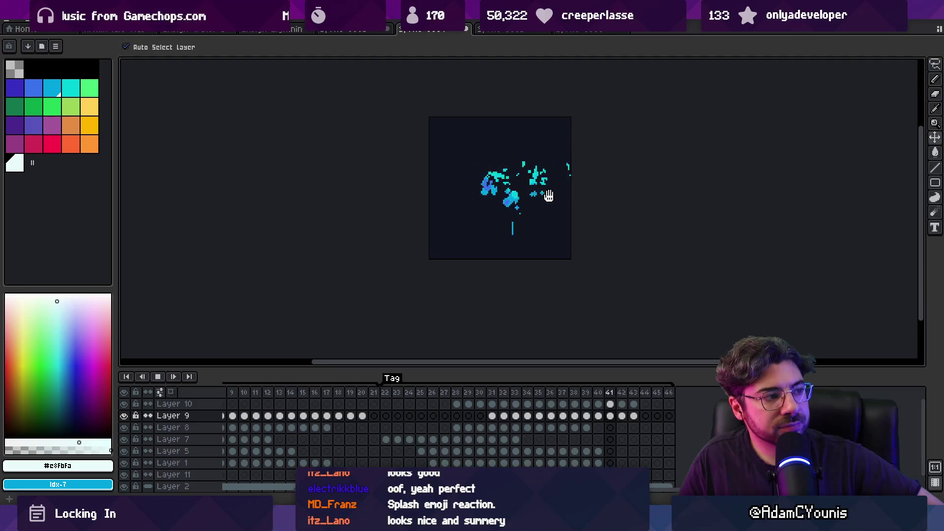
{"action": "left_click", "coordinate": [293, 395]}
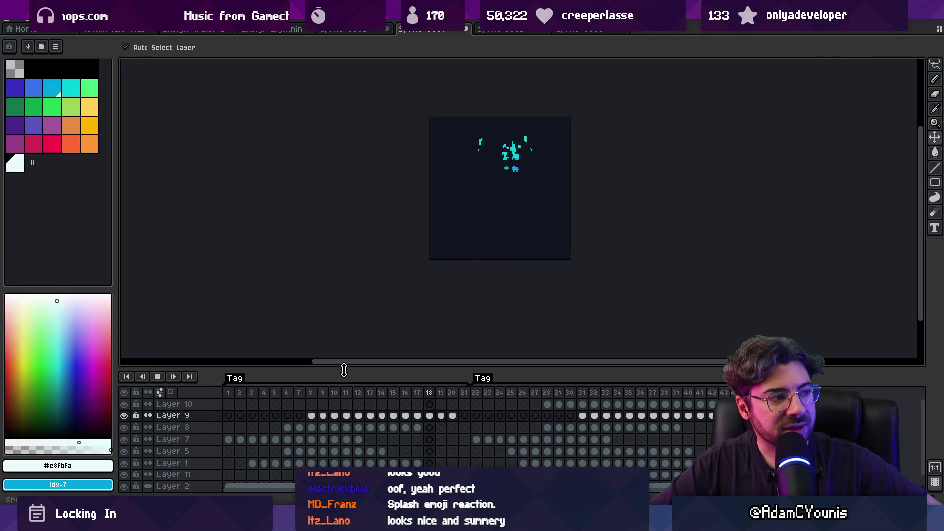
{"action": "key", "text": "Return"}
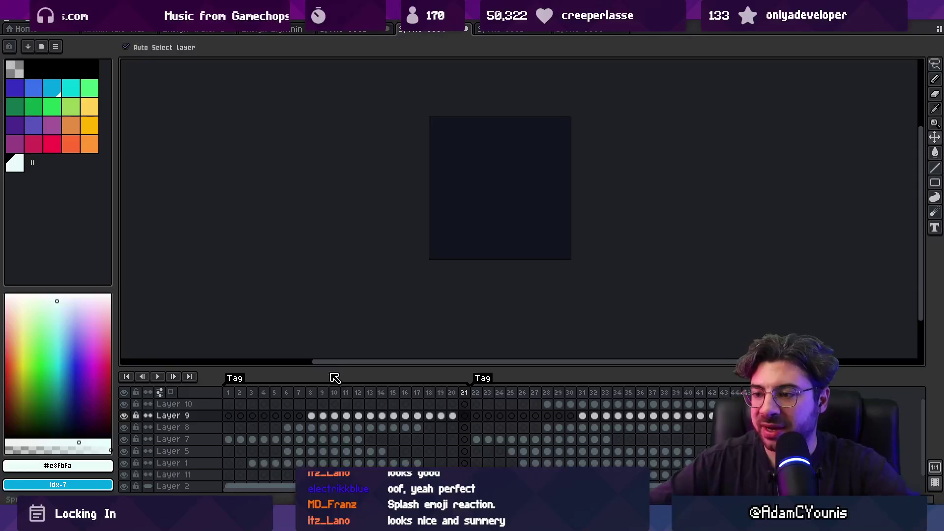
{"action": "left_click_drag", "start_coordinate": [334, 392], "coordinate": [358, 393]}
{"action": "left_click", "coordinate": [526, 187]}
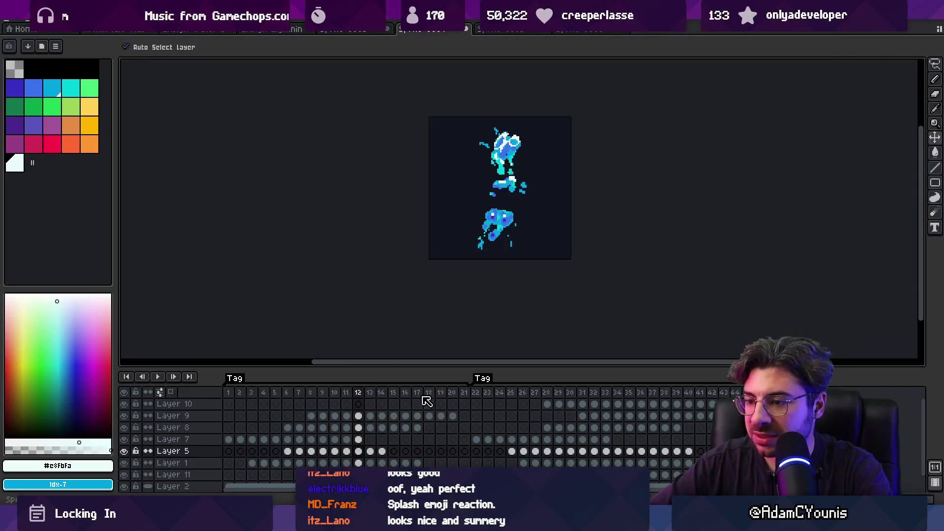
Select Layer 5's cels for frames 6–14, add a new Layer 12 above it, then undo.
{"action": "left_click_drag", "start_coordinate": [382, 455], "coordinate": [294, 457]}
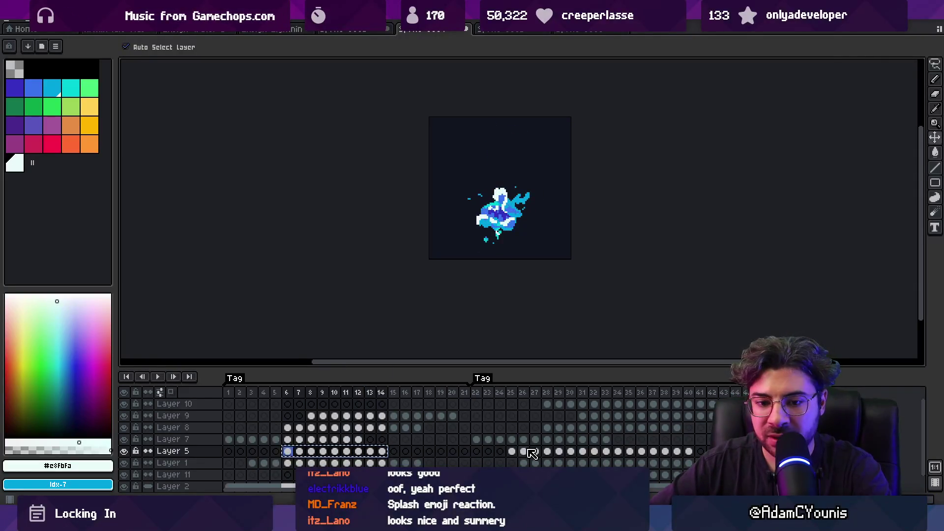
{"action": "left_click", "coordinate": [532, 452]}
{"action": "key", "text": "shift+n"}
{"action": "left_click", "coordinate": [512, 451]}
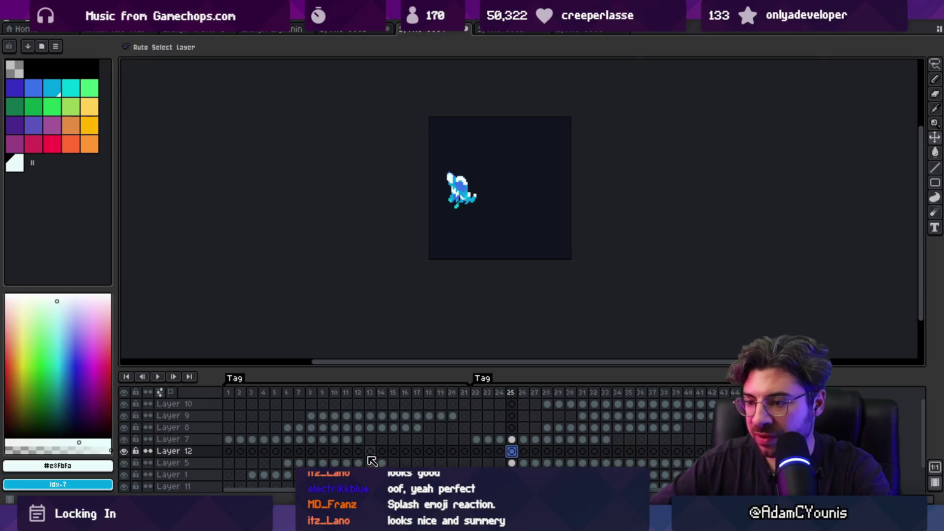
{"action": "left_click", "coordinate": [315, 392]}
{"action": "mouse_move", "coordinate": [298, 392]}
{"action": "left_mouse_down"}
{"action": "mouse_move", "coordinate": [285, 393]}
{"action": "mouse_move", "coordinate": [369, 391]}
{"action": "mouse_move", "coordinate": [340, 391]}
{"action": "left_mouse_up"}
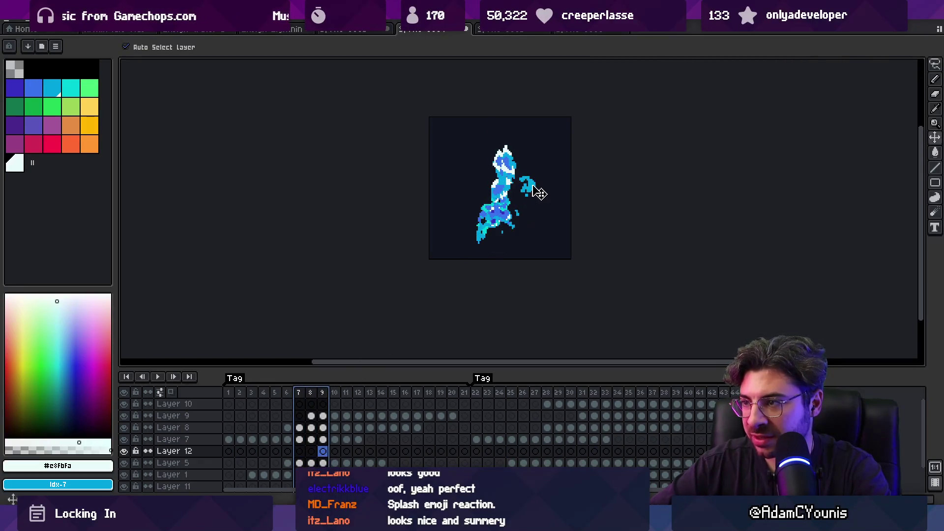
{"action": "key", "text": "ctrl+z"}
Reselect Layer 5's frame 6–14 cels, undo clearing Layer 12's cels, and play the splash.
{"action": "left_click_drag", "start_coordinate": [378, 464], "coordinate": [289, 470]}
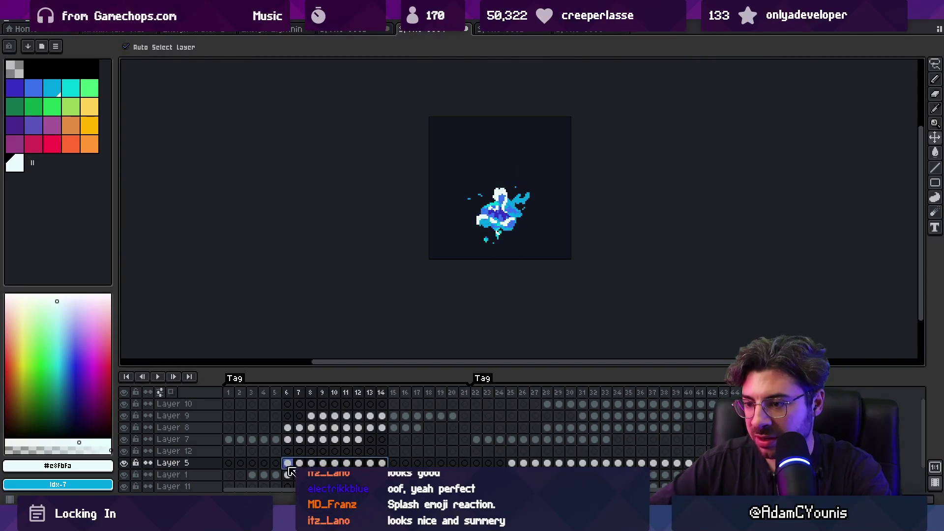
{"action": "left_click", "coordinate": [544, 456]}
{"action": "left_click_drag", "start_coordinate": [640, 451], "coordinate": [555, 458]}
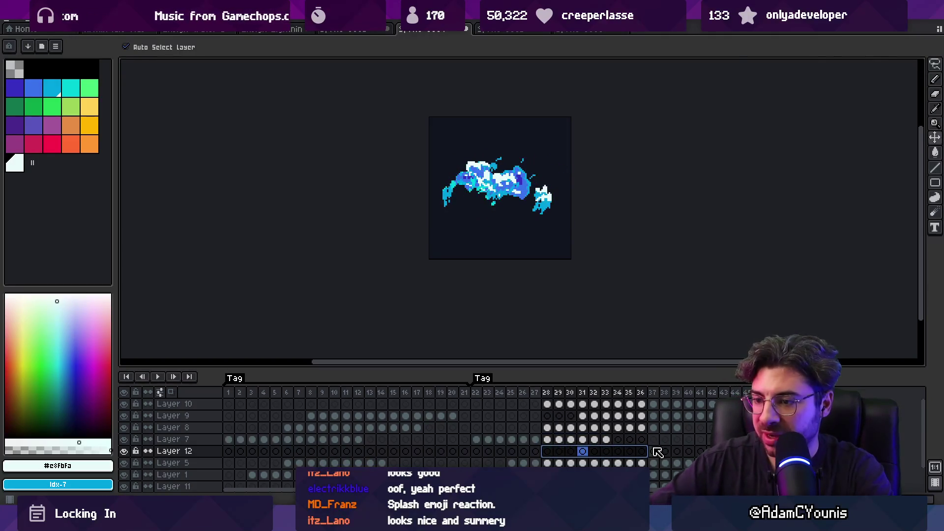
{"action": "mouse_move", "coordinate": [228, 392]}
{"action": "left_mouse_down"}
{"action": "mouse_move", "coordinate": [647, 379]}
{"action": "mouse_move", "coordinate": [703, 386]}
{"action": "mouse_move", "coordinate": [554, 379]}
{"action": "mouse_move", "coordinate": [479, 392]}
{"action": "left_mouse_up"}
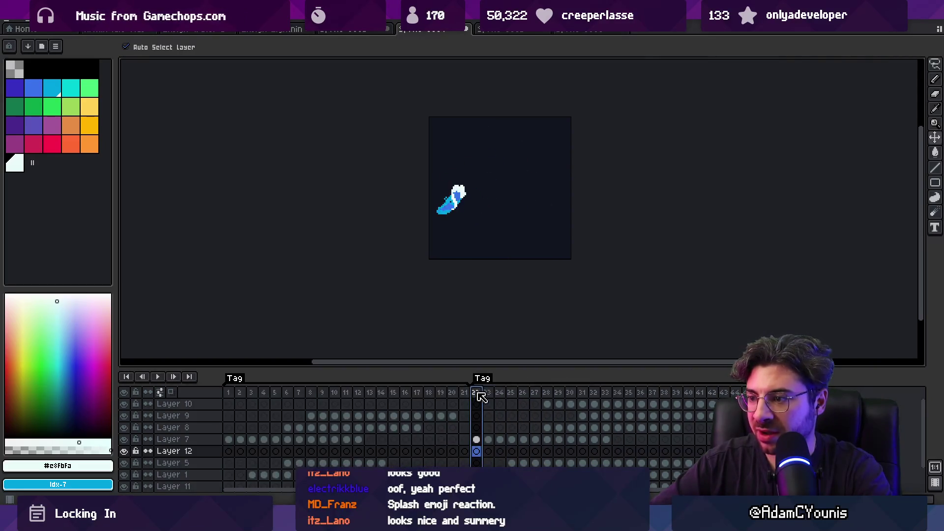
{"action": "key", "text": "ctrl+z"}
{"action": "key", "text": "ctrl+z"}
{"action": "key", "text": "ctrl+z"}
{"action": "key", "text": "ctrl+z"}
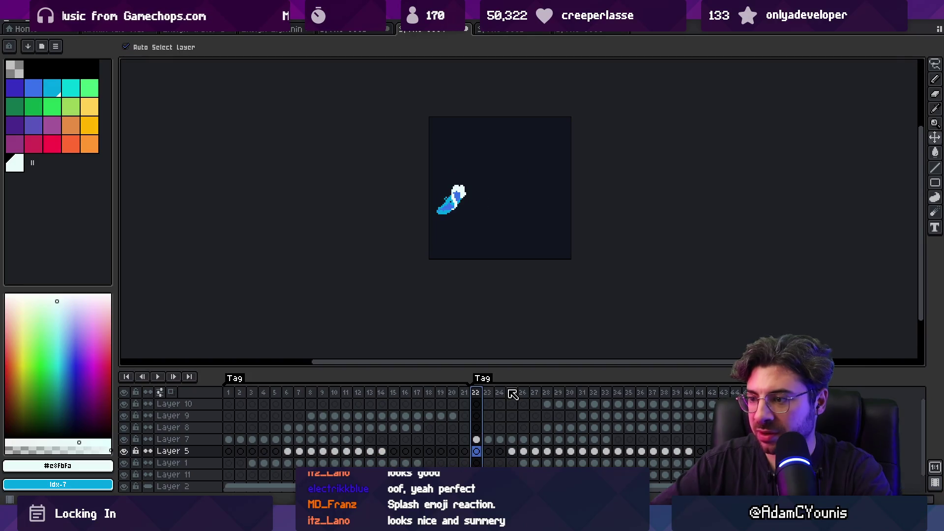
{"action": "key", "text": "Return"}
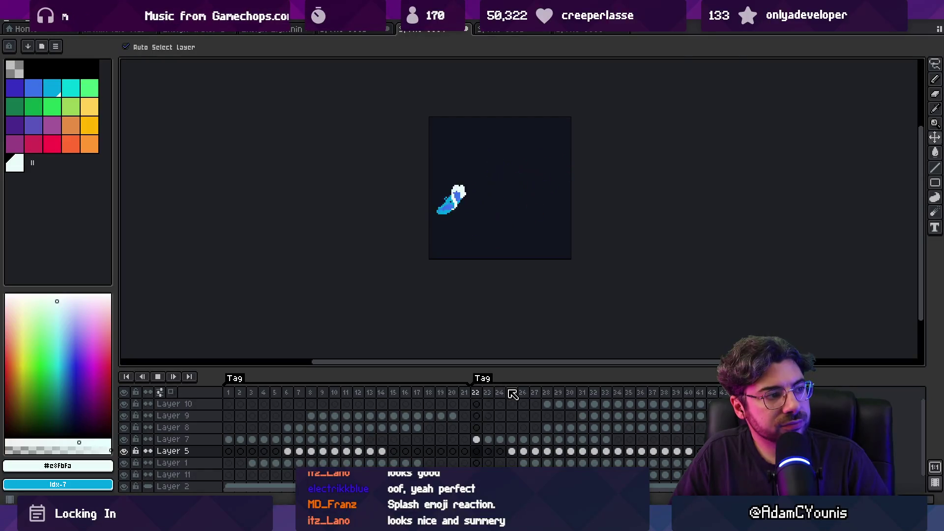
{"action": "key", "text": "Return"}
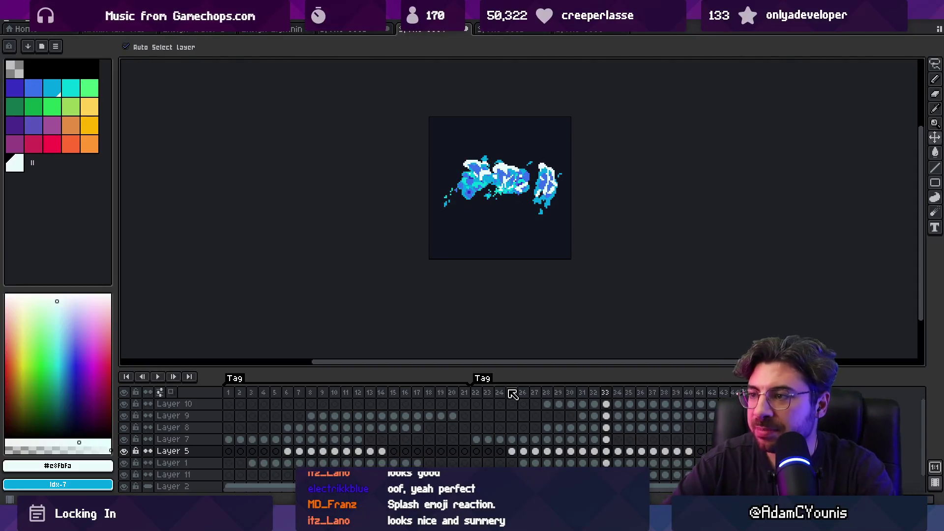
{"action": "scroll", "coordinate": [479, 187], "scroll_direction": "up", "scroll_amount": 1}
{"action": "left_click_drag", "start_coordinate": [499, 190], "coordinate": [339, 241]}
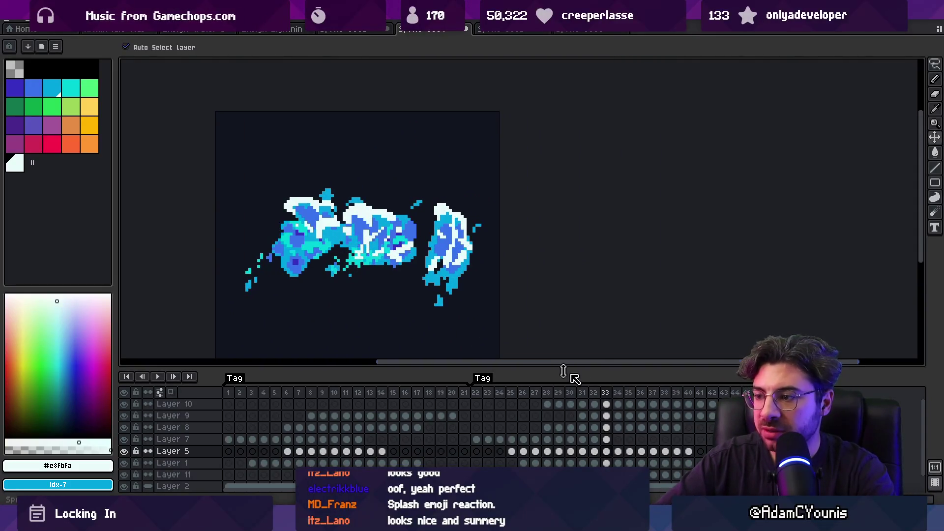
{"action": "mouse_move", "coordinate": [593, 392]}
{"action": "left_mouse_down"}
{"action": "mouse_move", "coordinate": [683, 394]}
{"action": "mouse_move", "coordinate": [664, 393]}
{"action": "left_mouse_up"}
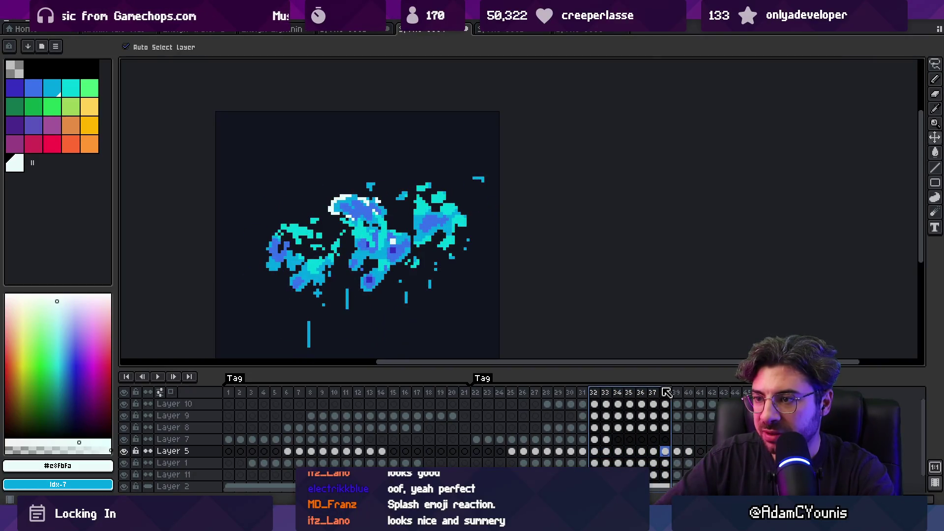
{"action": "left_click", "coordinate": [524, 31]}
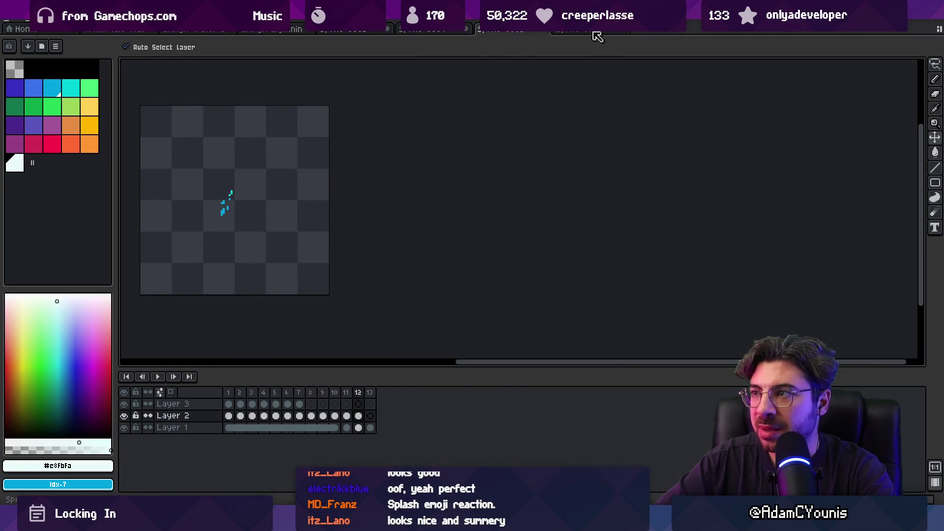
{"action": "left_click", "coordinate": [596, 32]}
{"action": "left_click_drag", "start_coordinate": [399, 399], "coordinate": [511, 393]}
{"action": "scroll", "coordinate": [389, 217], "scroll_direction": "up", "scroll_amount": 3}
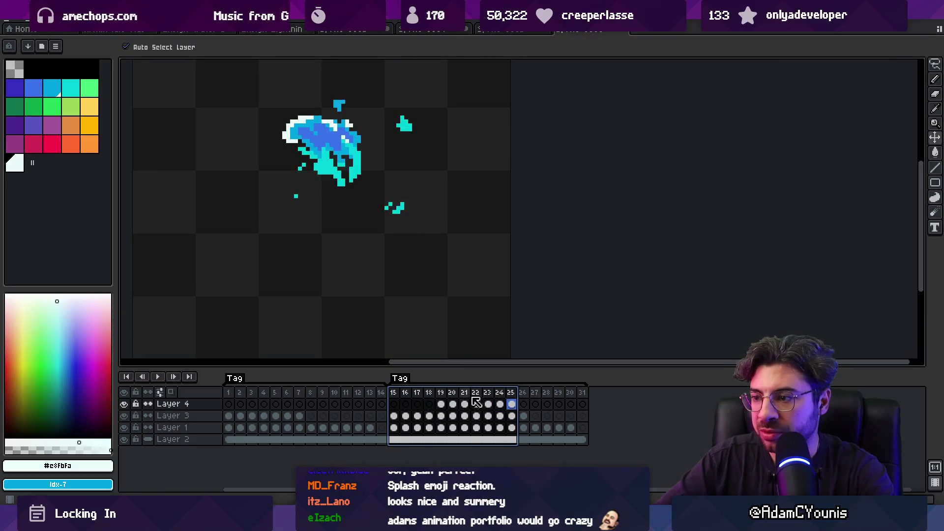
{"action": "key", "text": "Return"}
{"action": "mouse_move", "coordinate": [476, 391]}
{"action": "left_mouse_down"}
{"action": "mouse_move", "coordinate": [396, 381]}
{"action": "mouse_move", "coordinate": [543, 379]}
{"action": "left_mouse_up"}
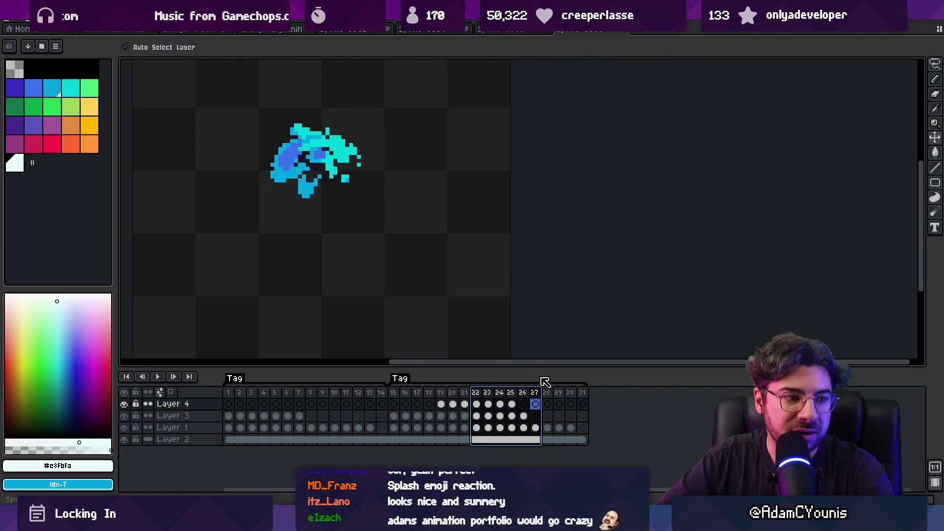
{"action": "mouse_move", "coordinate": [547, 381]}
{"action": "left_mouse_down"}
{"action": "mouse_move", "coordinate": [592, 381]}
{"action": "mouse_move", "coordinate": [404, 383]}
{"action": "left_mouse_up"}
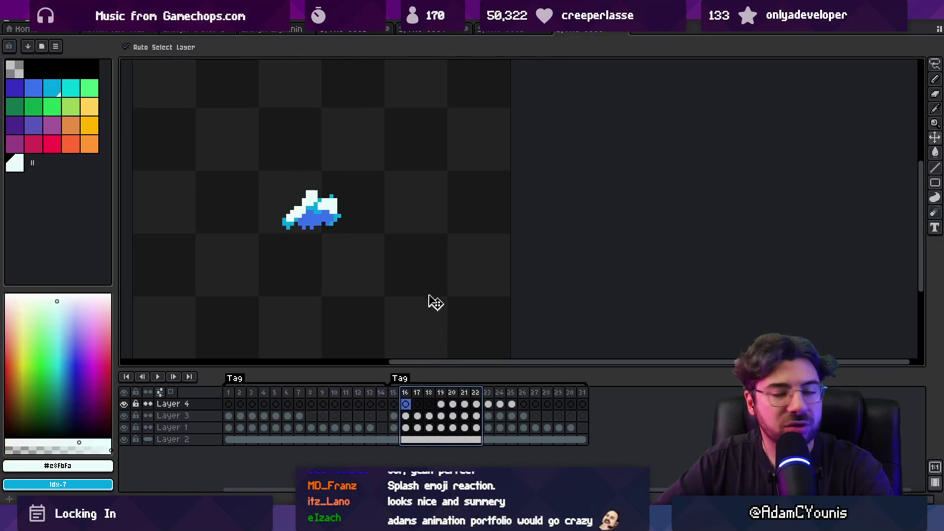
{"action": "mouse_move", "coordinate": [235, 391]}
{"action": "left_mouse_down"}
{"action": "mouse_move", "coordinate": [370, 394]}
{"action": "mouse_move", "coordinate": [222, 390]}
{"action": "mouse_move", "coordinate": [335, 393]}
{"action": "left_mouse_up"}
{"action": "left_click", "coordinate": [517, 34]}
{"action": "left_click", "coordinate": [402, 33]}
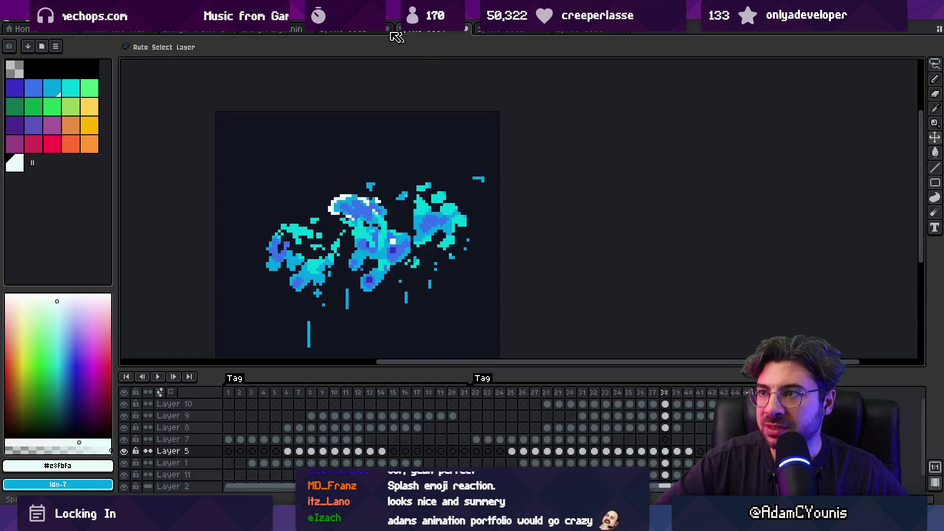
Zoom out and select frames 1–17, then frames 22–36, then clear the range selection.
{"action": "scroll", "coordinate": [426, 285], "scroll_direction": "down", "scroll_amount": 1}
{"action": "mouse_move", "coordinate": [234, 397]}
{"action": "left_mouse_down"}
{"action": "mouse_move", "coordinate": [708, 375]}
{"action": "mouse_move", "coordinate": [527, 391]}
{"action": "mouse_move", "coordinate": [547, 392]}
{"action": "left_mouse_up"}
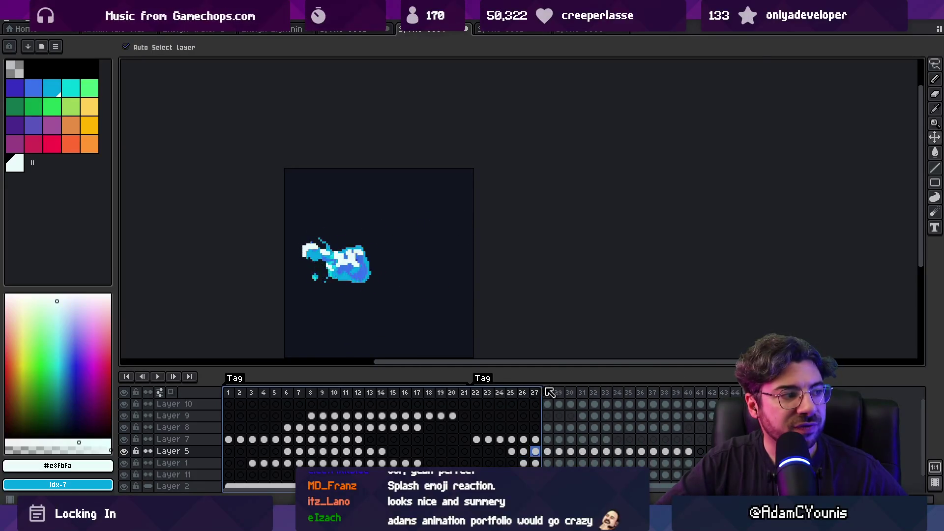
{"action": "mouse_move", "coordinate": [475, 393]}
{"action": "left_mouse_down"}
{"action": "mouse_move", "coordinate": [698, 397]}
{"action": "mouse_move", "coordinate": [527, 397]}
{"action": "mouse_move", "coordinate": [698, 397]}
{"action": "mouse_move", "coordinate": [557, 397]}
{"action": "mouse_move", "coordinate": [625, 397]}
{"action": "left_mouse_up"}
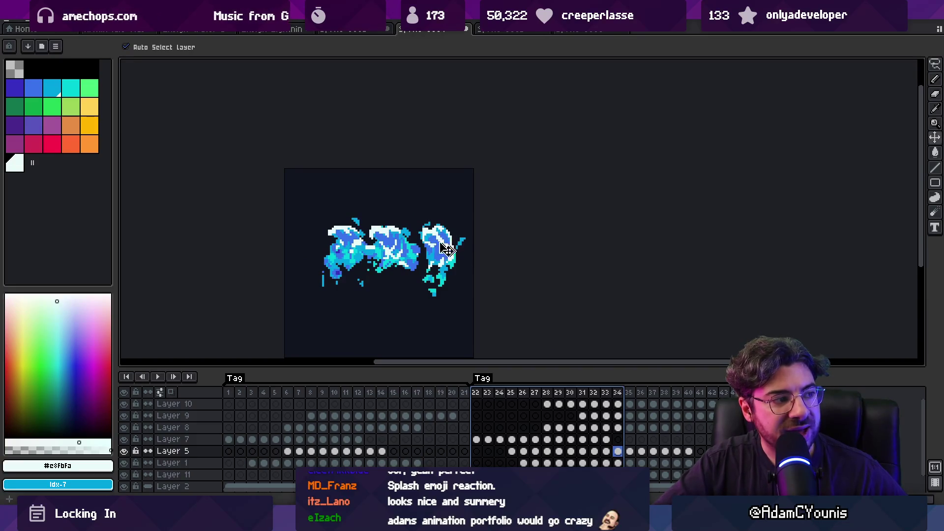
{"action": "key", "text": "Escape"}
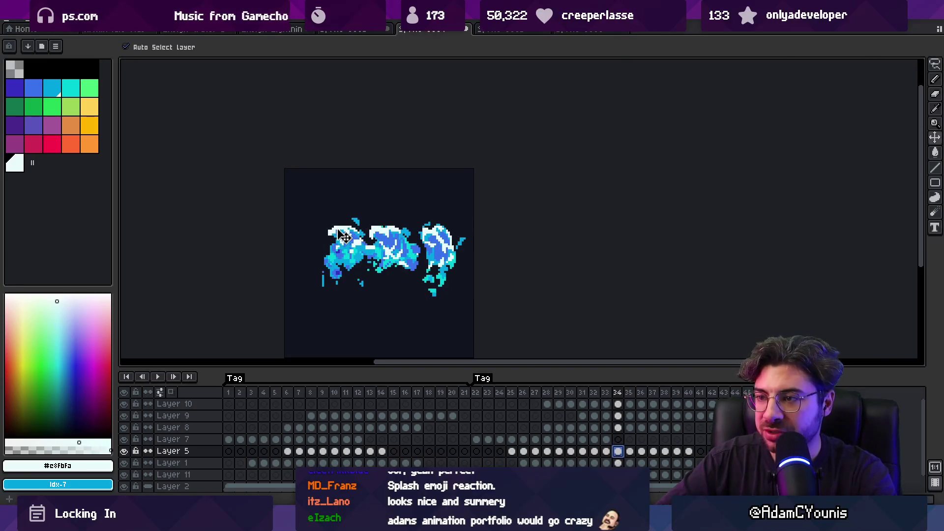
Magic Wand-select the left part of the splash by colour, then deselect.
{"action": "key", "text": "b"}
{"action": "key", "text": "w"}
{"action": "left_click", "coordinate": [338, 228]}
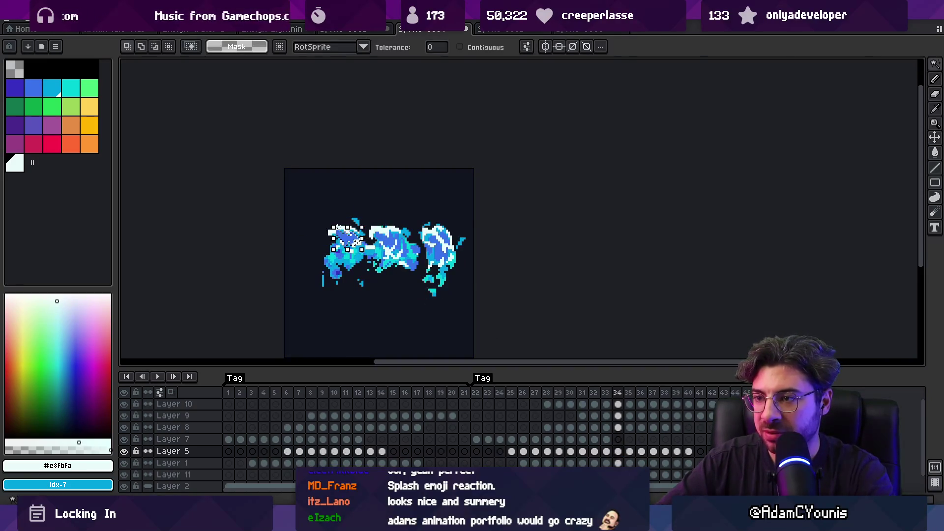
{"action": "key", "text": "ctrl+d"}
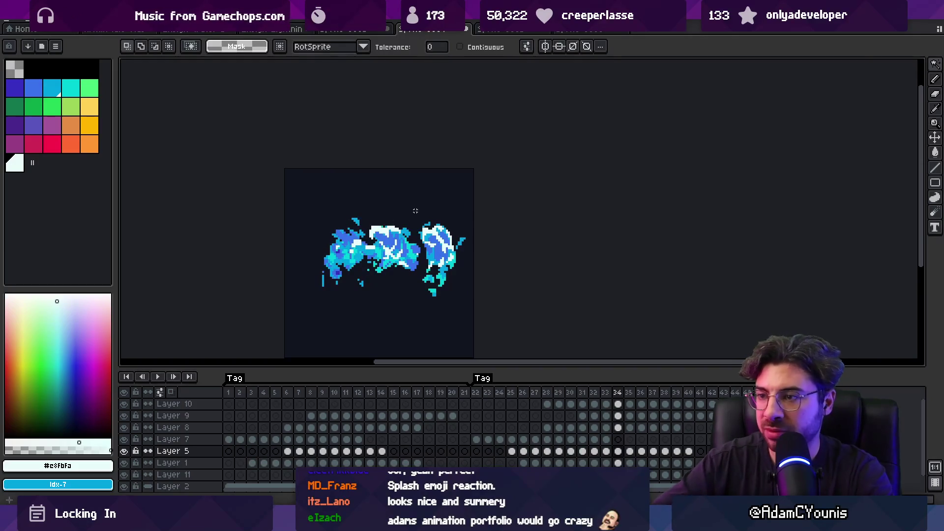
{"action": "key", "text": "Right"}
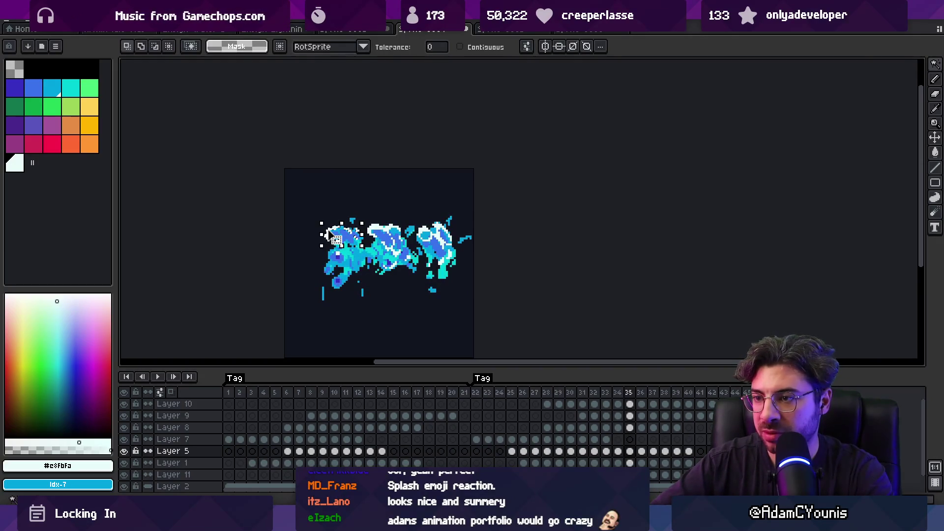
{"action": "key", "text": "ctrl+d"}
Play the splash animation from frame 22, stop it, and return to the character sprite.
{"action": "left_click", "coordinate": [476, 392]}
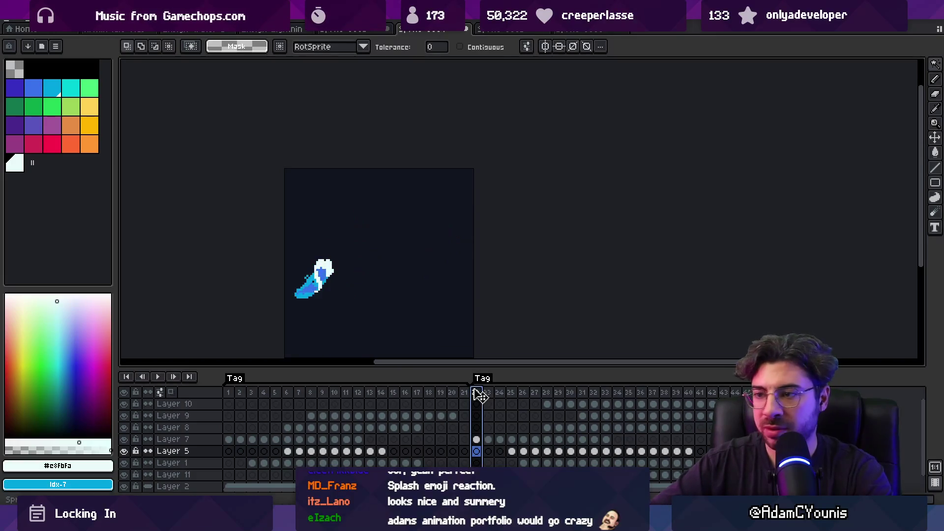
{"action": "key", "text": "Return"}
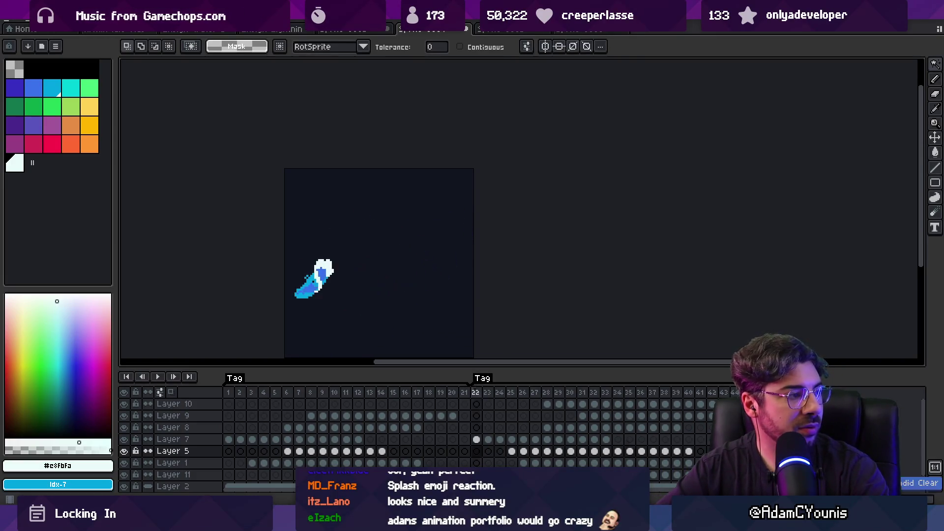
{"action": "key", "text": "Return"}
{"action": "key", "text": "Return"}
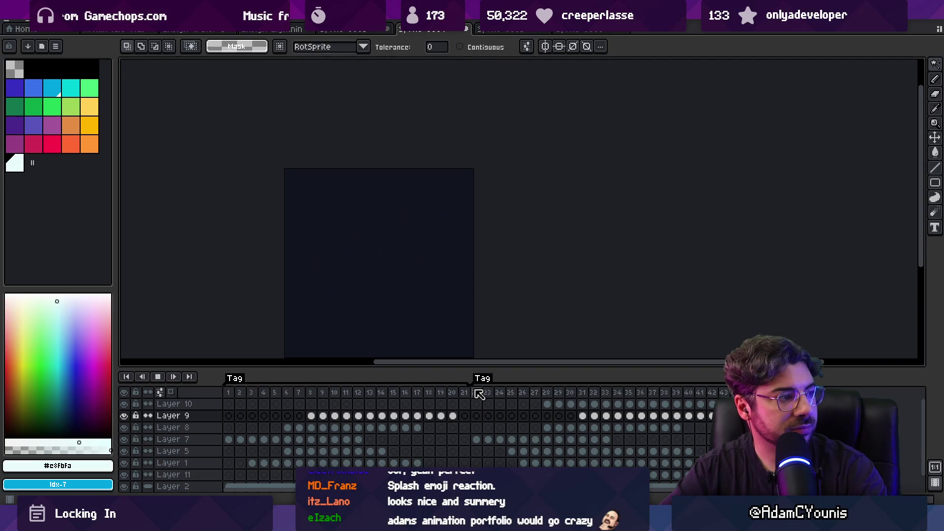
{"action": "left_click", "coordinate": [377, 33]}
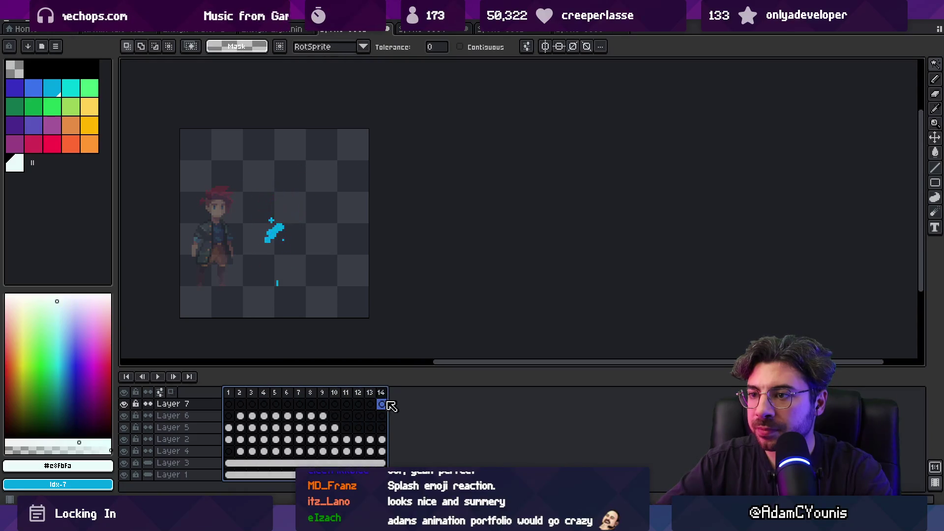
Select frames 1–14, switch to the unsaved water splash sprite, and open its save dialog.
{"action": "left_click", "coordinate": [232, 391]}
{"action": "left_click_drag", "start_coordinate": [236, 393], "coordinate": [404, 393]}
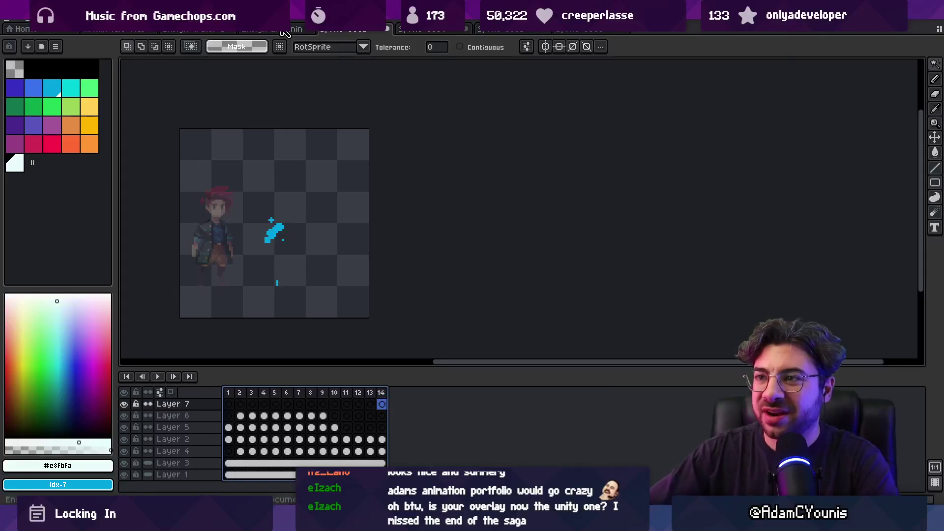
{"action": "left_click", "coordinate": [353, 30]}
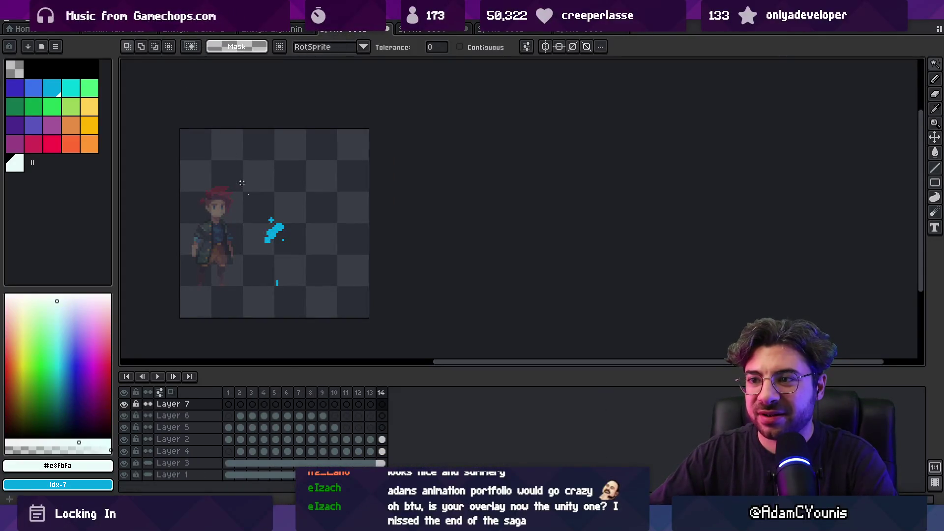
{"action": "left_click_drag", "start_coordinate": [248, 392], "coordinate": [320, 396]}
{"action": "key", "text": "ctrl+s"}
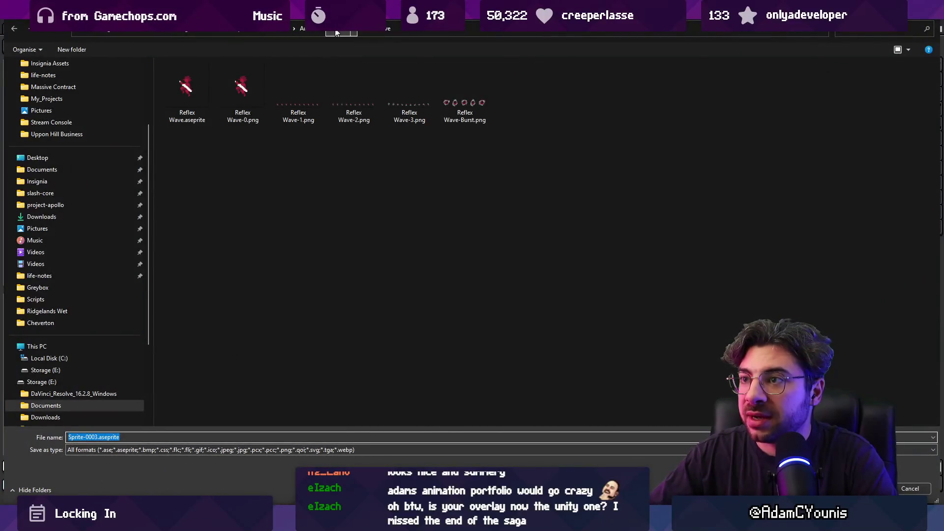
Browse up from the Reflex Wave folder into the Effects folder.
{"action": "left_click", "coordinate": [336, 32]}
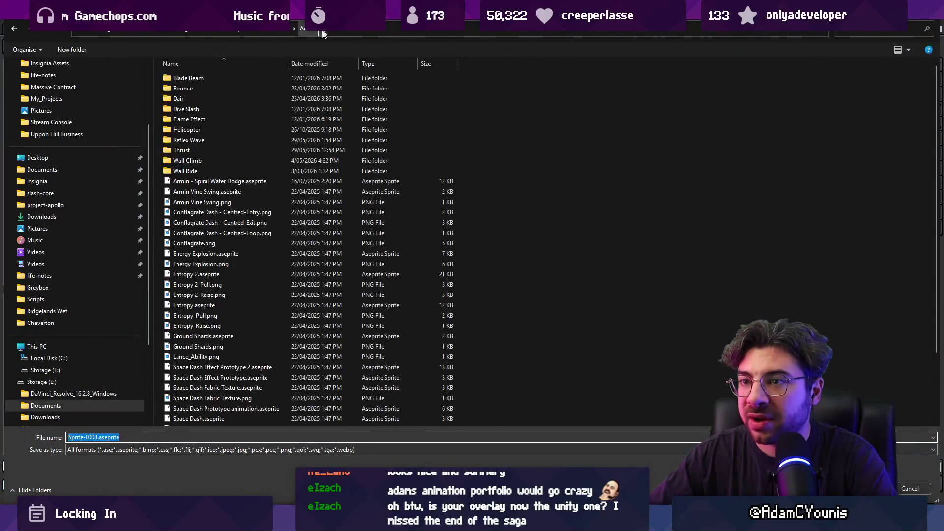
{"action": "left_click", "coordinate": [274, 31]}
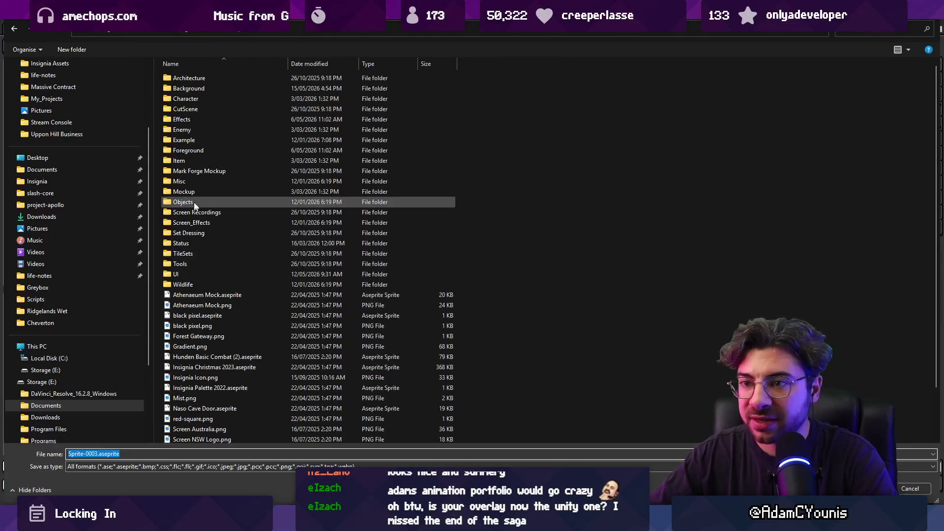
{"action": "double_click", "coordinate": [202, 119]}
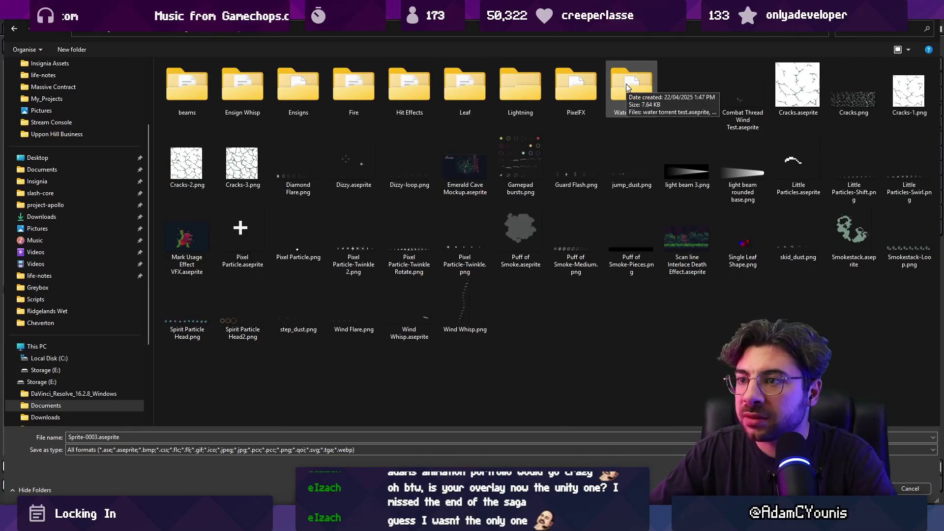
{"action": "double_click", "coordinate": [626, 86]}
{"action": "left_click", "coordinate": [250, 34]}
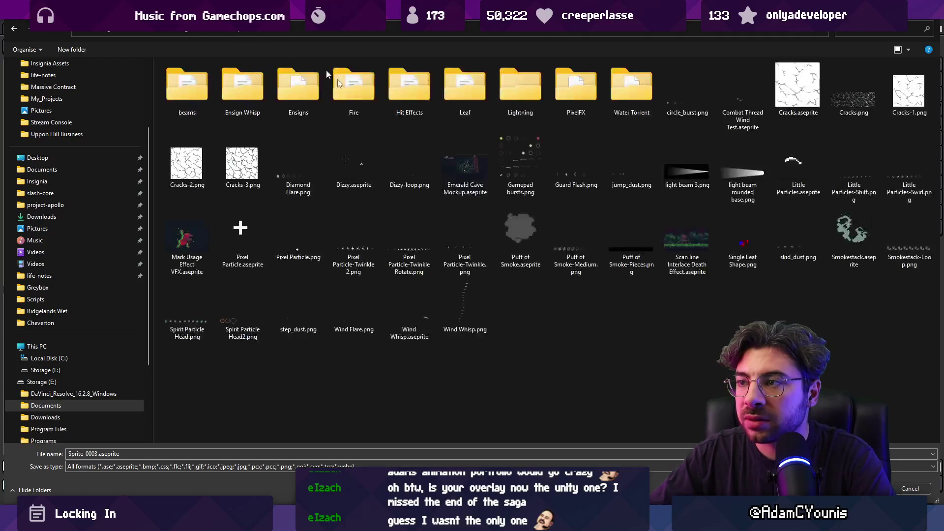
Create a Water folder inside Effects and save the sprite there as Water Effect Bubble.
{"action": "right_click", "coordinate": [610, 339]}
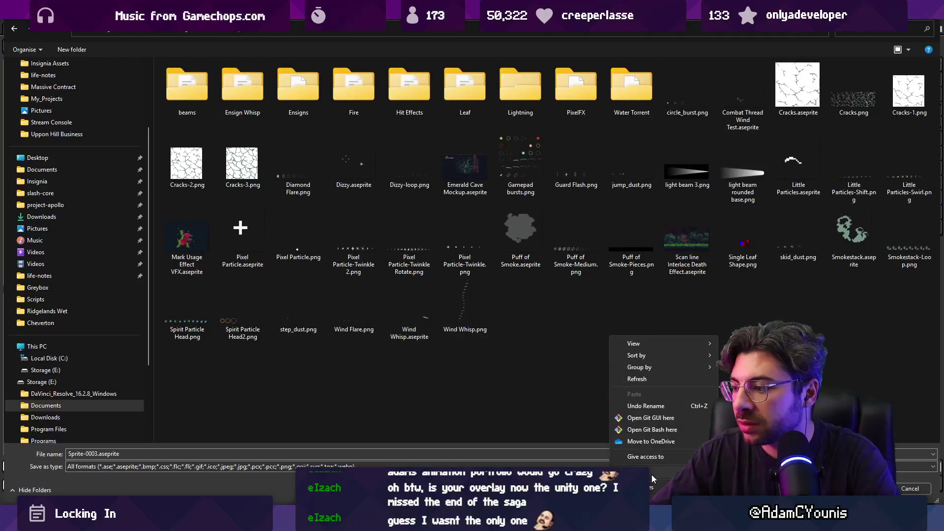
{"action": "mouse_move", "coordinate": [657, 478]}
{"action": "left_click", "coordinate": [738, 293]}
{"action": "type", "text": "Water"}
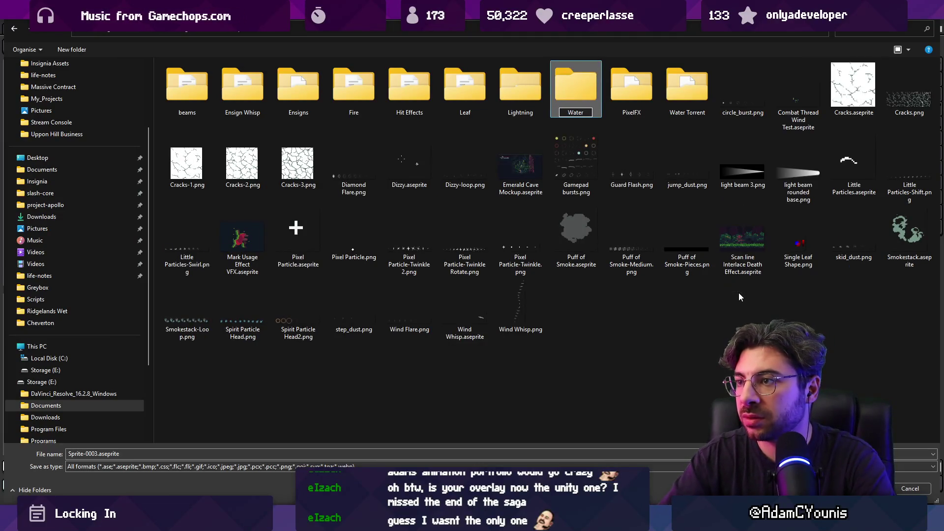
{"action": "key", "text": "Return"}
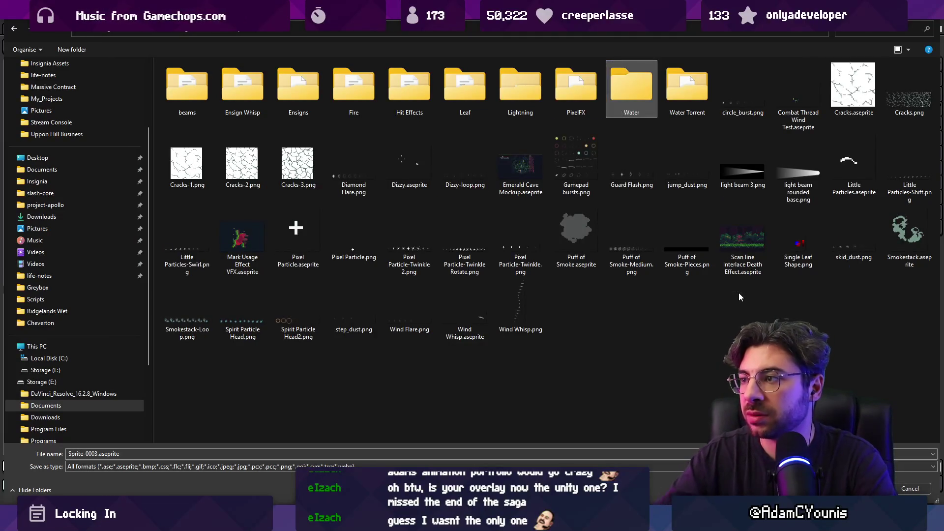
{"action": "double_click", "coordinate": [638, 112]}
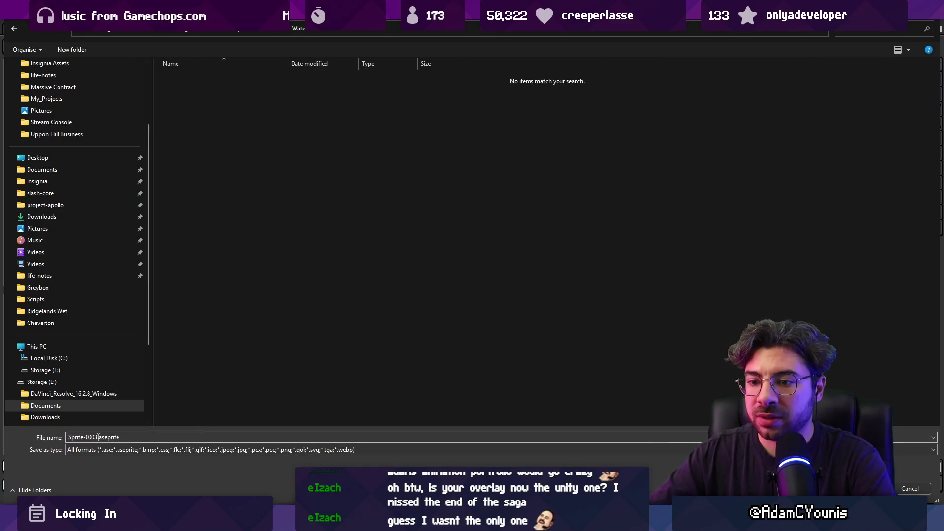
{"action": "type", "text": "Water Bu"}
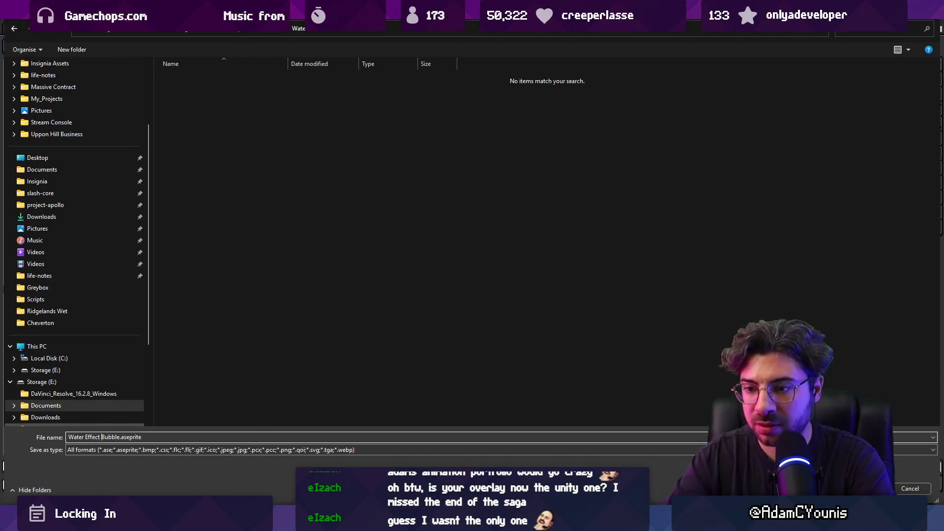
{"action": "key", "text": "Return"}
Save the next open sprite as Water Effect Concept Demo.
{"action": "left_click", "coordinate": [417, 31]}
{"action": "left_click_drag", "start_coordinate": [310, 392], "coordinate": [461, 391]}
{"action": "key", "text": "ctrl+shift+s"}
{"action": "type", "text": "Water Effect Conc"}
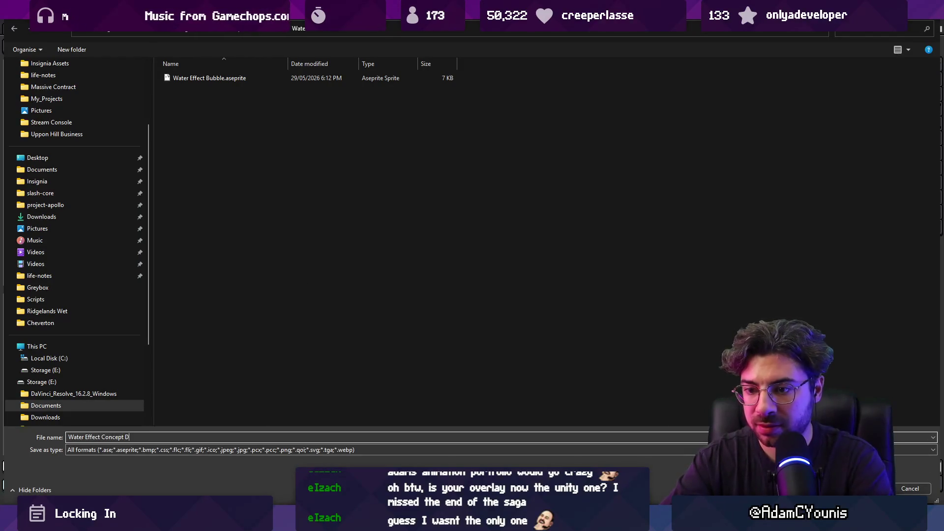
{"action": "key", "text": "Return"}
Save the next open sprite as Water Effect Arc Splash.
{"action": "left_click", "coordinate": [518, 30]}
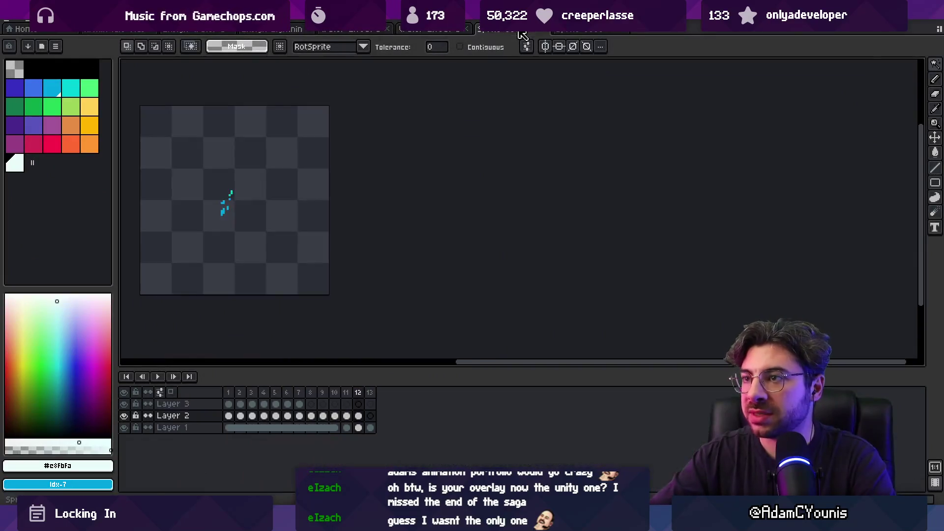
{"action": "left_click_drag", "start_coordinate": [228, 392], "coordinate": [374, 397]}
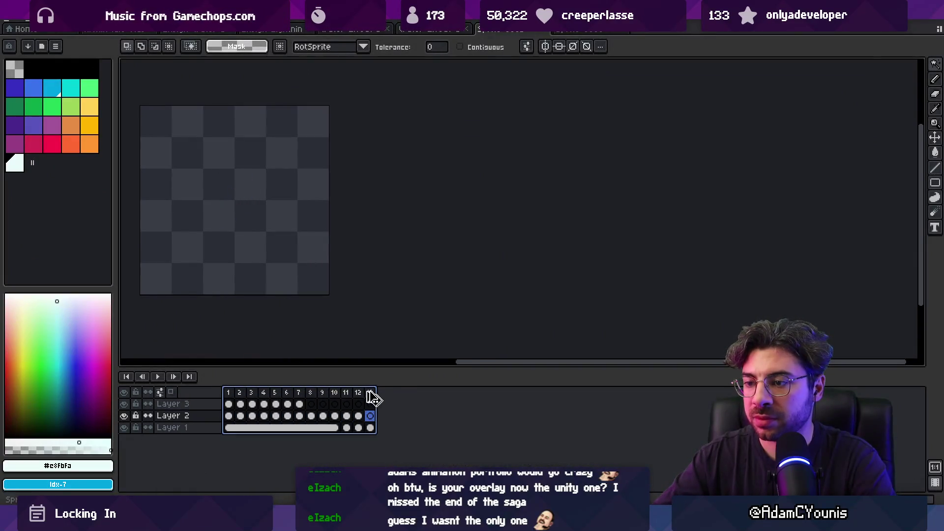
{"action": "key", "text": "ctrl+shift+s"}
{"action": "type", "text": "Water"}
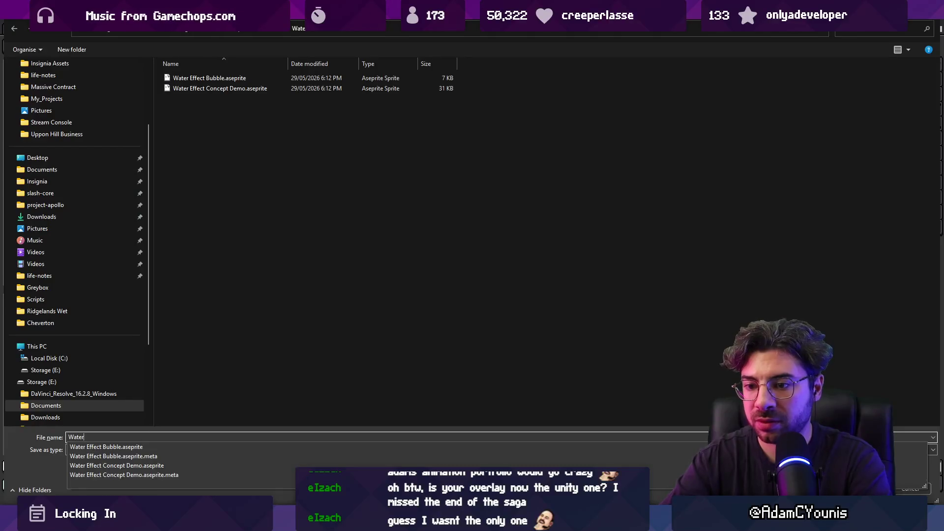
{"action": "type", "text": " Effect Arc Splash"}
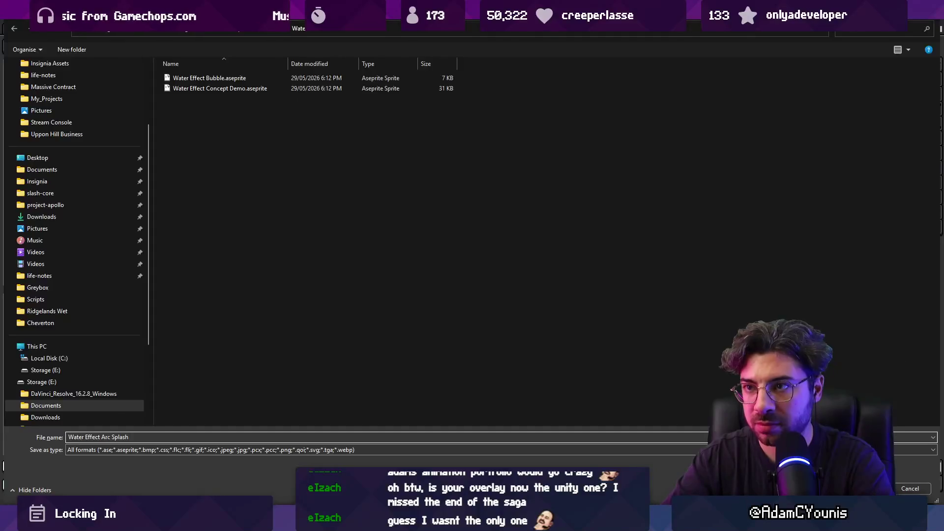
{"action": "key", "text": "Return"}
Save the four-layer water splash sprite as Water Effect.
{"action": "left_click", "coordinate": [579, 31]}
{"action": "left_click_drag", "start_coordinate": [240, 392], "coordinate": [532, 379]}
{"action": "key", "text": "ctrl+s"}
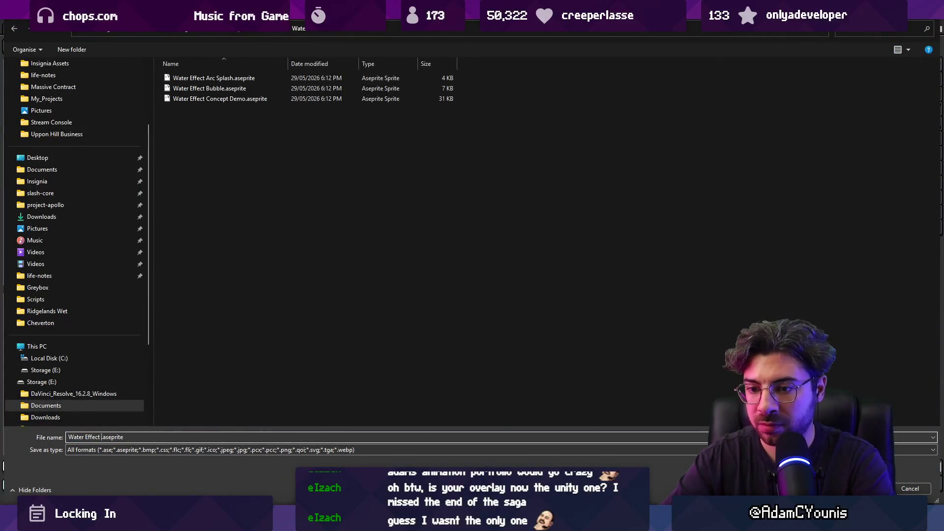
{"action": "key", "text": "Return"}
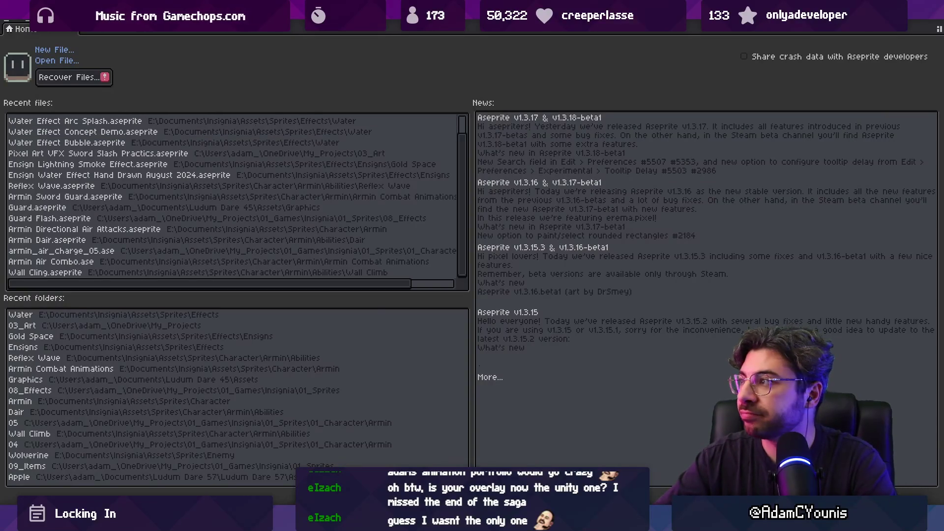
{"action": "key", "text": "alt+Tab"}
{"action": "scroll", "coordinate": [414, 276], "scroll_direction": "down", "scroll_amount": 5}
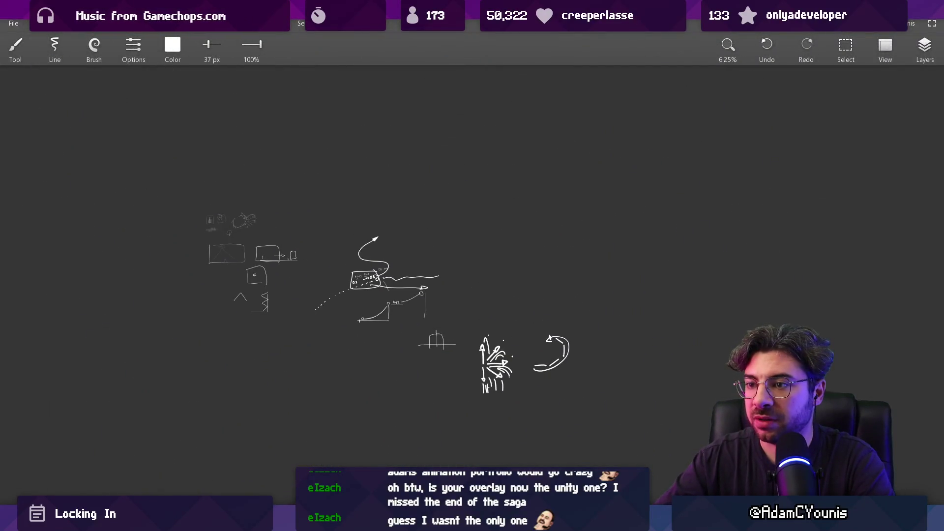
Dismiss the save-changes warning, bring Concepts back, and zoom around the water splash sketches.
{"action": "key", "text": "alt+F4"}
{"action": "left_click", "coordinate": [487, 280]}
{"action": "key", "text": "alt+Tab"}
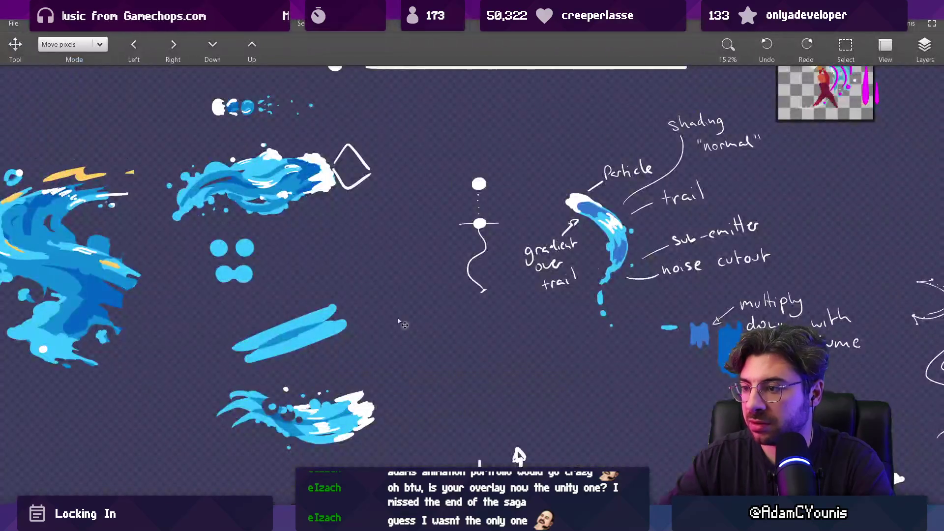
{"action": "scroll", "coordinate": [511, 423], "scroll_direction": "down", "scroll_amount": 3}
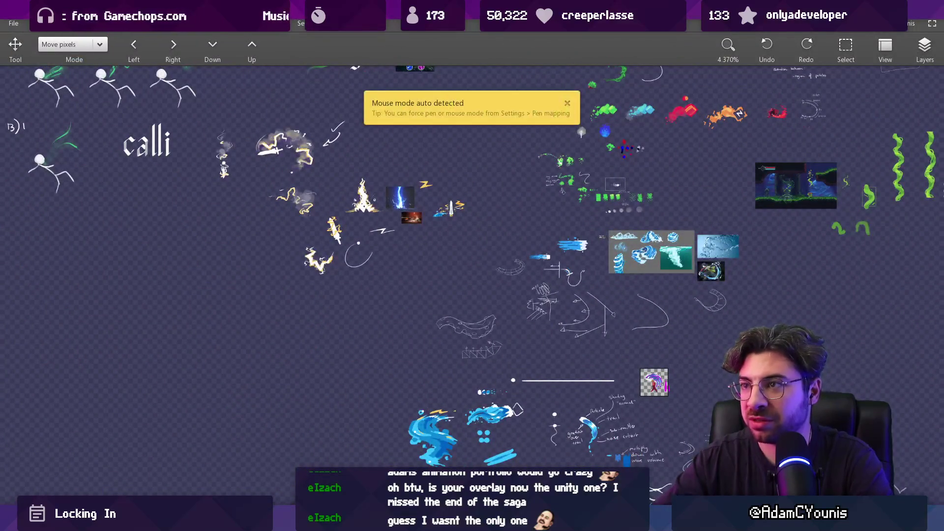
{"action": "scroll", "coordinate": [372, 222], "scroll_direction": "down", "scroll_amount": 2}
{"action": "scroll", "coordinate": [371, 222], "scroll_direction": "up", "scroll_amount": 5}
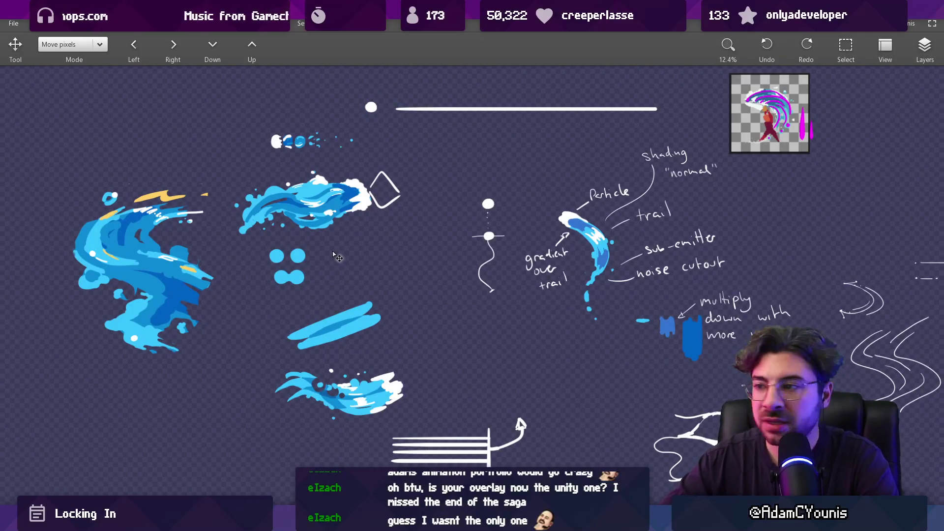
{"action": "scroll", "coordinate": [427, 216], "scroll_direction": "down", "scroll_amount": 4}
{"action": "scroll", "coordinate": [487, 344], "scroll_direction": "down", "scroll_amount": 2}
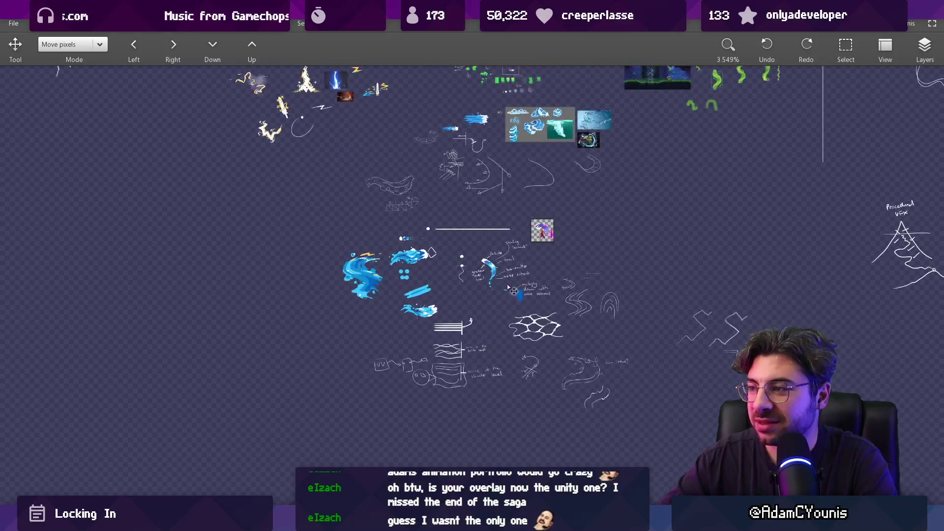
{"action": "scroll", "coordinate": [495, 251], "scroll_direction": "down", "scroll_amount": 2}
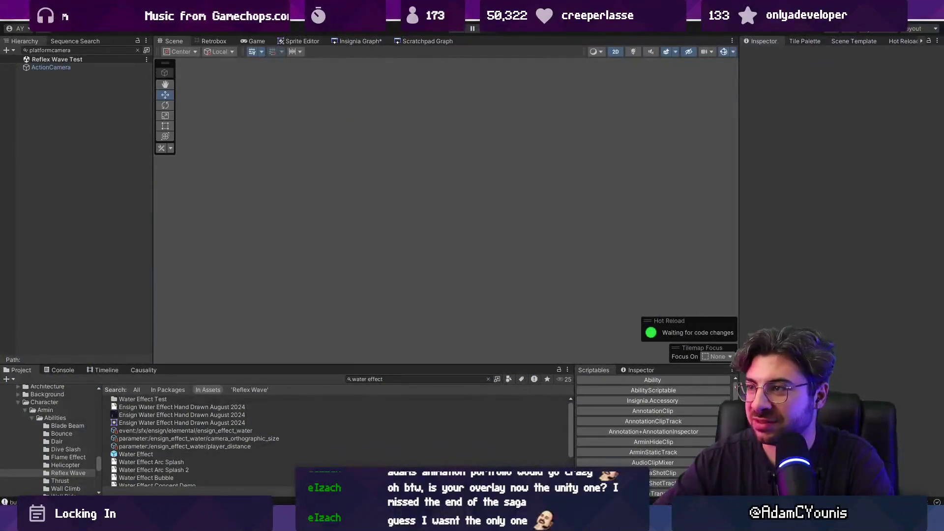